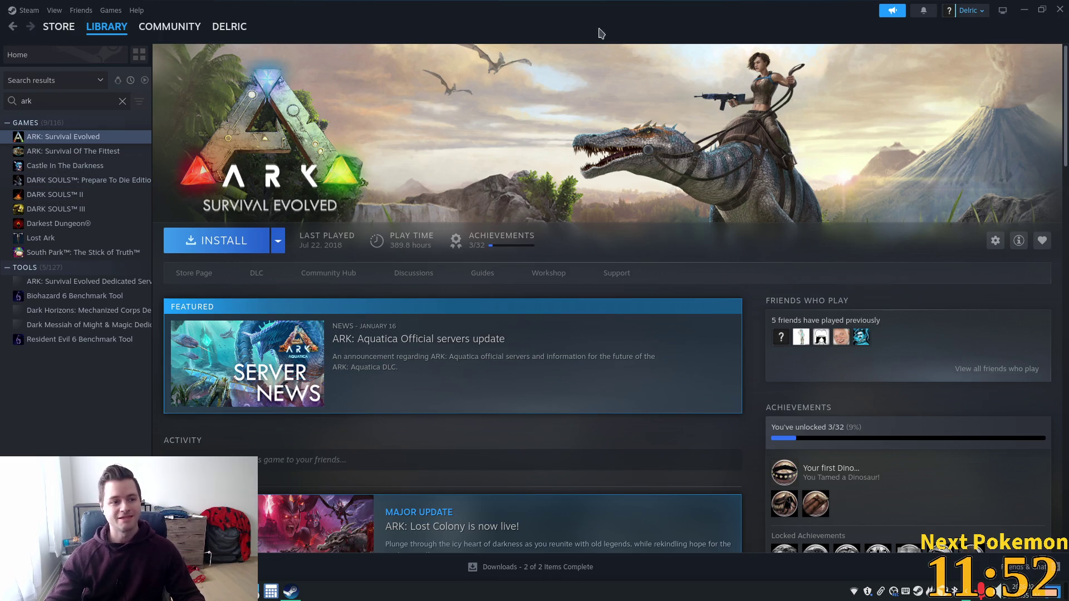
- Put away Steam and the calculator, then bring the cave's ExitNorth warp zone into view and select it
left_click(1025, 10)
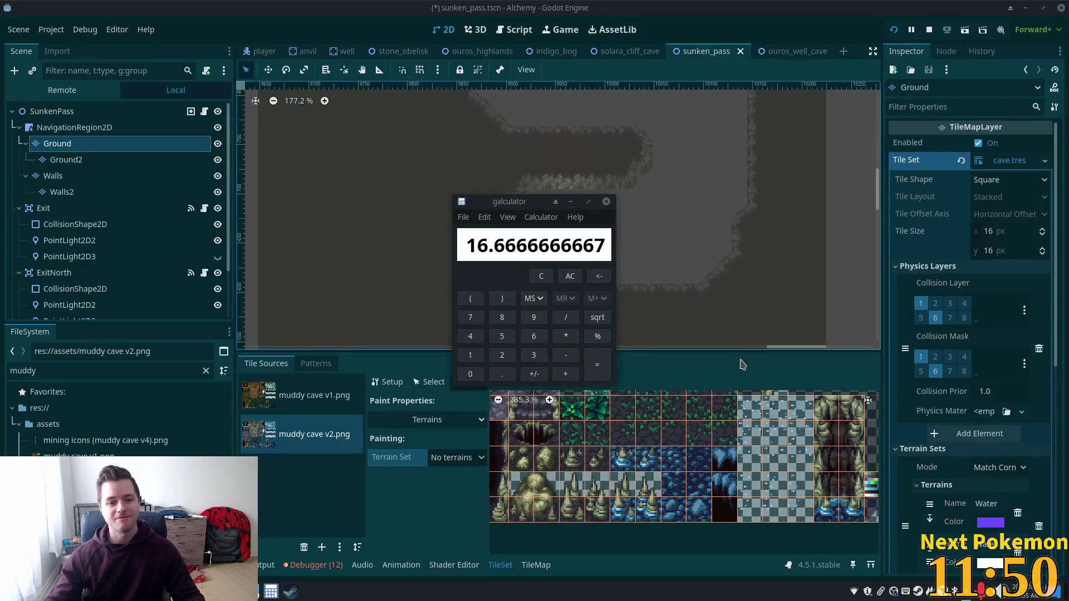
left_click(661, 117)
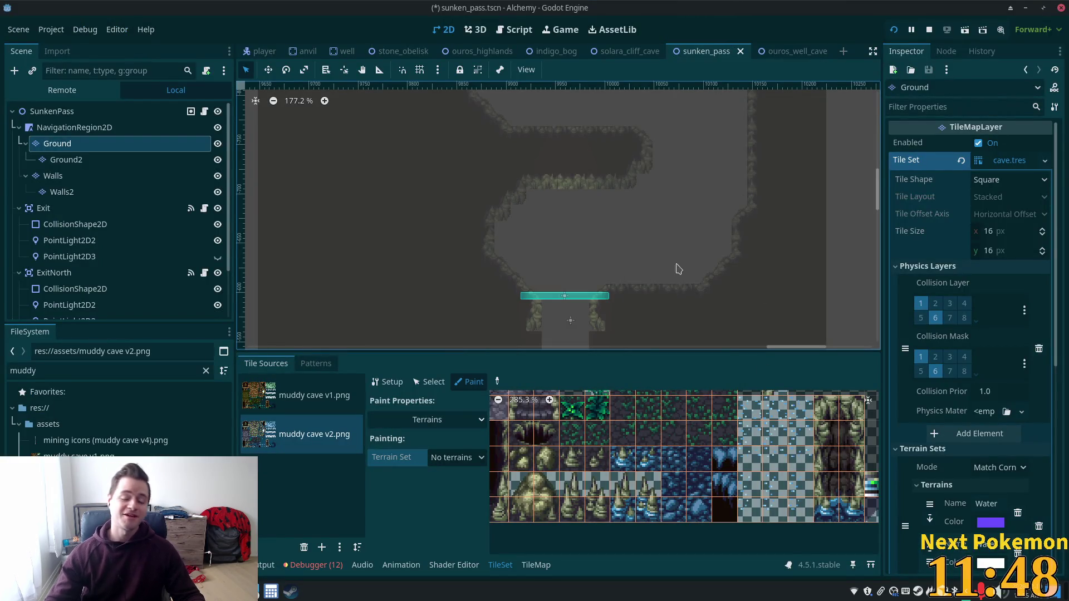
scroll(633, 255, "down", 7)
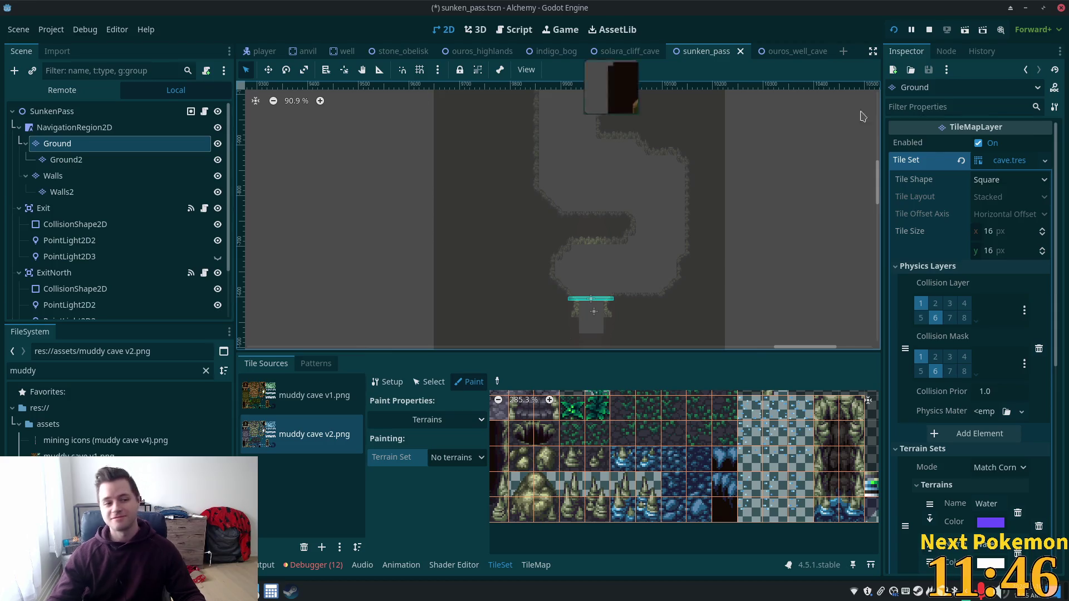
scroll(535, 197, "down", 3)
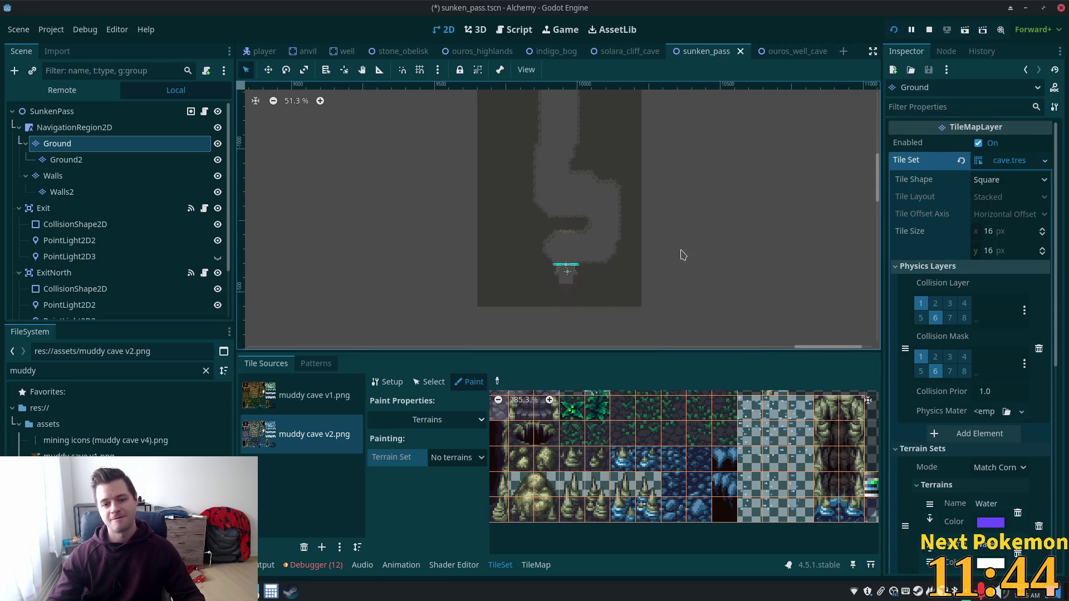
scroll(524, 227, "up", 2)
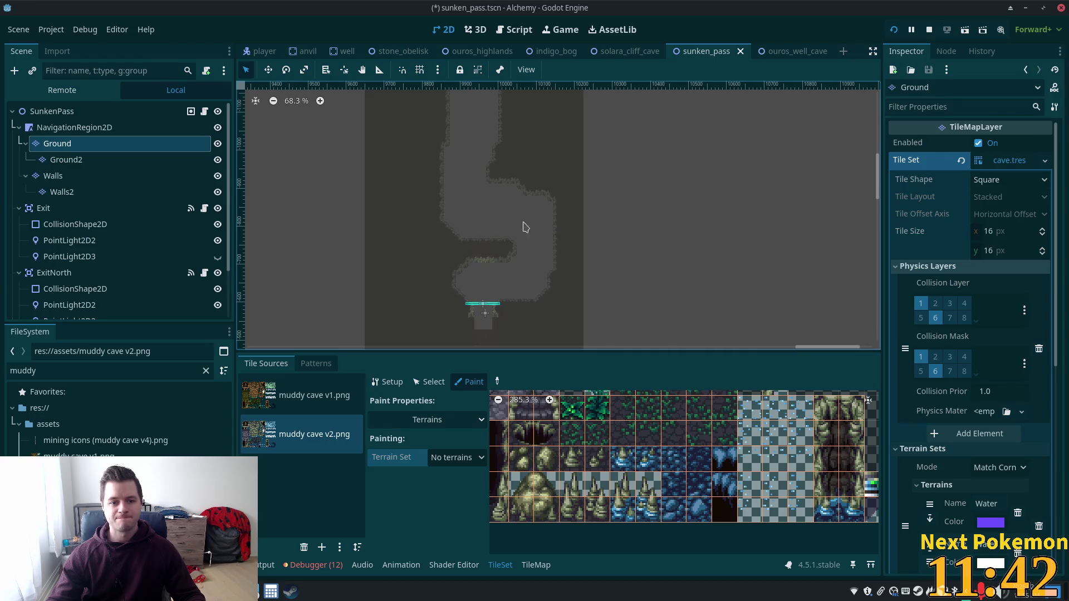
left_click_drag(473, 172, 503, 306)
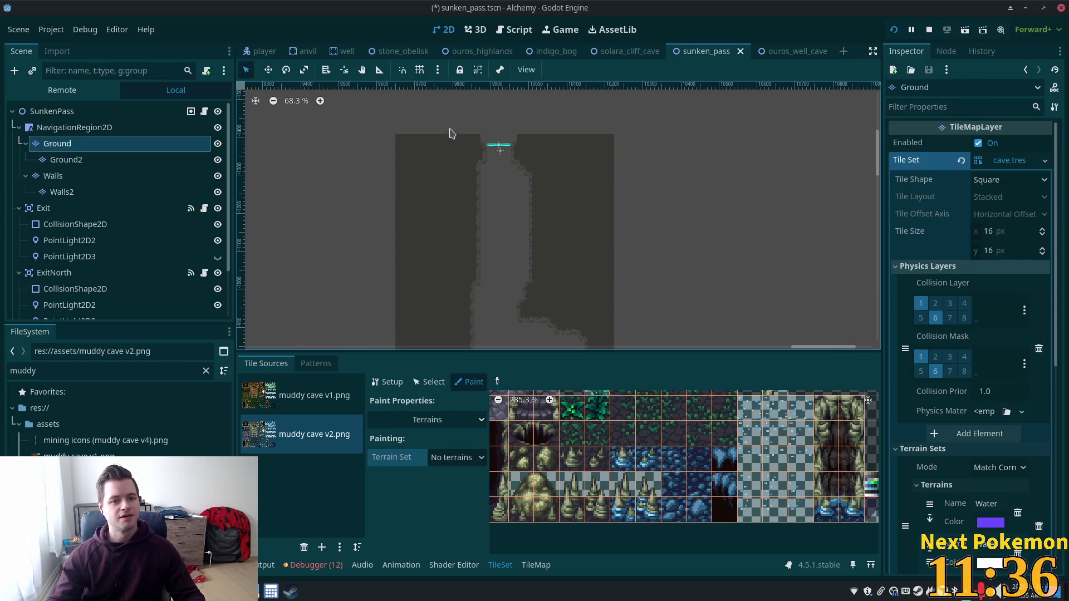
scroll(89, 254, "down", 2)
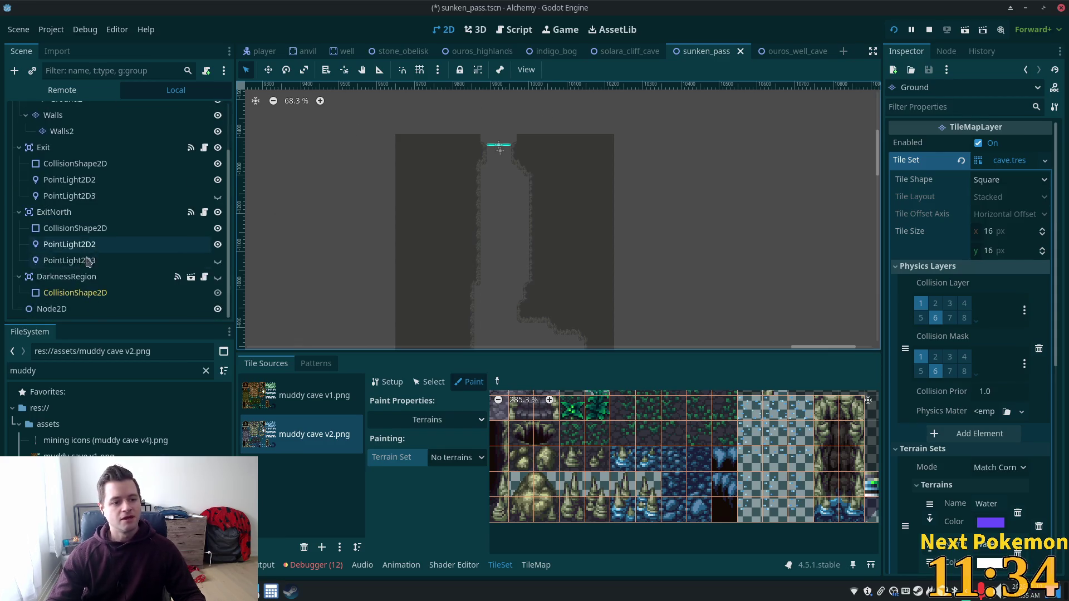
left_click(71, 213)
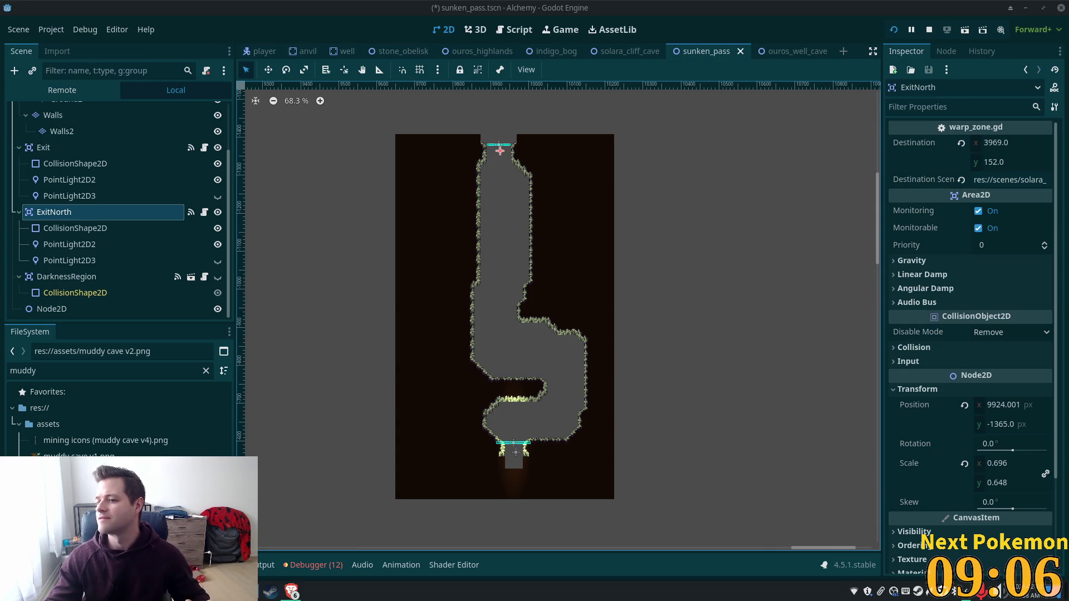
- Switch from the Godot editor to the browser showing the Discord games channel
key("alt+Tab")
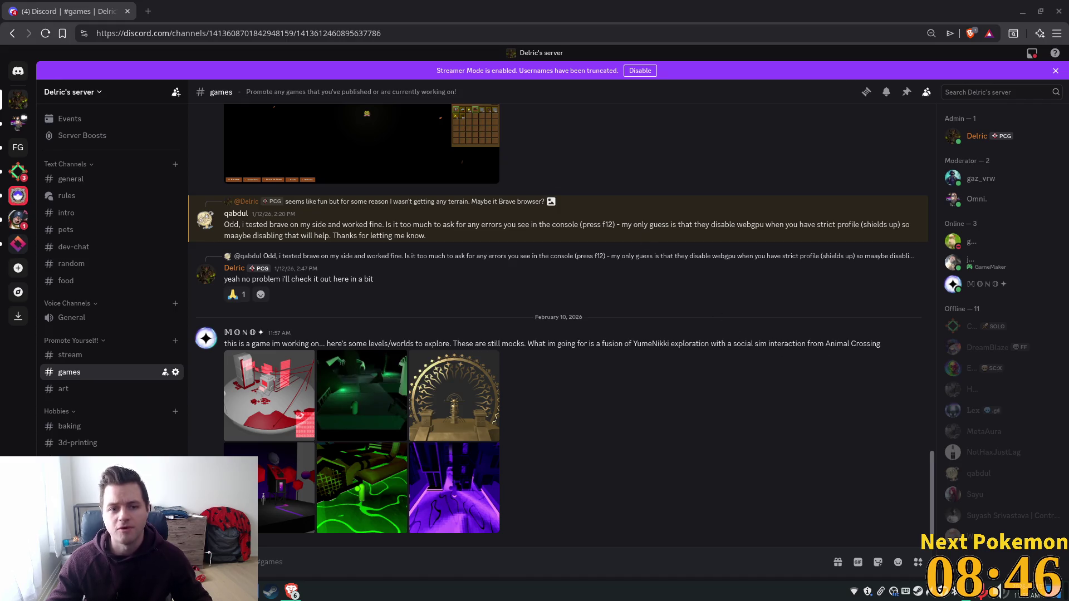
- In a new tab, search Google for Yume Nikki and show the image results
left_click(151, 11)
type("goog")
key("Return")
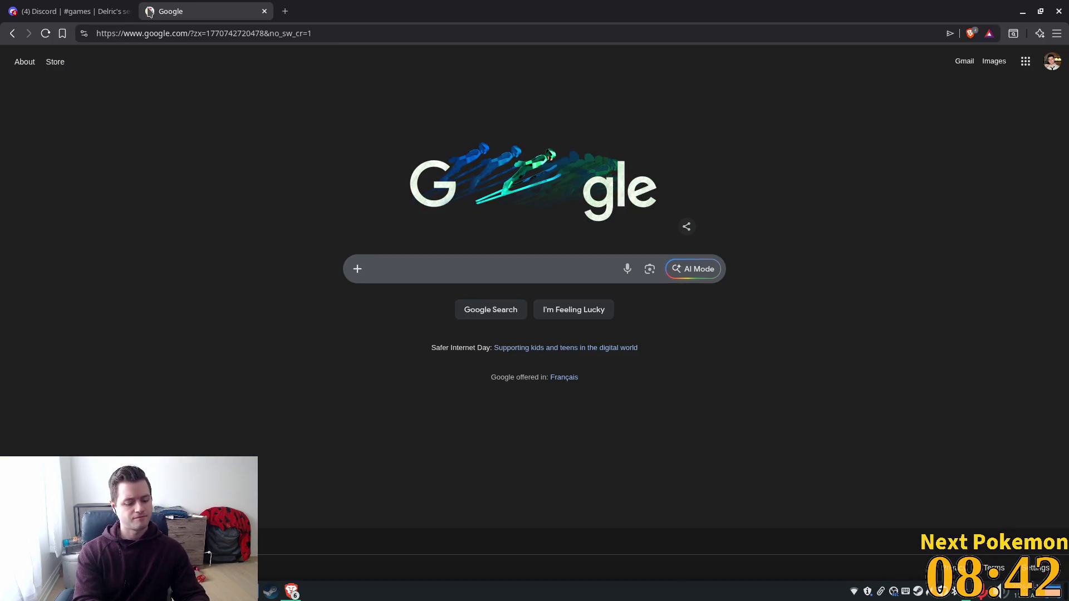
type("yume")
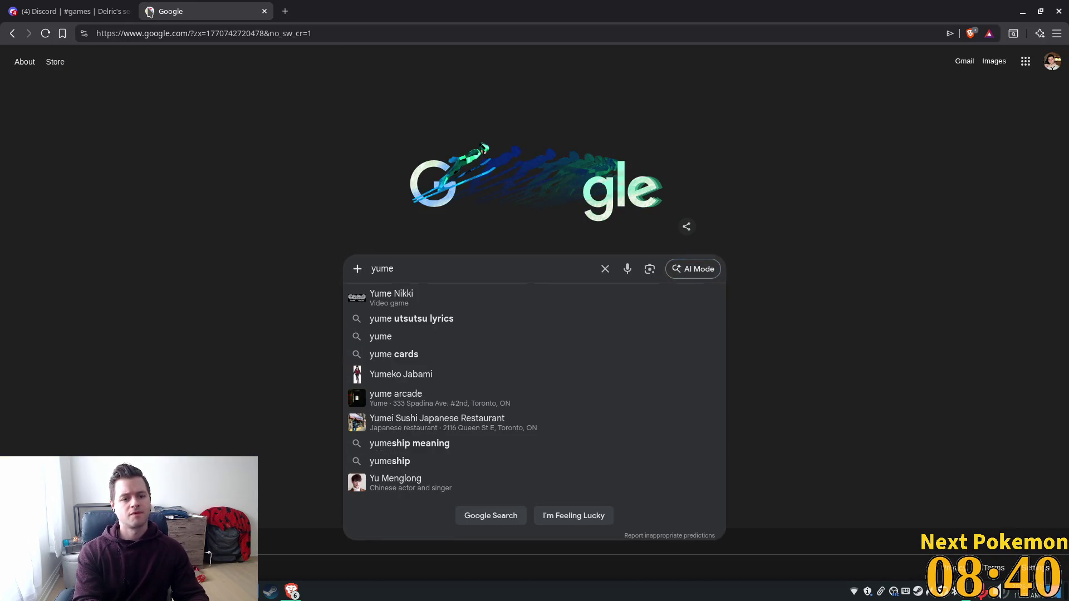
left_click(438, 309)
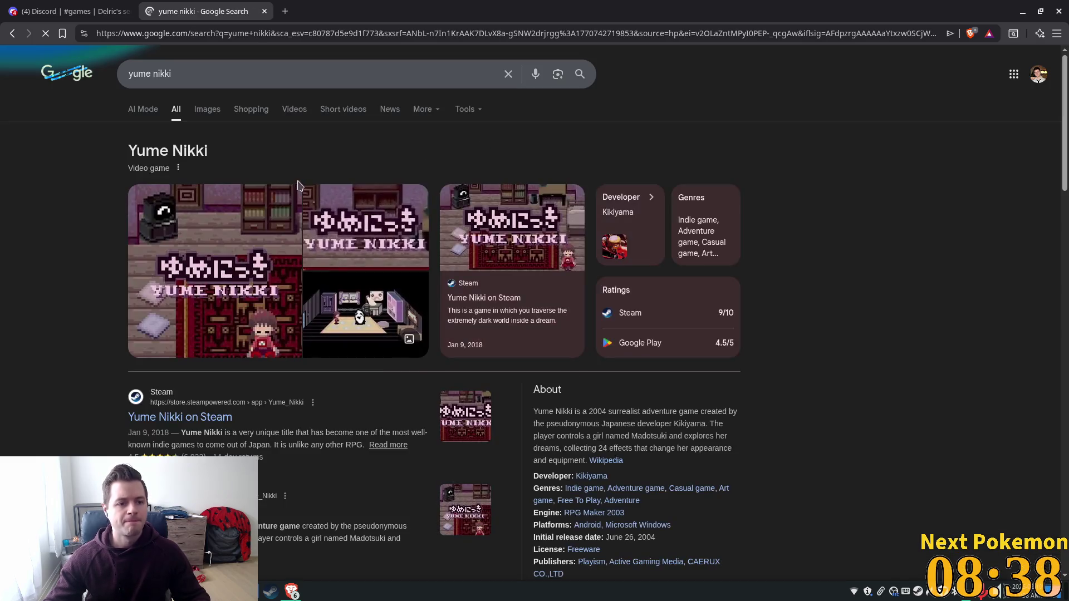
left_click(211, 114)
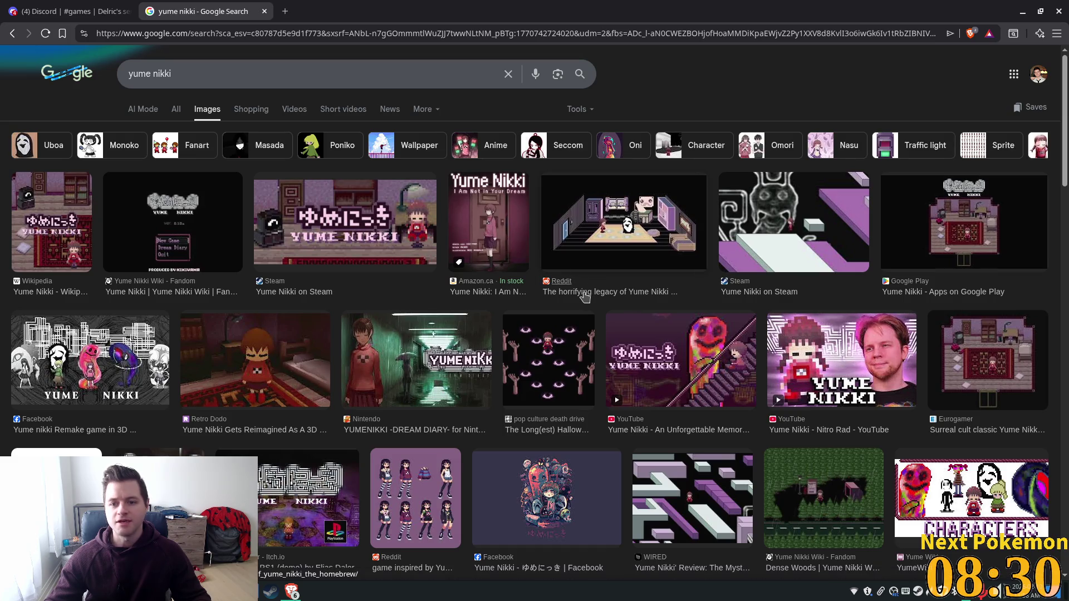
scroll(583, 299, "down", 3)
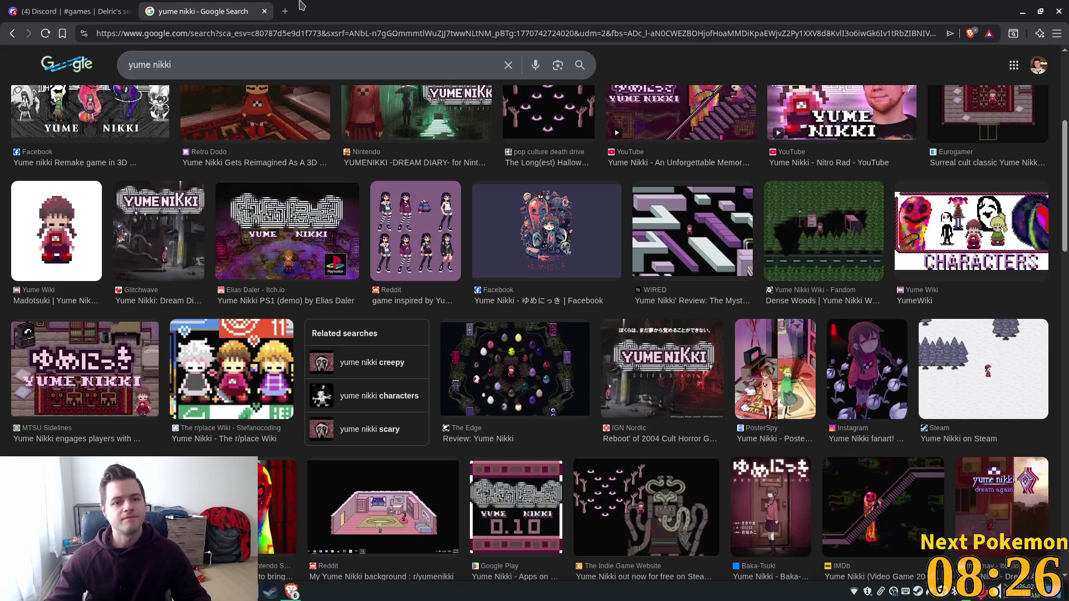
- Return to the Discord tab and enlarge the first attached game render
left_click(65, 10)
left_click(248, 399)
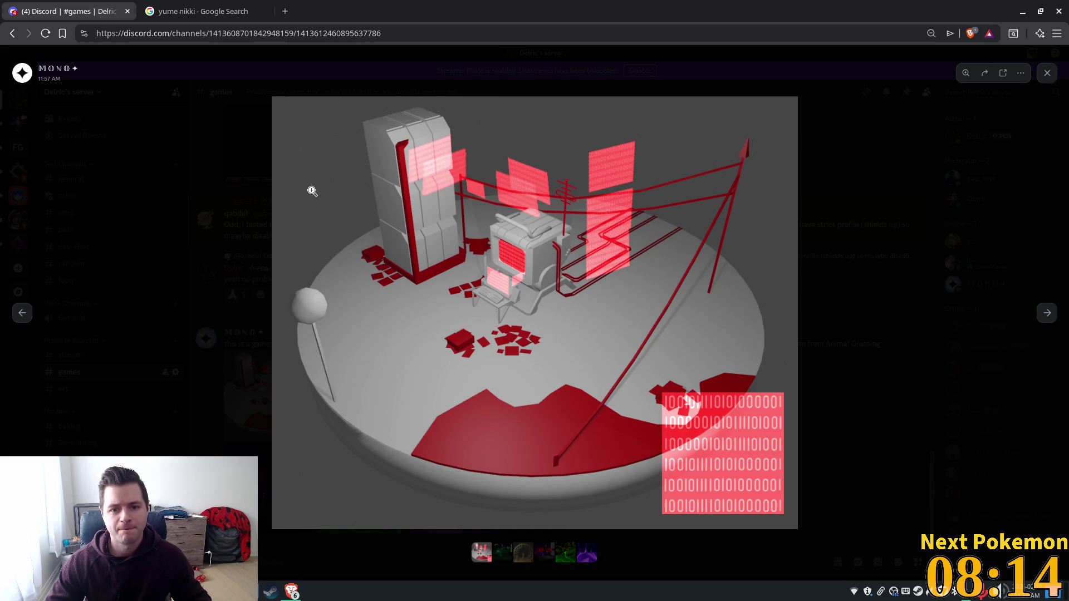
key("Right")
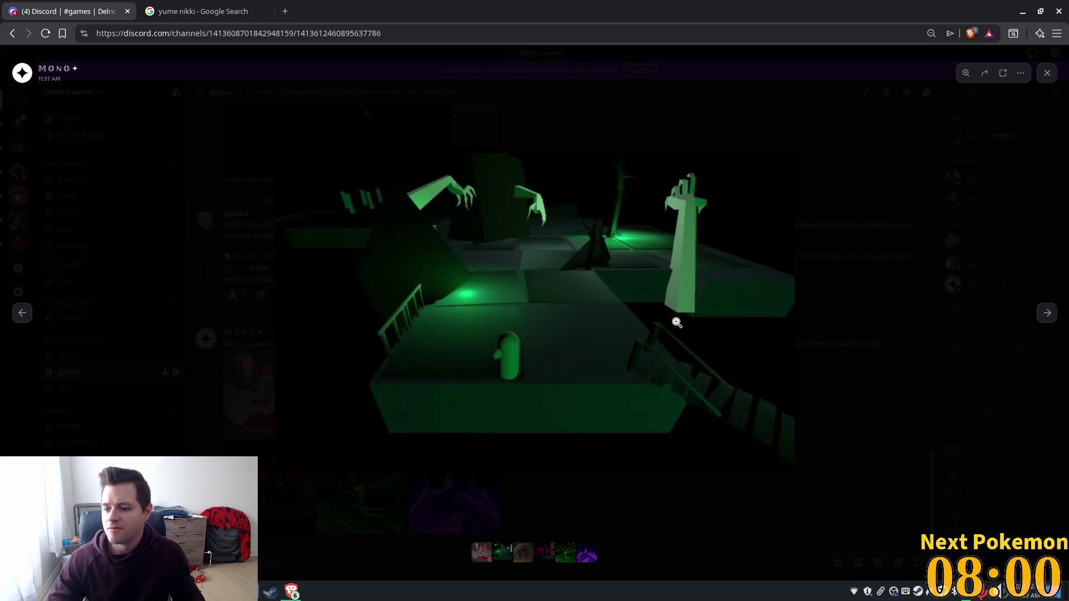
key("Right")
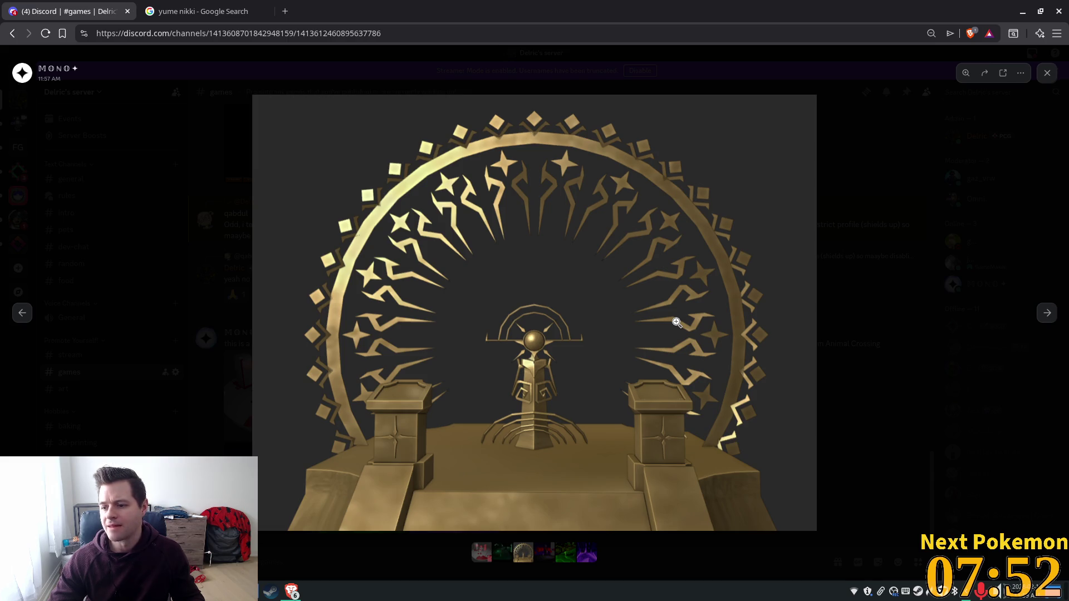
key("Right")
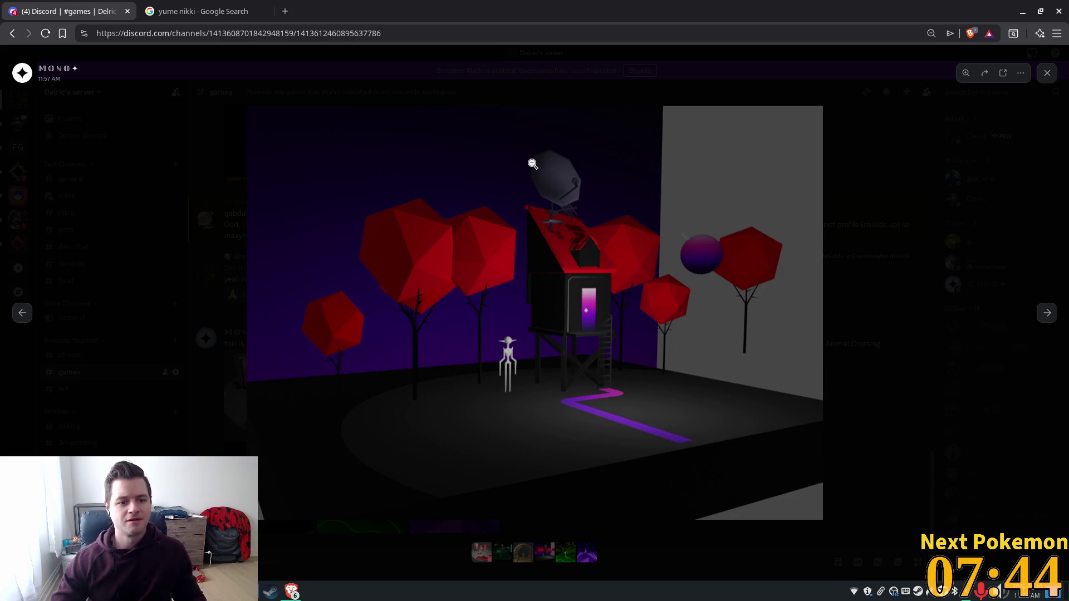
key("Left")
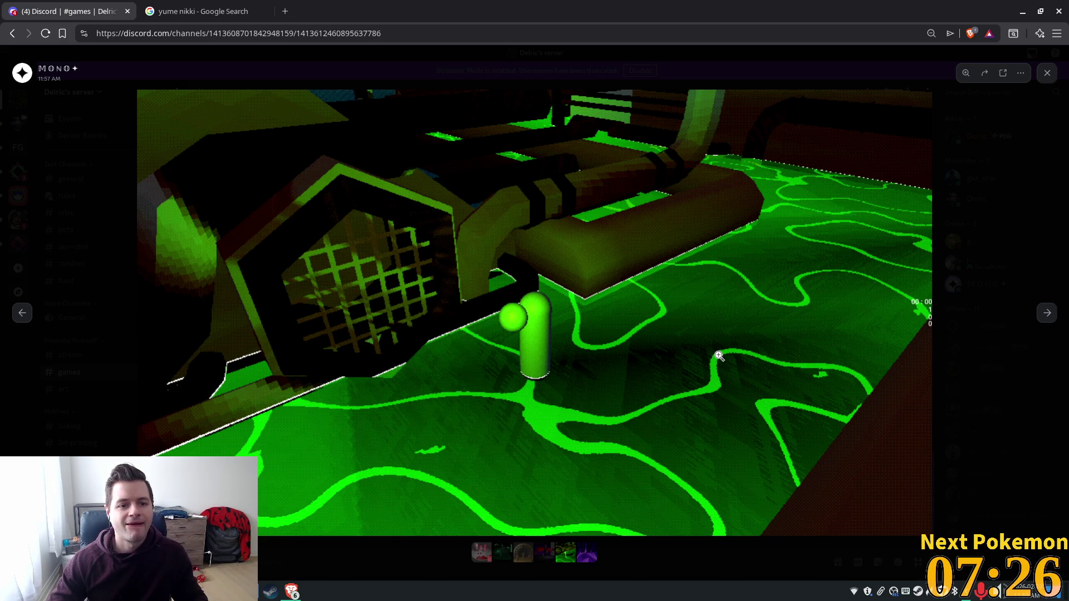
key("Right")
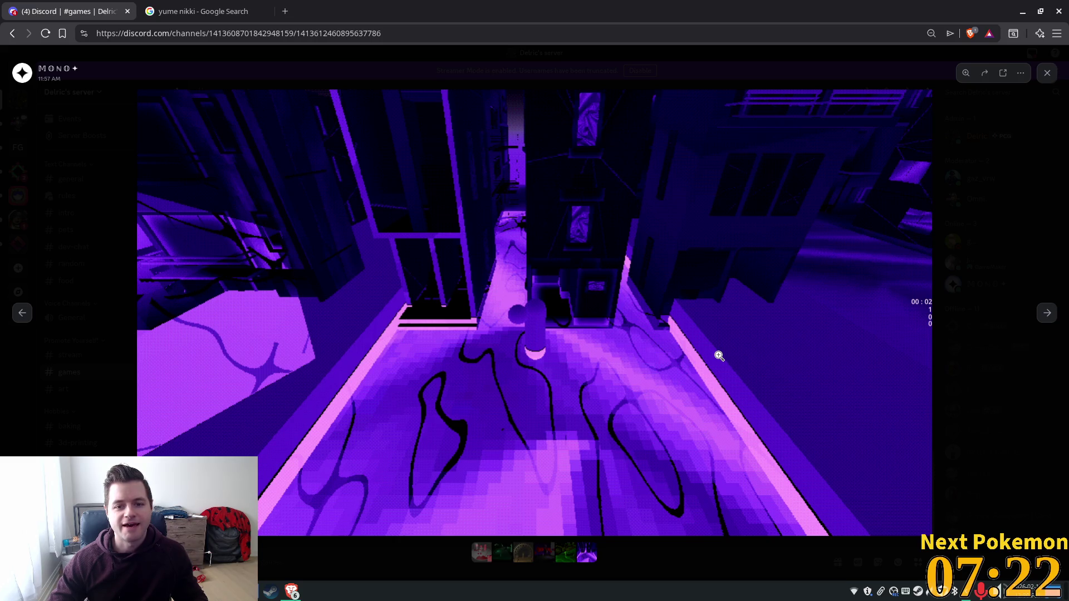
key("Right")
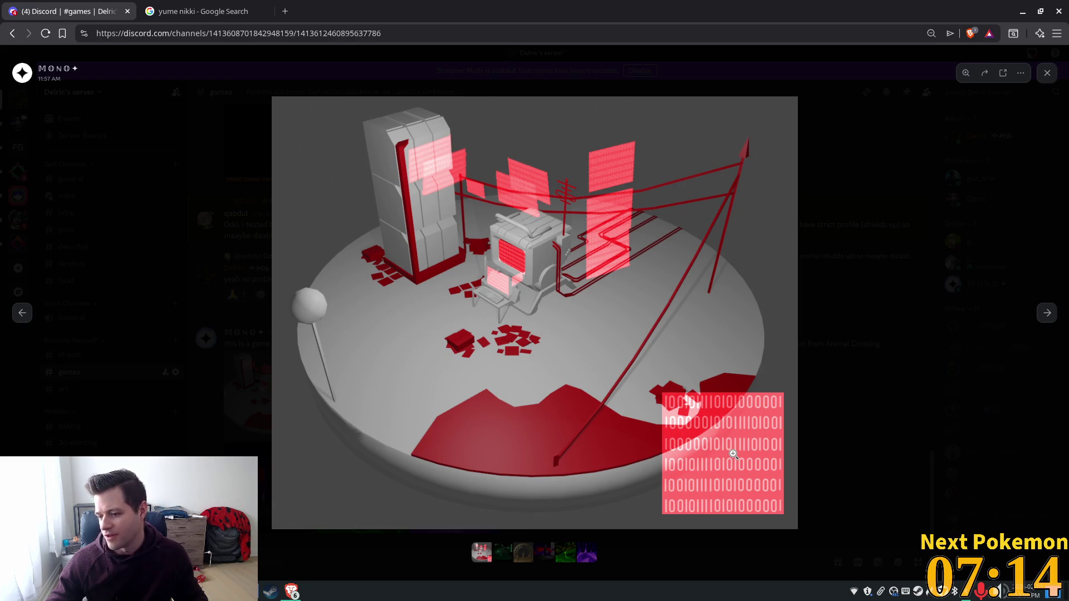
key("Right")
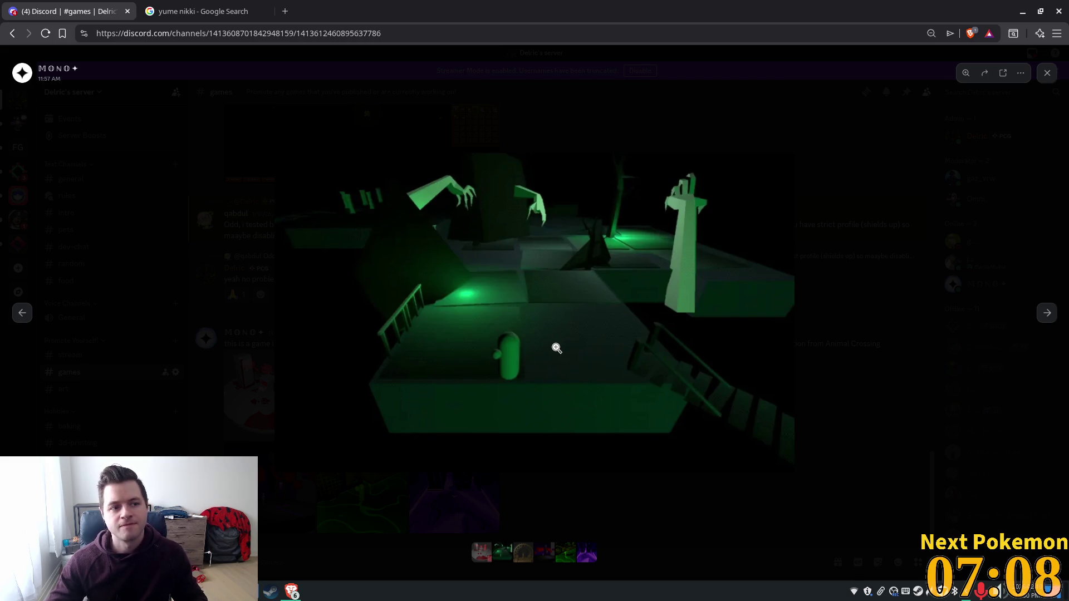
- Step back and forth through the six shared game screenshots in the lightbox
key("Right")
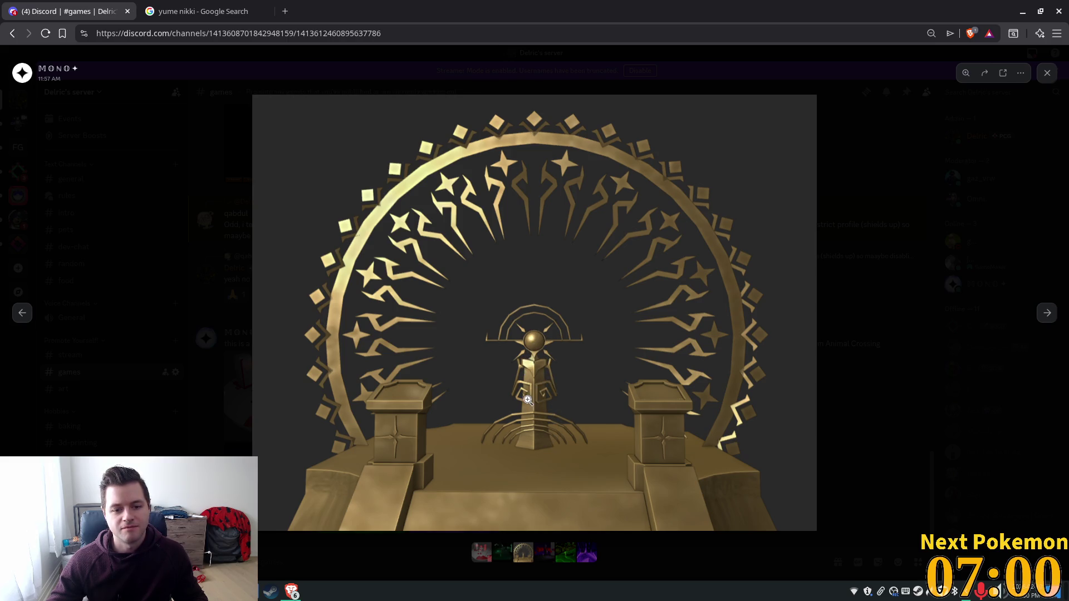
key("Right")
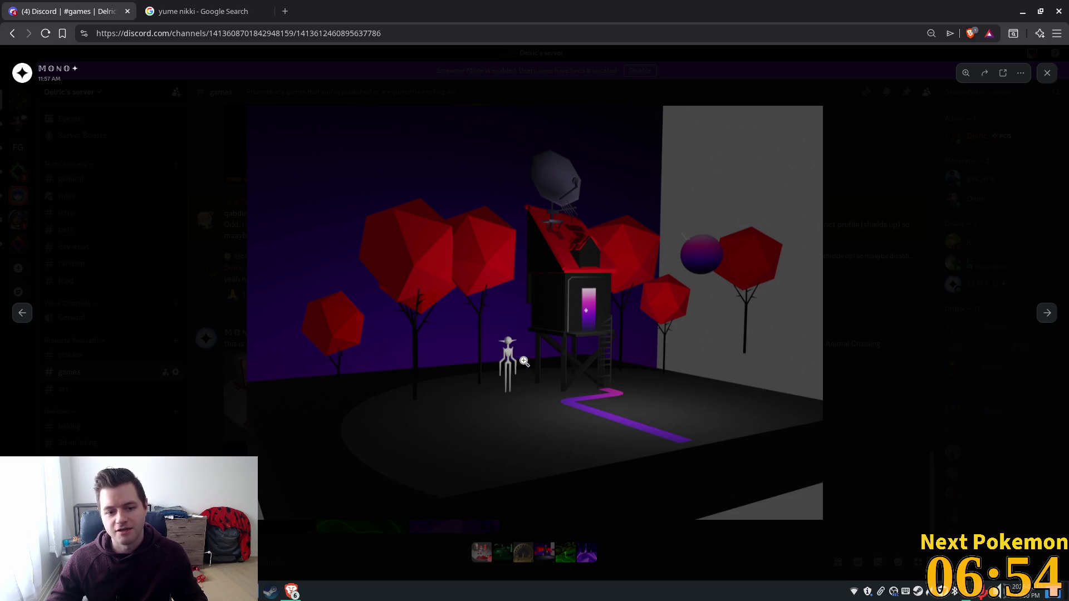
key("Left")
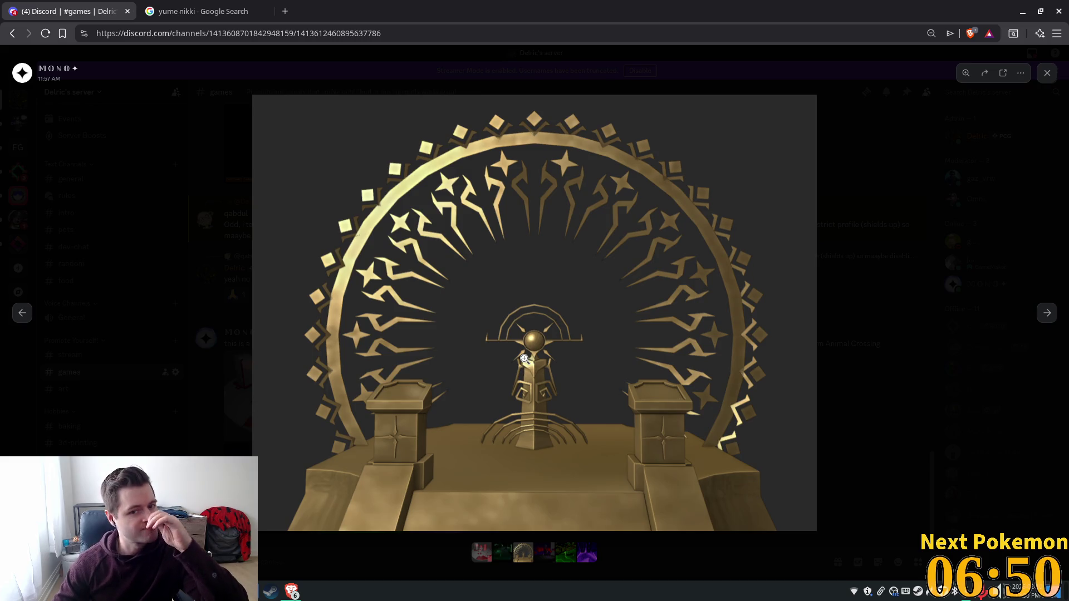
key("Right")
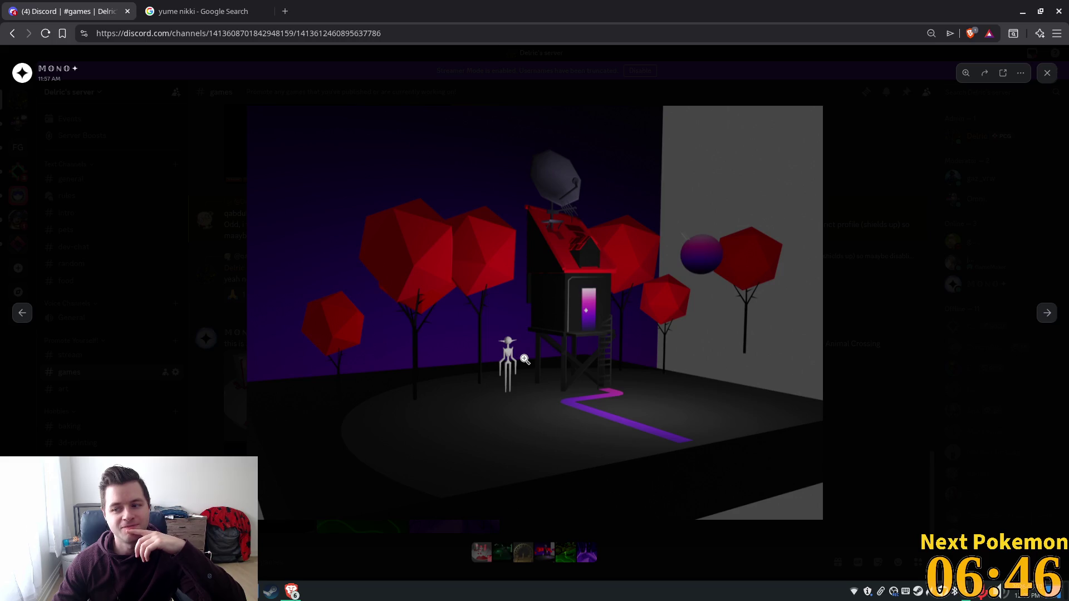
key("Left")
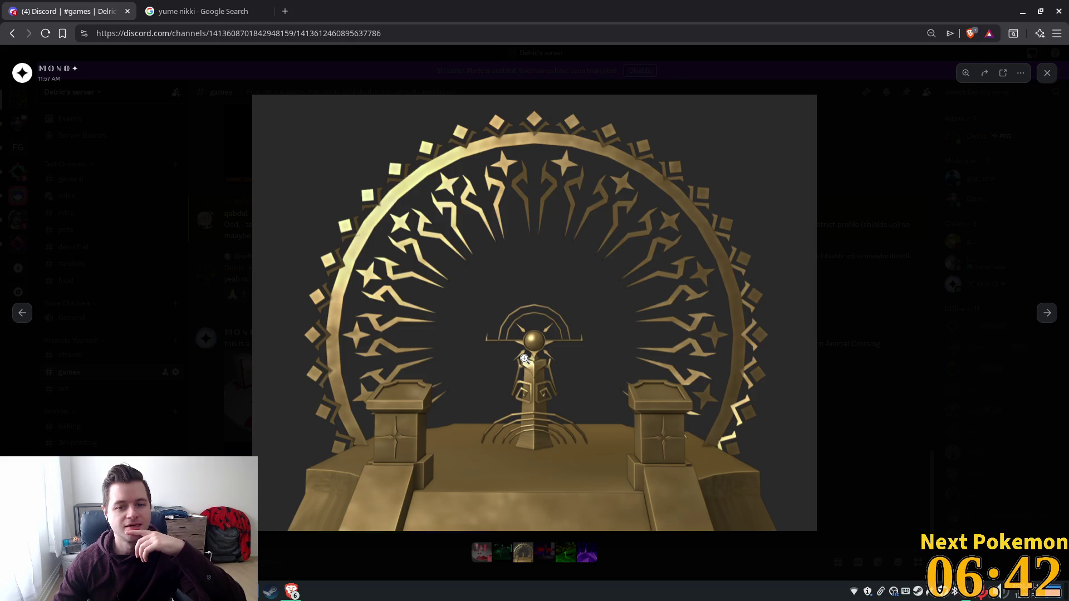
key("Right")
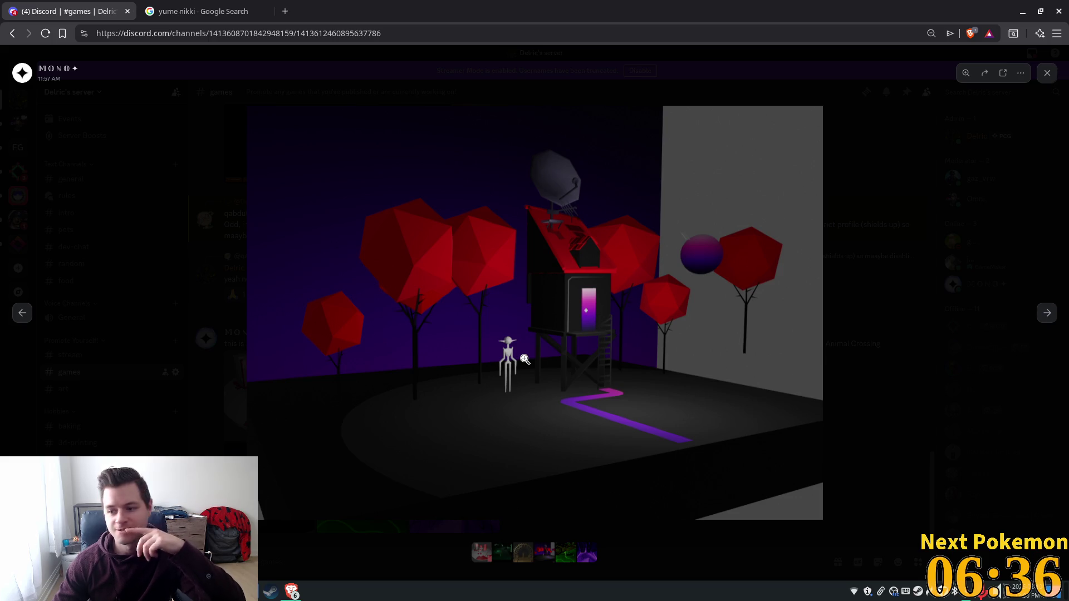
key("Left")
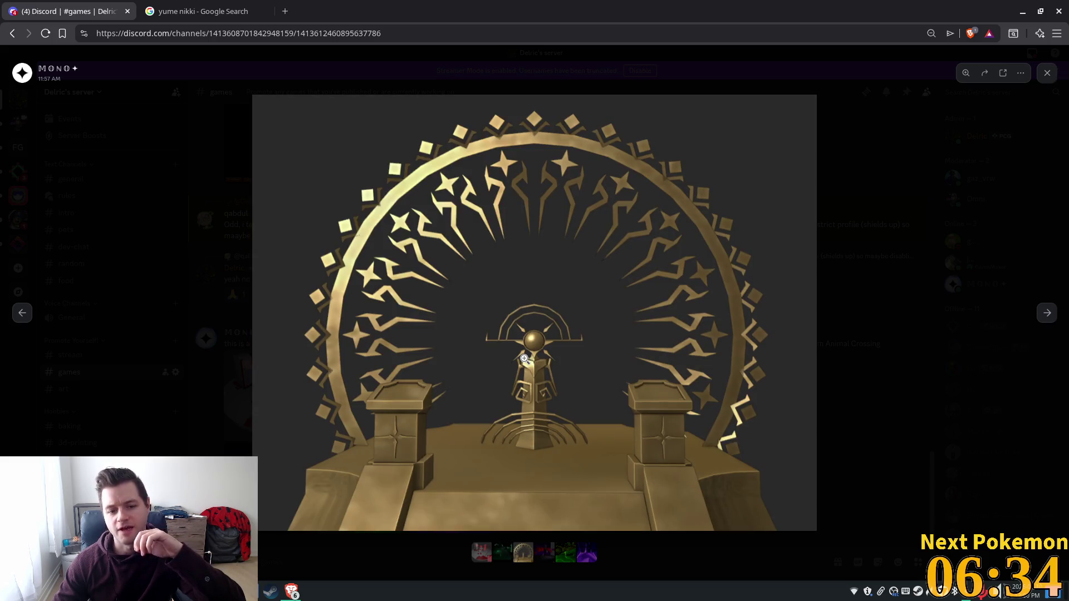
key("Right")
key("Right")
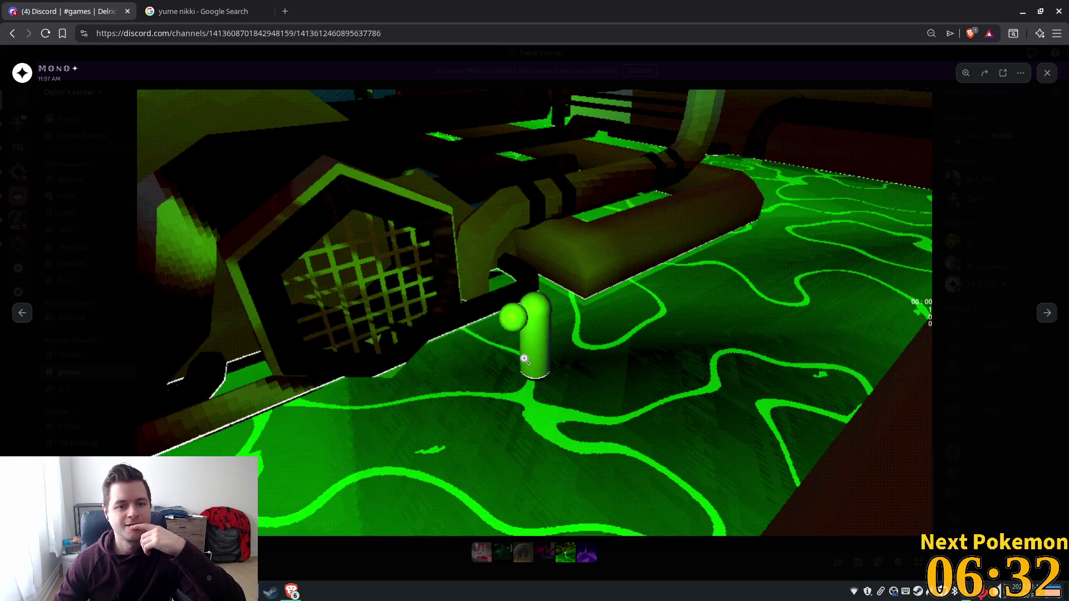
key("Right")
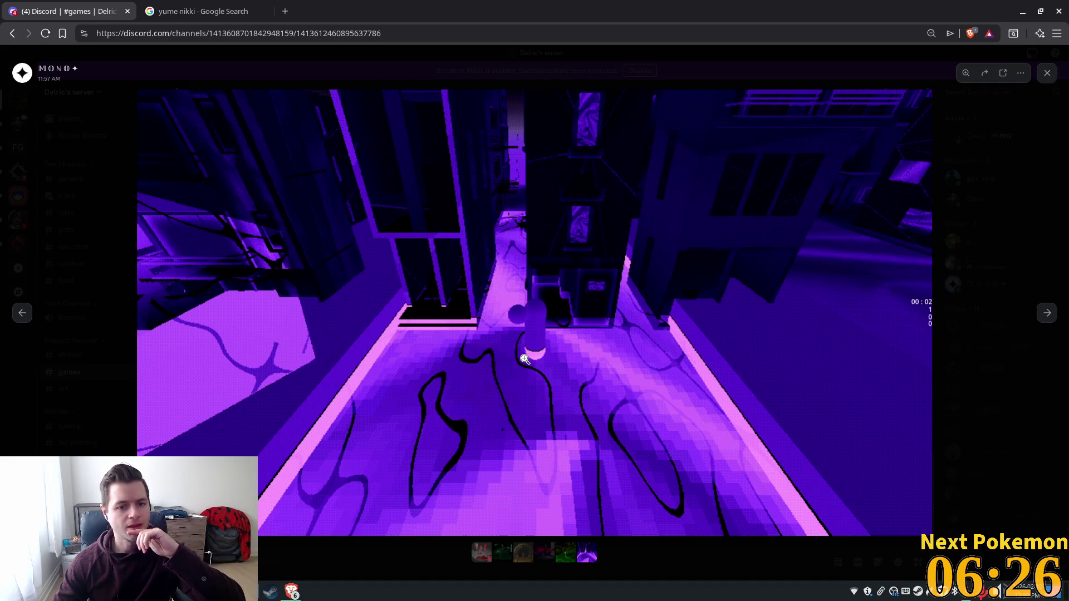
key("Right")
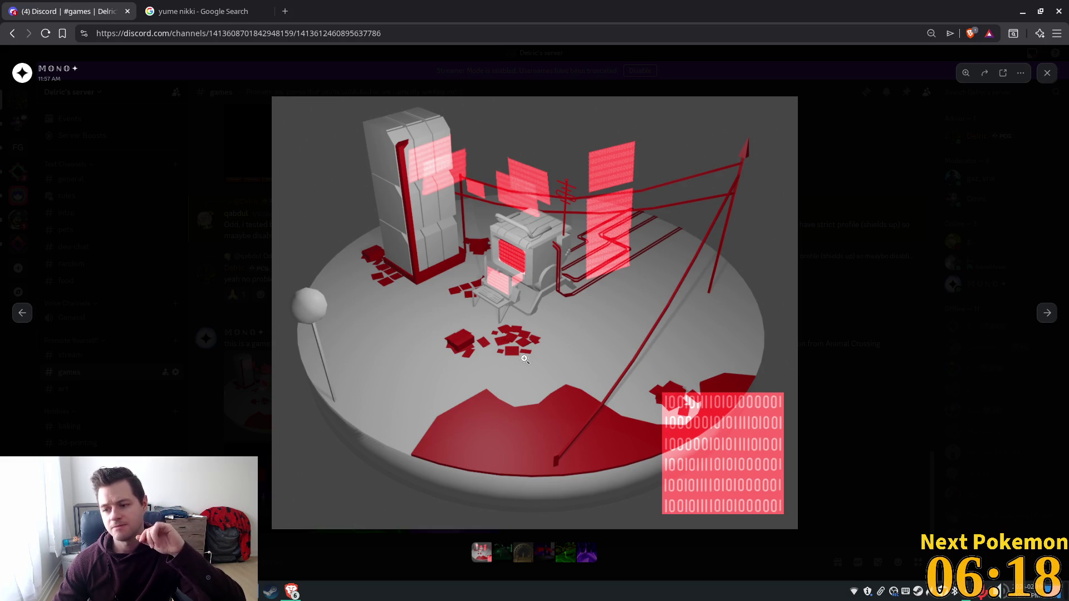
key("Right")
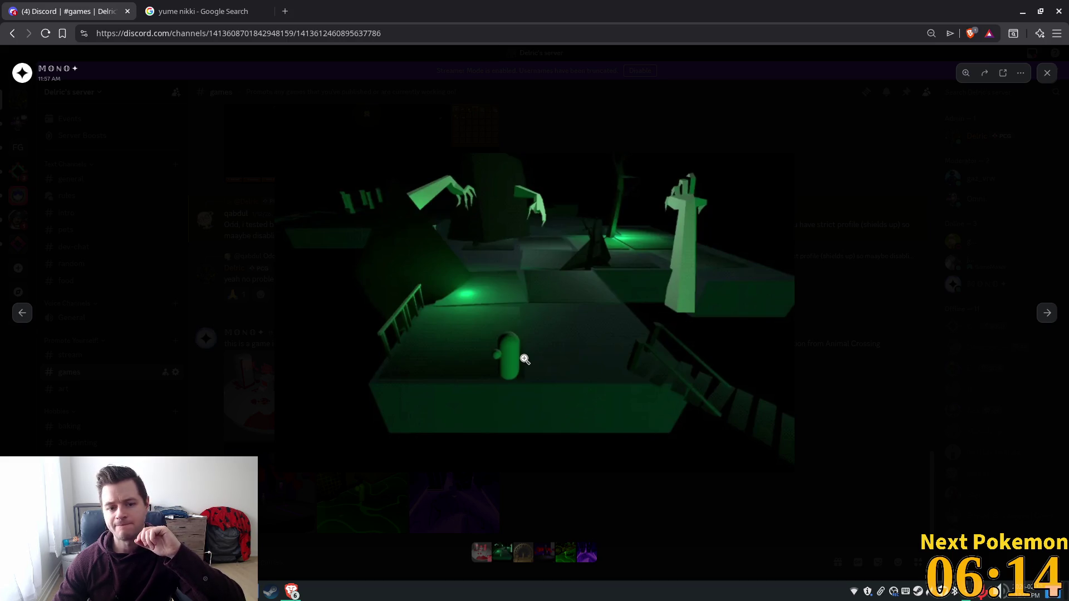
key("Right")
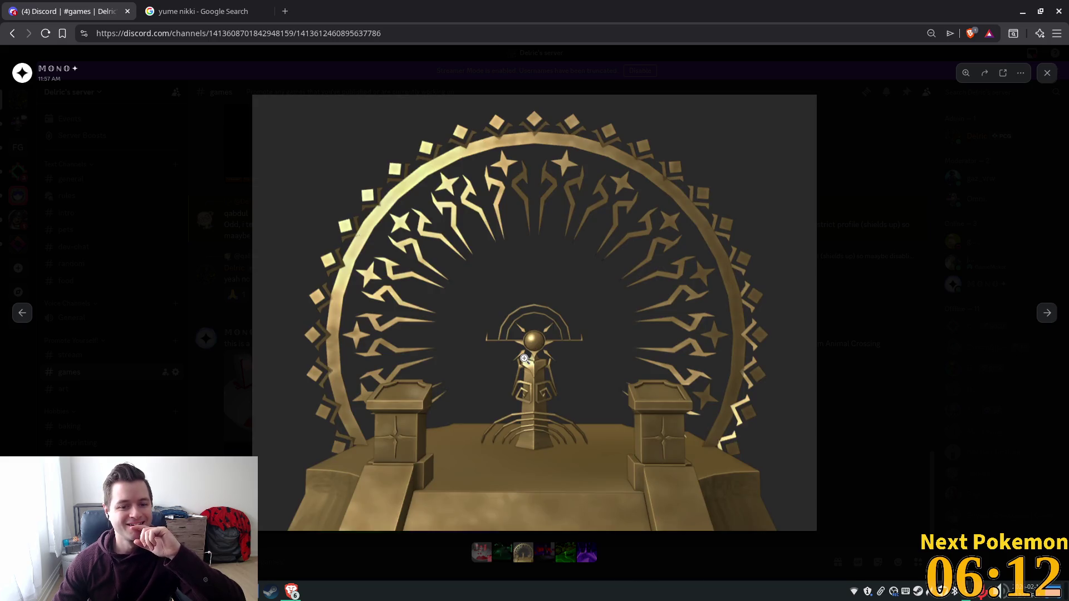
key("Right")
key("Left")
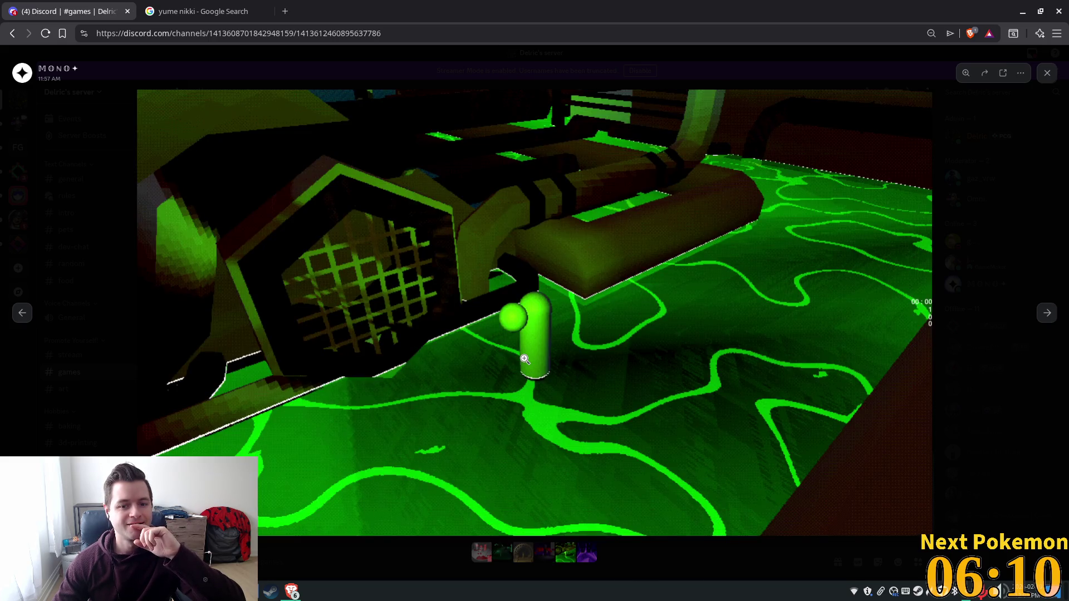
key("Right")
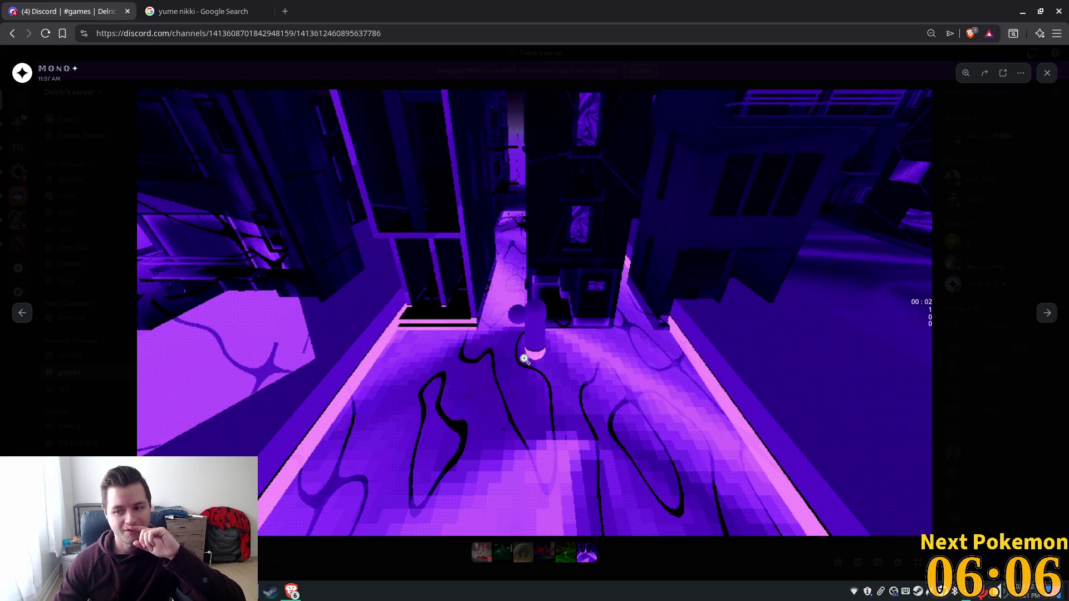
key("Right")
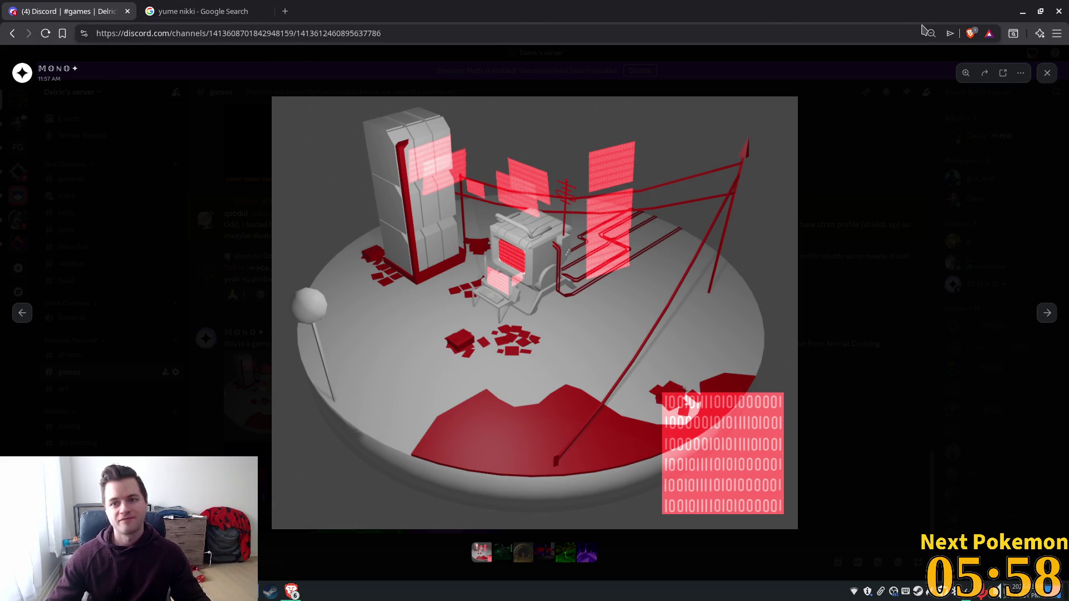
- Keep the browser open after the close prompt, exit the lightbox and bring up Forward for the post
left_click(1057, 11)
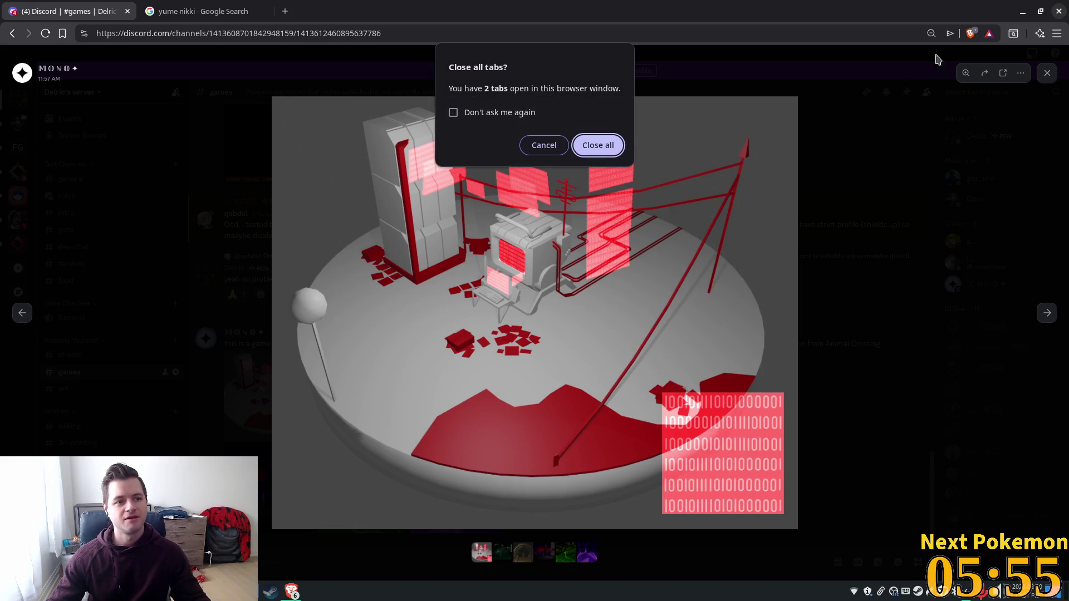
left_click(544, 143)
left_click(1047, 73)
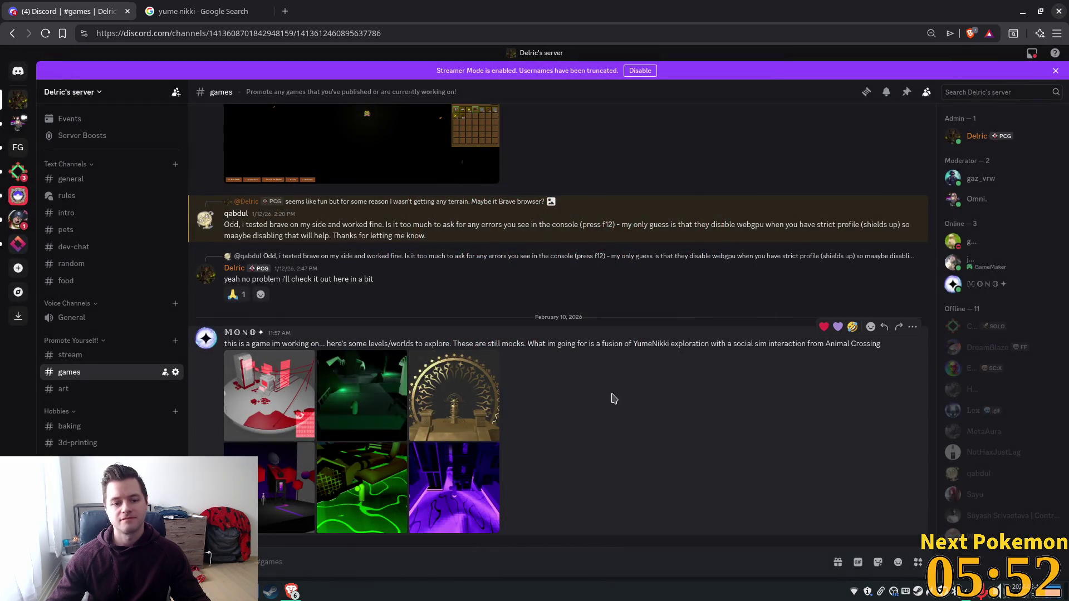
left_click(899, 327)
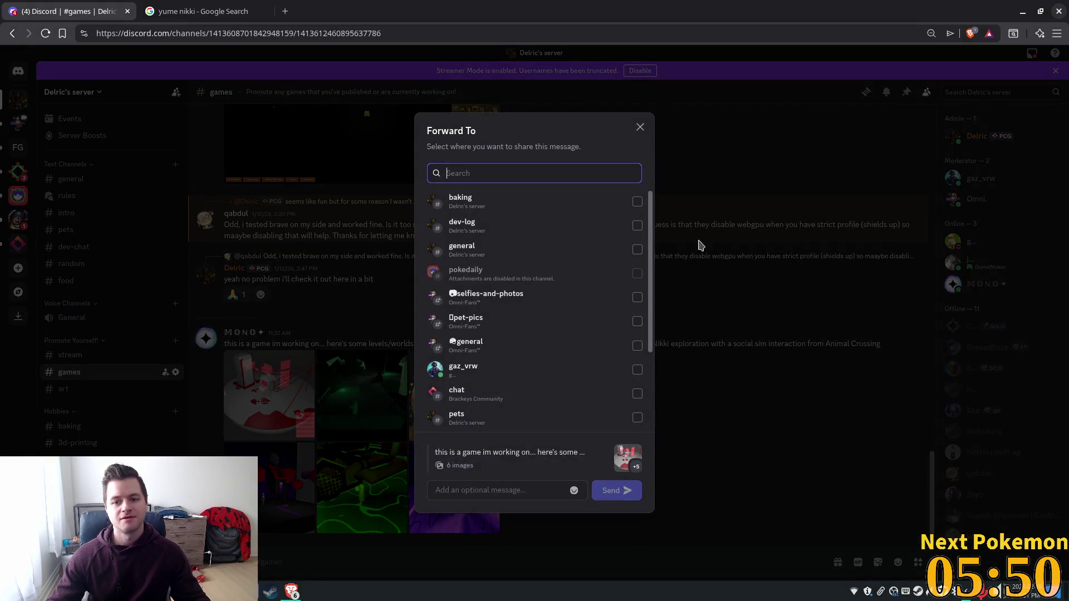
- Dismiss the Forward dialog, trim the draft reply to 'sweet' and send it
left_click(641, 130)
type("swee")
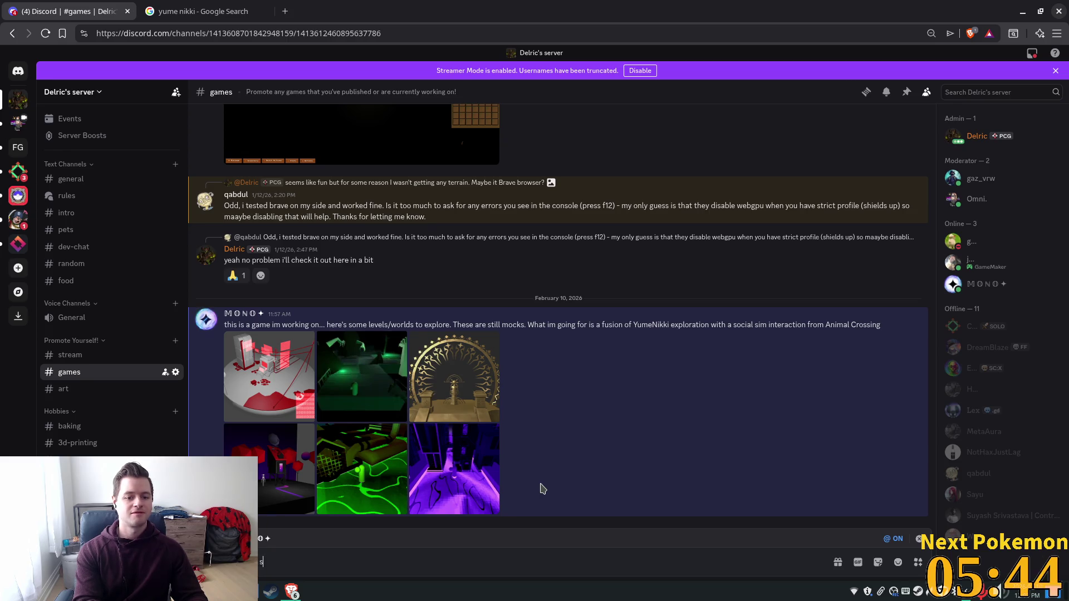
type("t, I l")
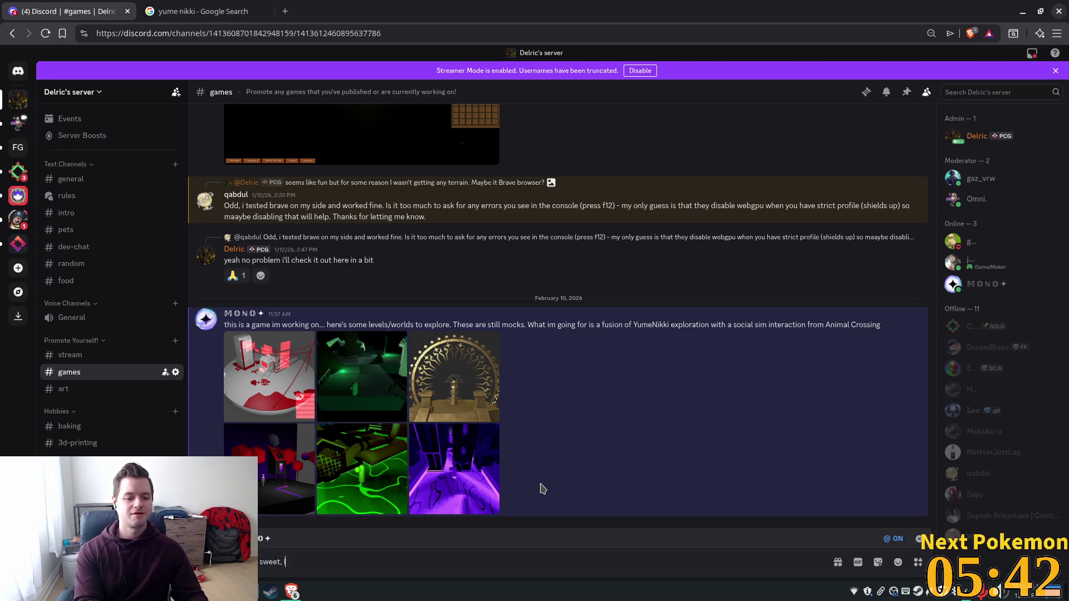
type("ike th")
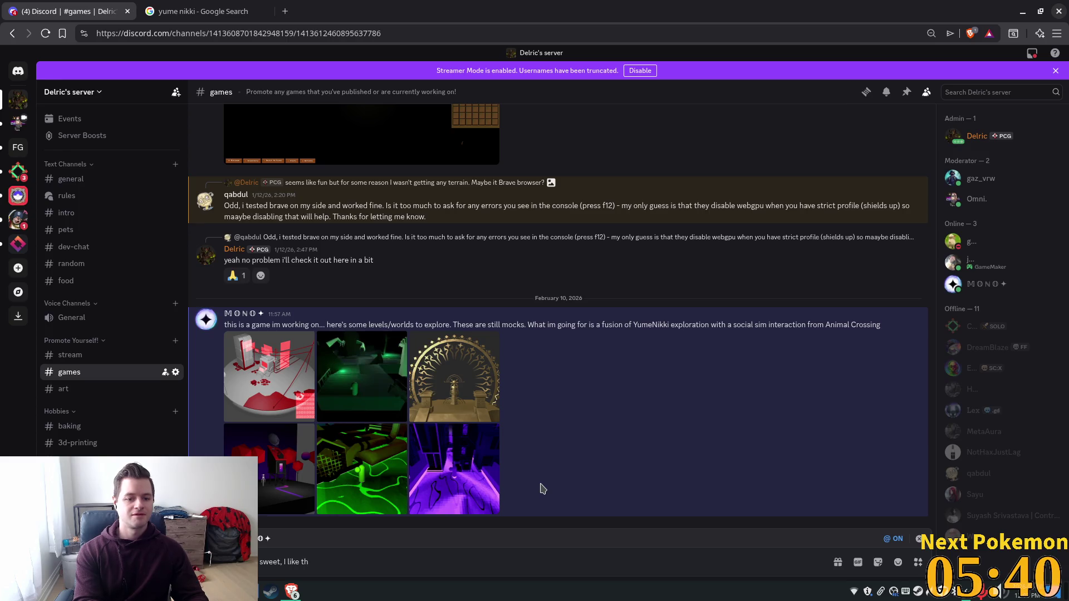
type("e colr")
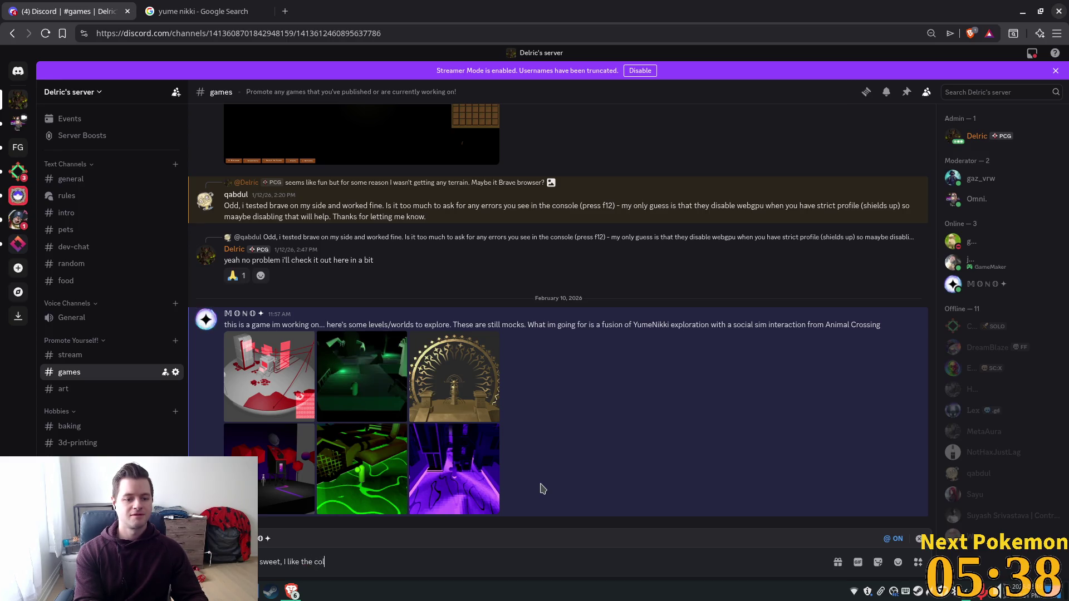
type("s so")
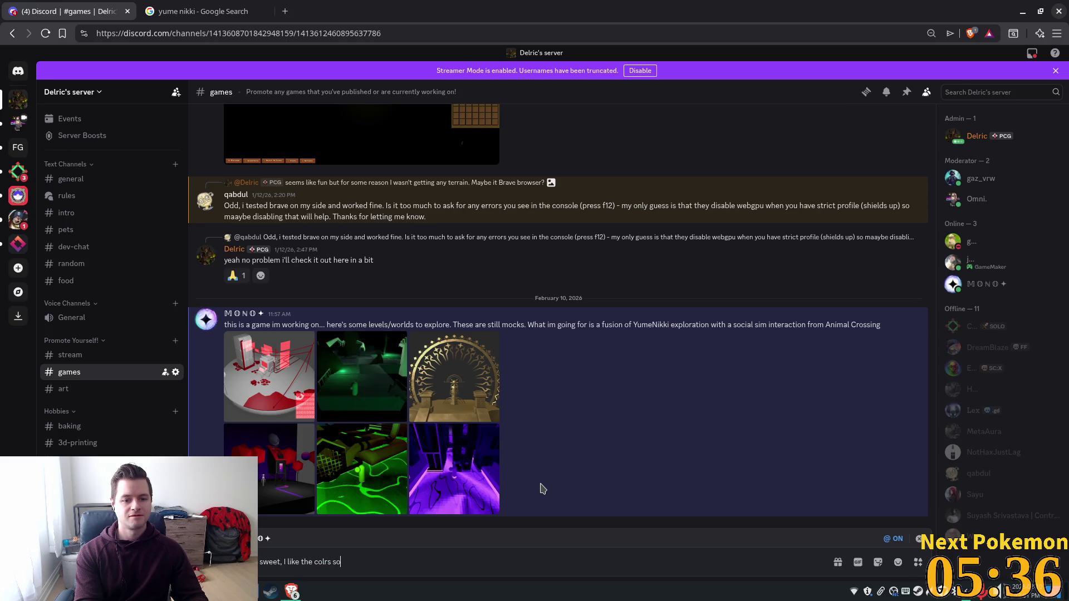
key("BackSpace")
key("ctrl+BackSpace")
key("ctrl+BackSpace")
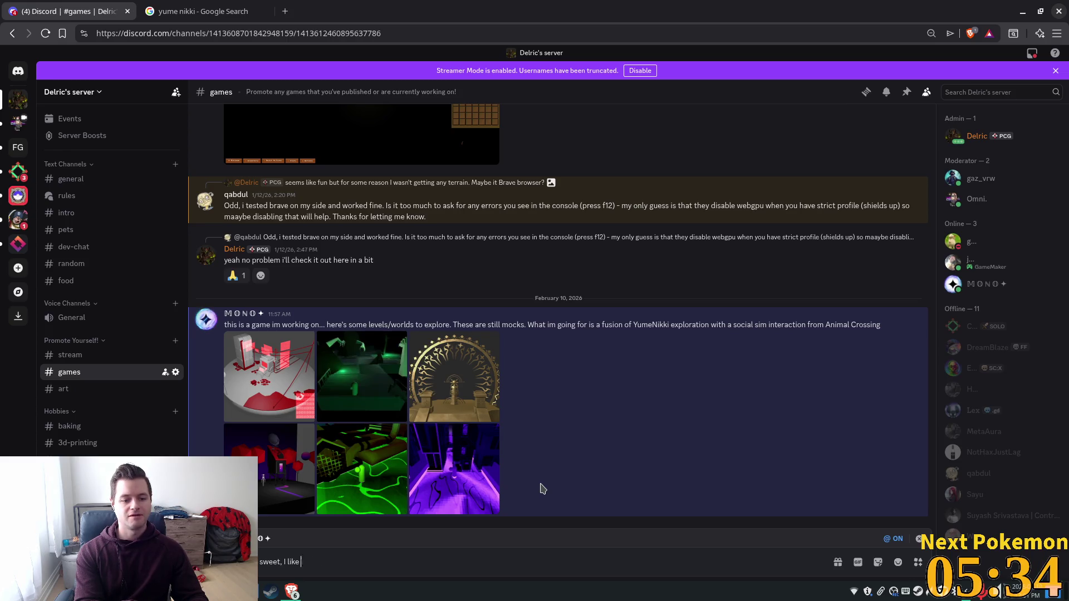
key("BackSpace")
key("BackSpace")
key("Return")
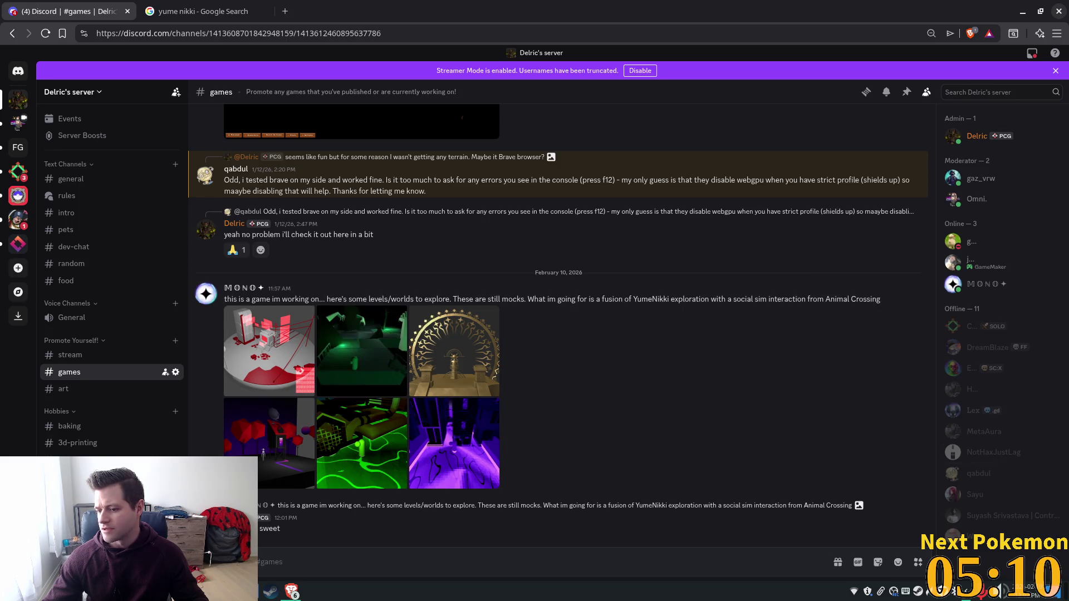
left_click(310, 352)
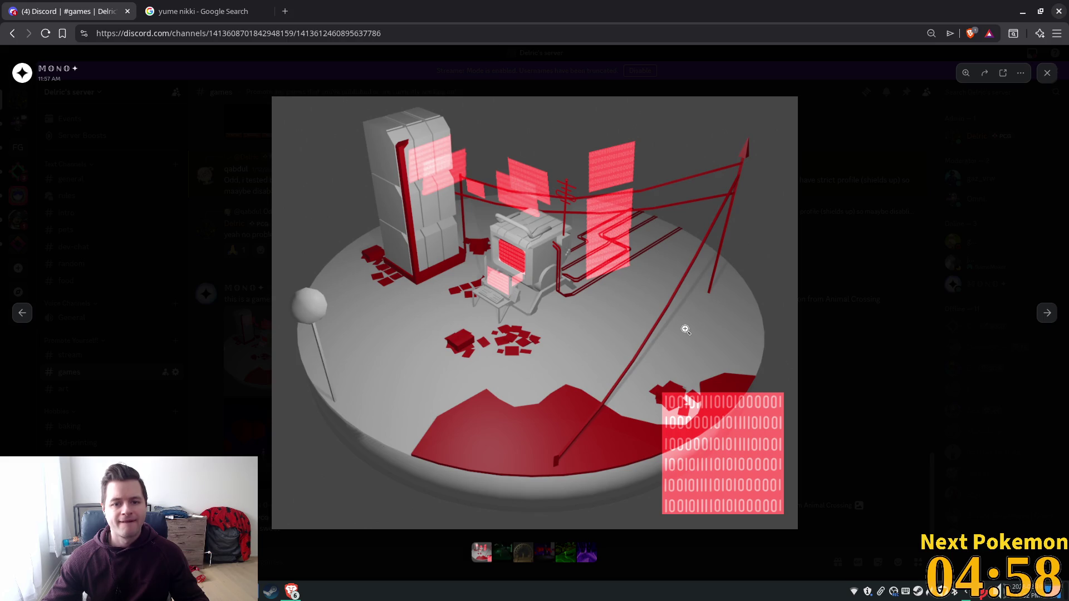
left_click(1048, 73)
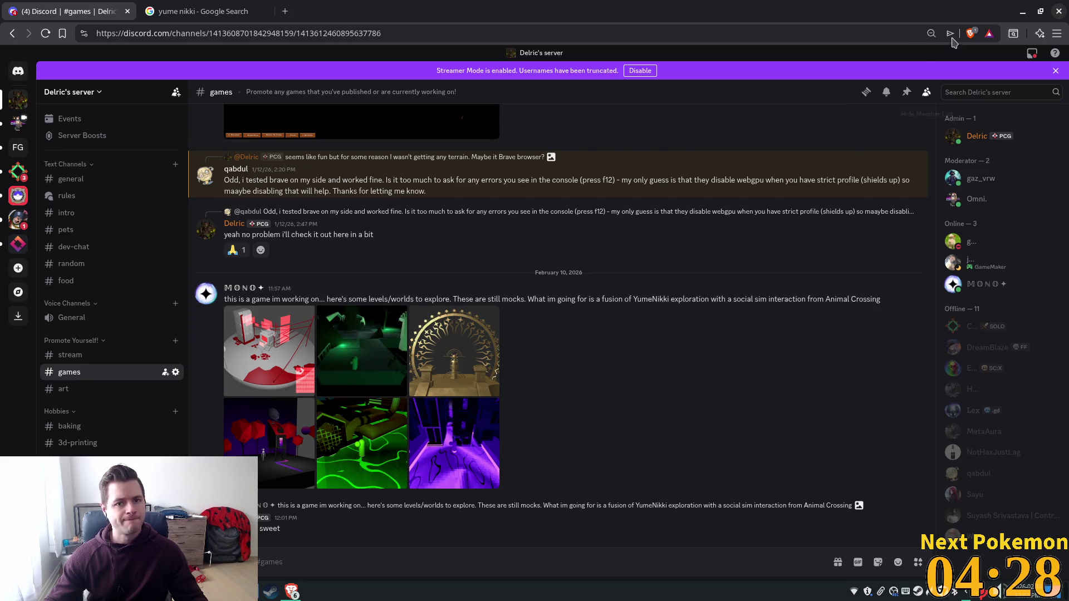
left_click(213, 11)
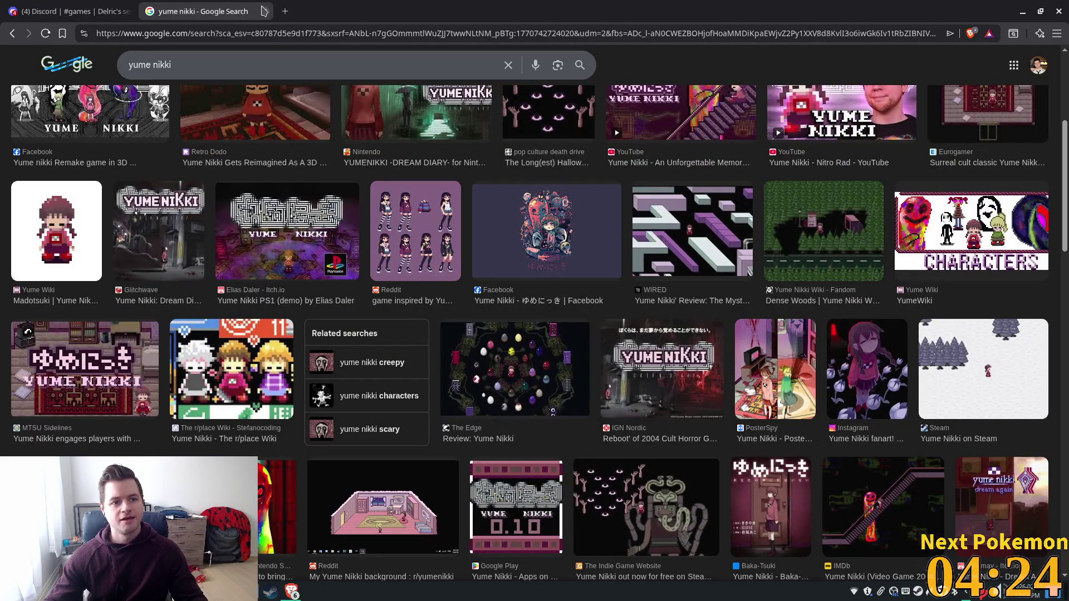
- Close the yume nikki search tab and the browser, returning to the sunken_pass scene in Godot
left_click(264, 11)
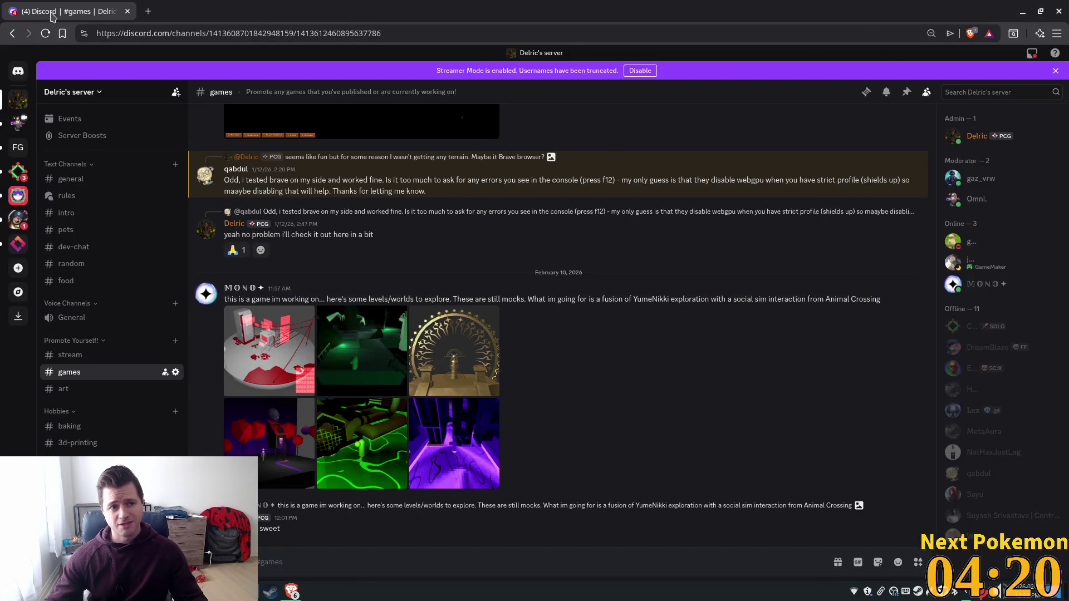
left_click(1056, 11)
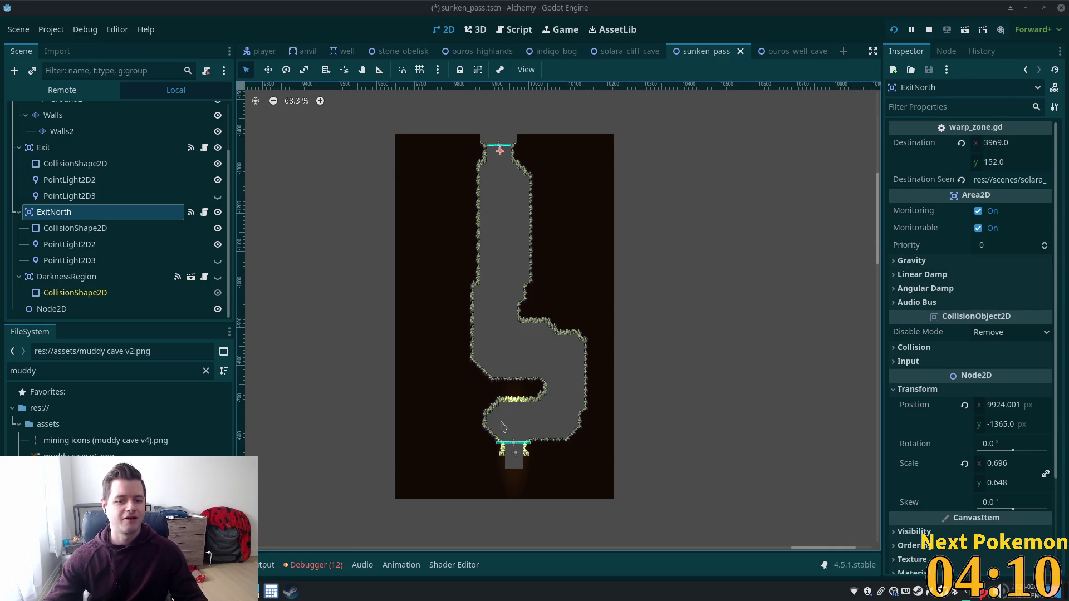
scroll(537, 449, "up", 4)
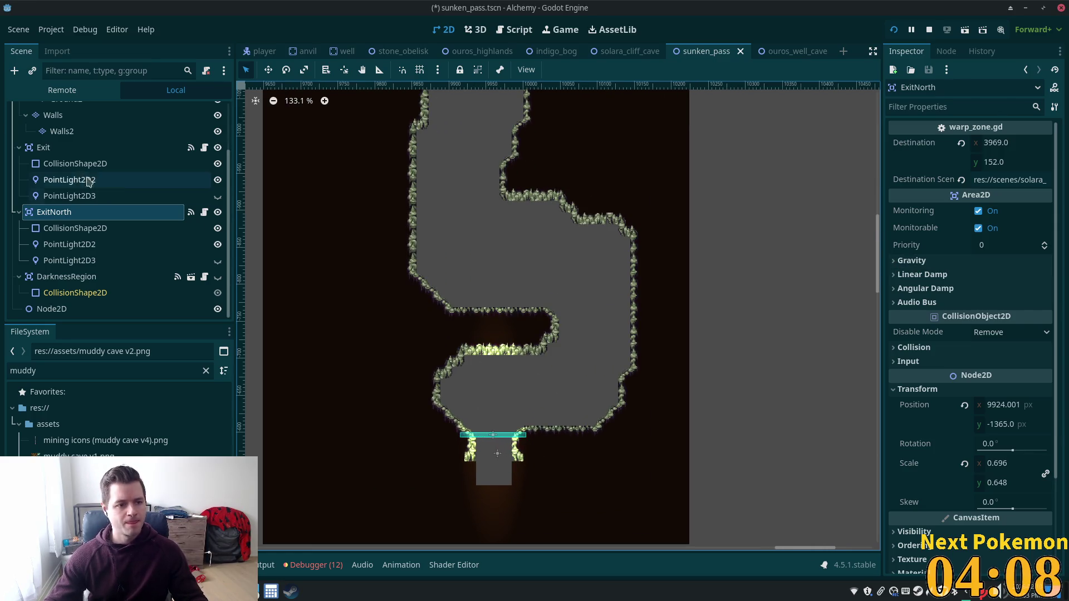
scroll(92, 168, "up", 3)
- Select the Ground TileMapLayer node so the muddy cave tiles become available for painting
left_click(88, 127)
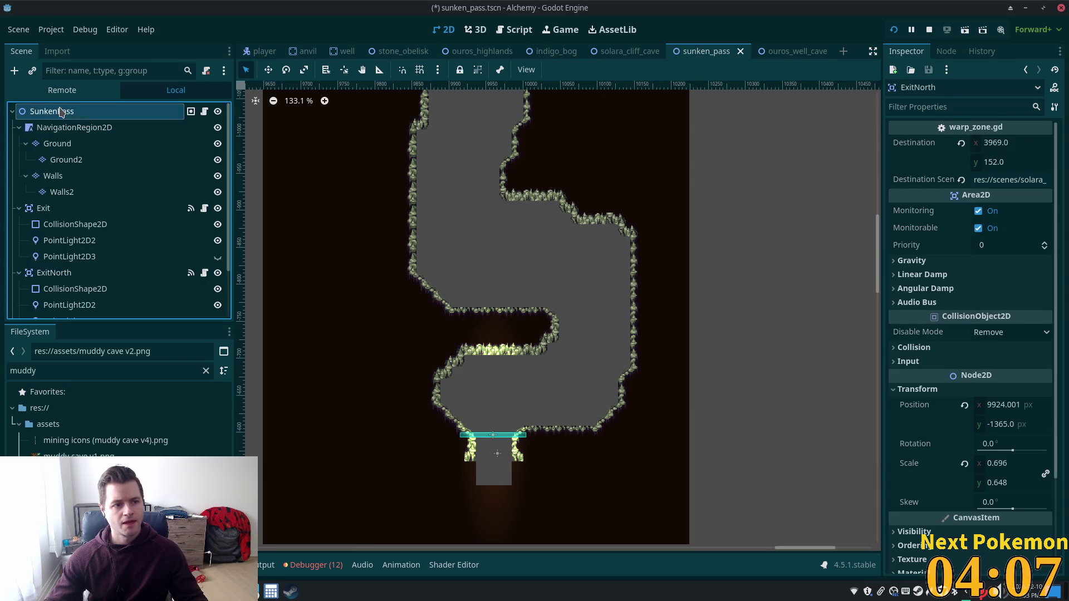
left_click(92, 145)
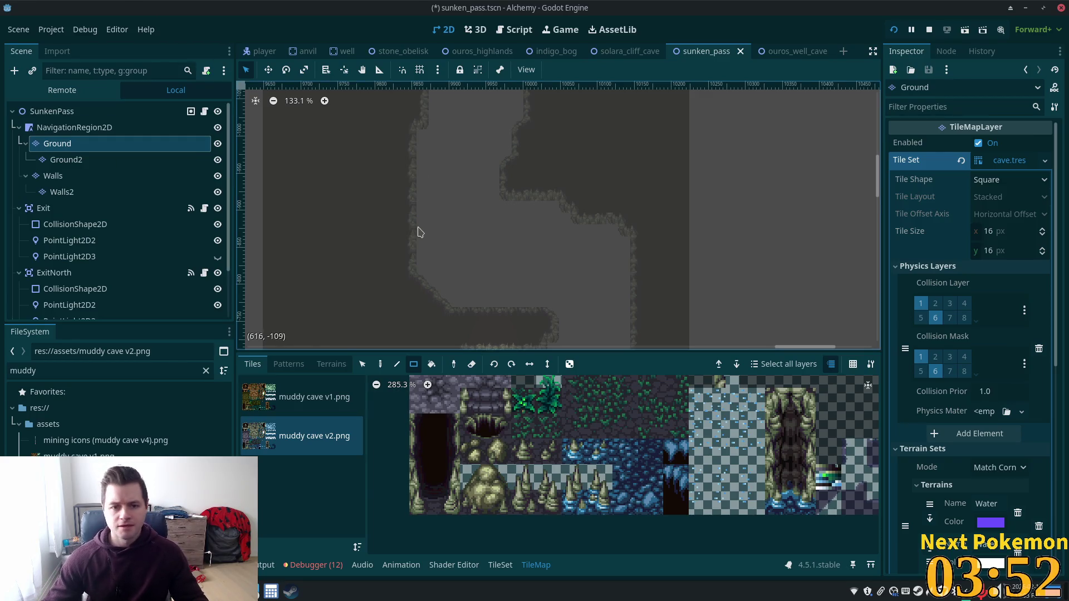
scroll(429, 241, "down", 1)
scroll(429, 241, "down", 2)
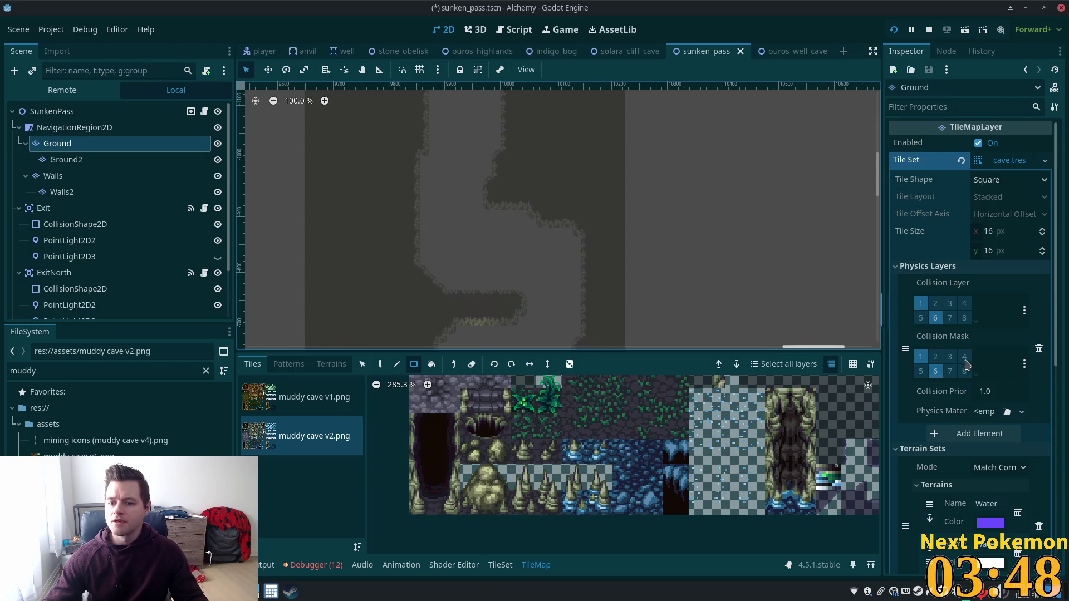
- Collapse Physics Layers and show the Terrains list with Water and Water Sparkles
left_click(902, 265)
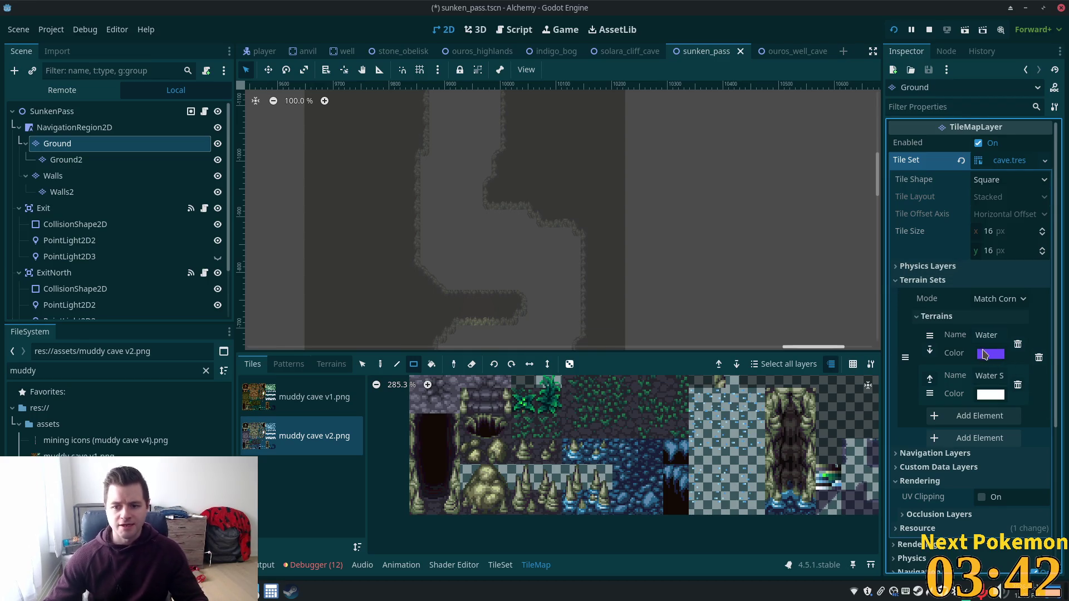
mouse_move(991, 352)
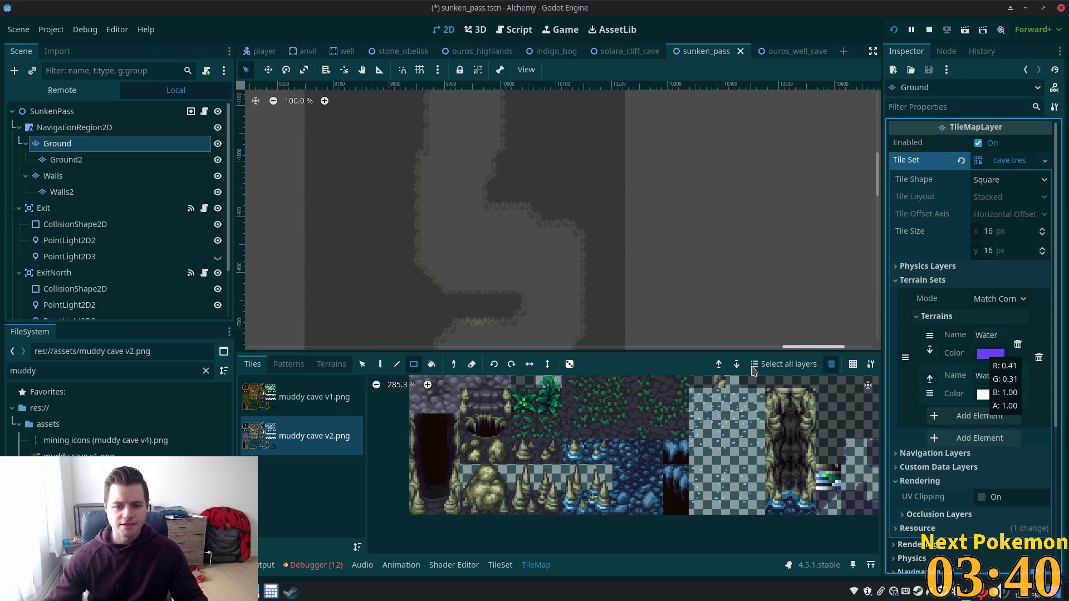
left_click(330, 365)
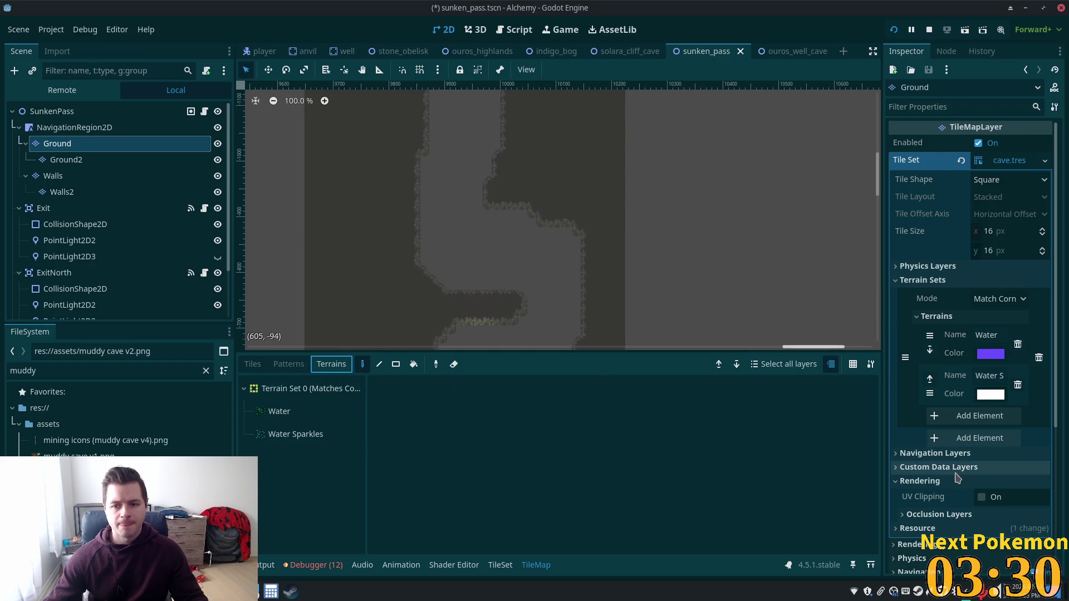
- Add a second terrain set to the cave tileset and select Terrain Set 1
left_click(940, 316)
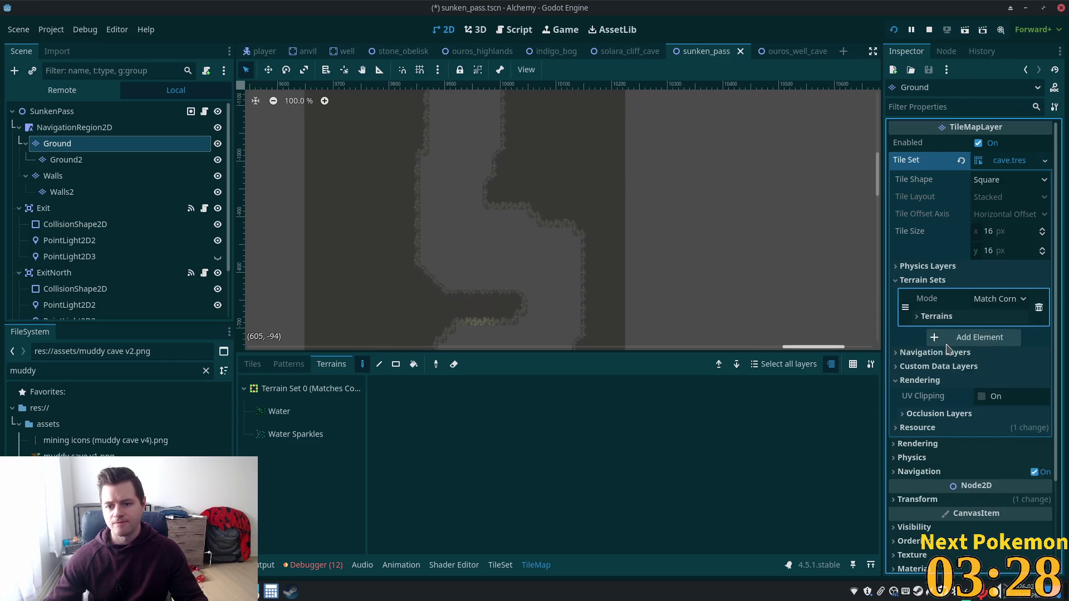
left_click(976, 337)
left_click(271, 465)
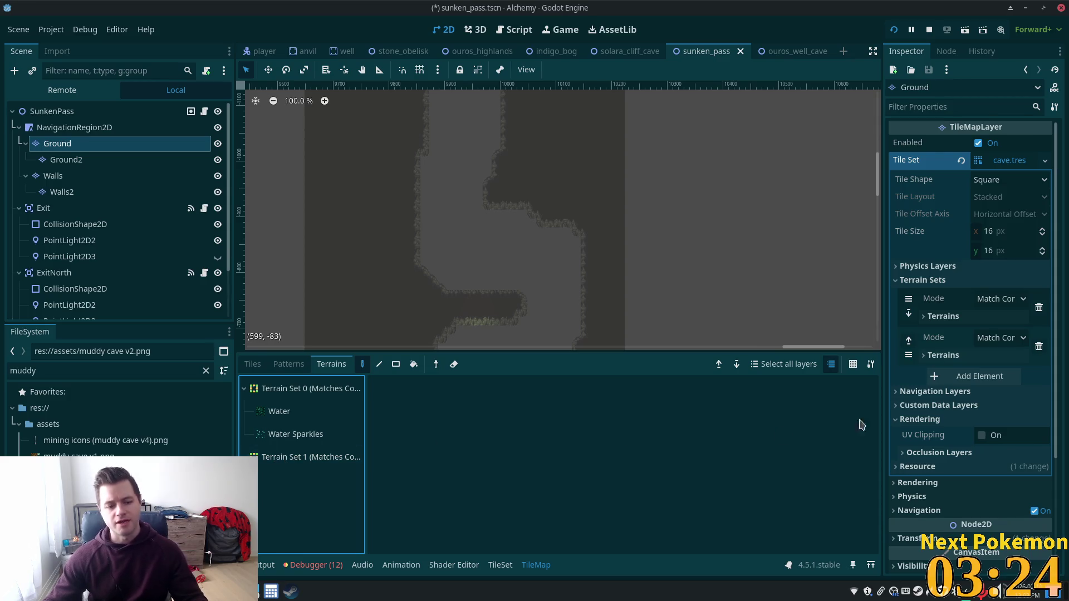
right_click(944, 356)
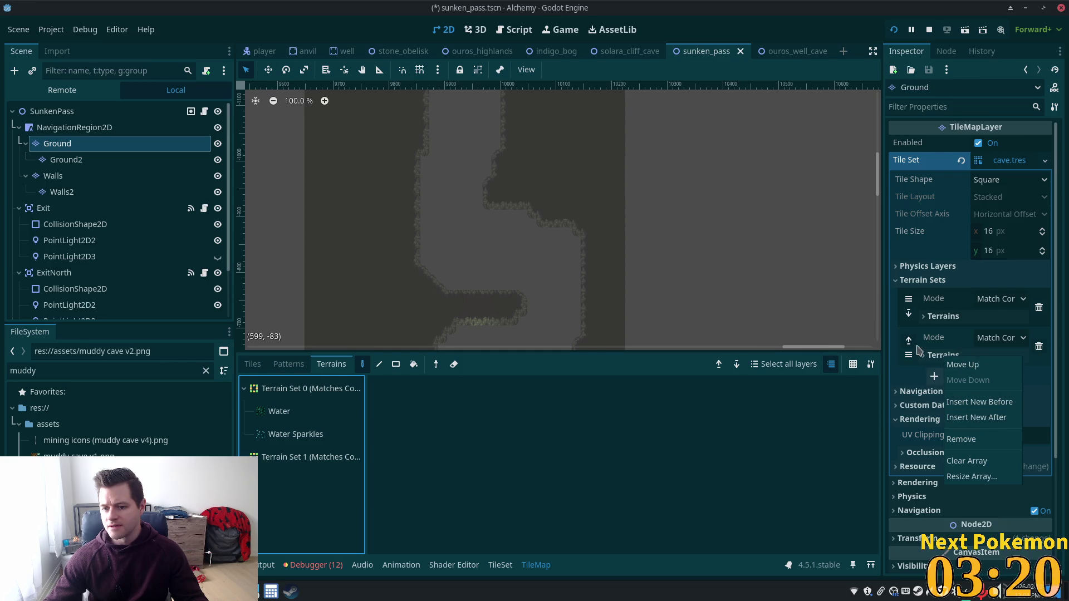
left_click(980, 341)
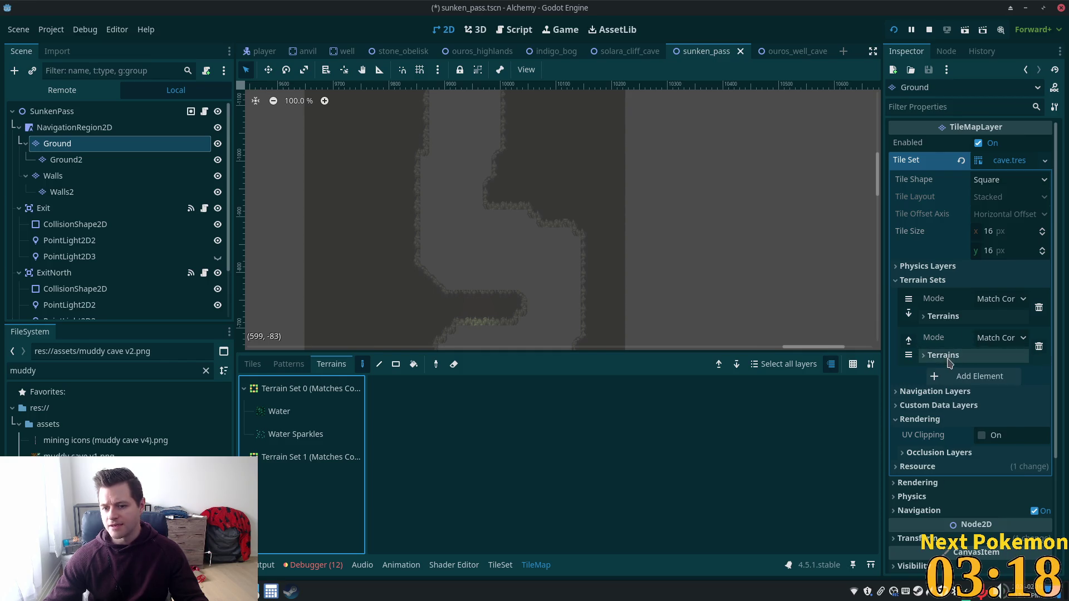
- Add a new Terrain 0 to the second set and bring up its colour choice
left_click(944, 377)
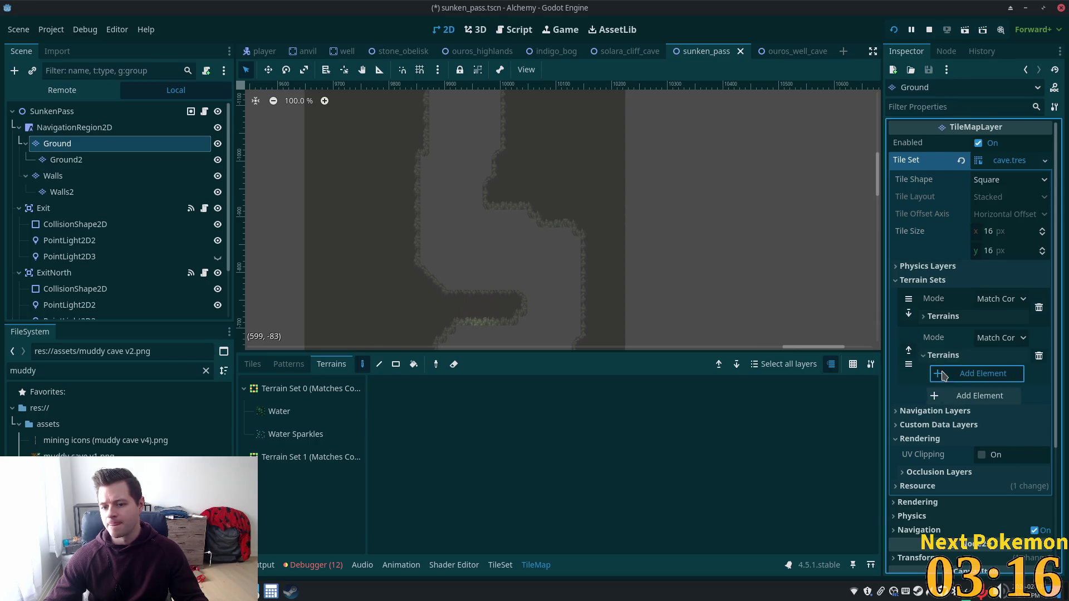
left_click(990, 393)
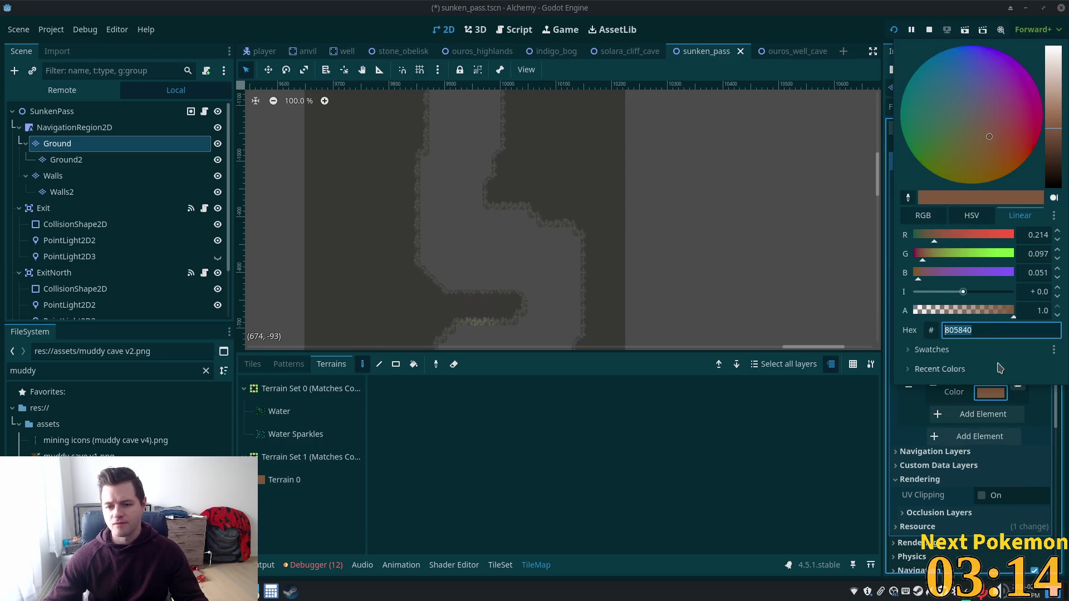
type("5582eb")
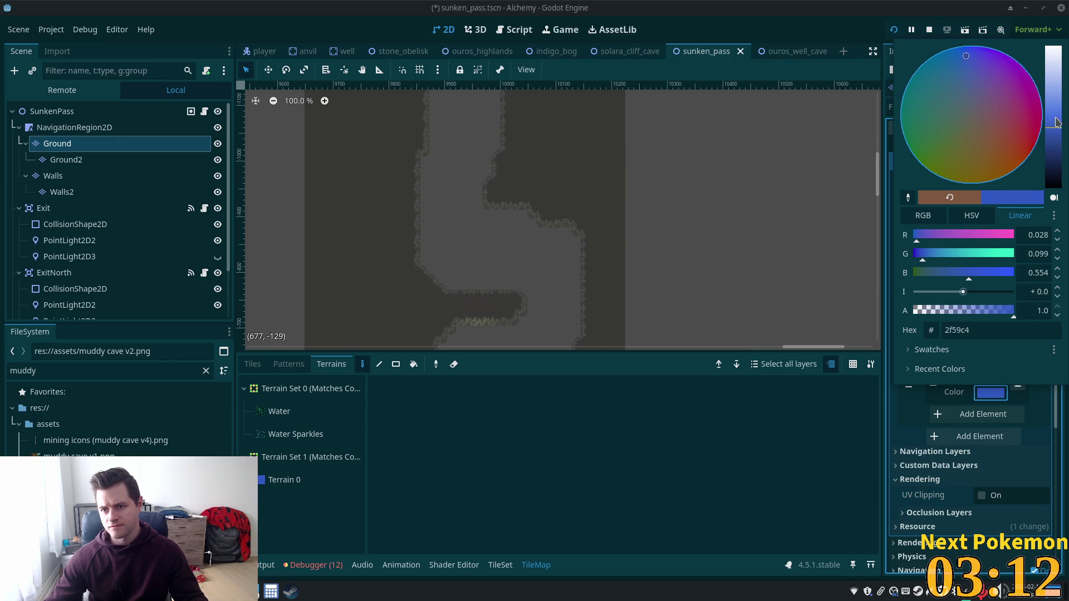
- Give the new terrain a blue colour and name it water
key("Return")
left_click(893, 415)
double_click(999, 374)
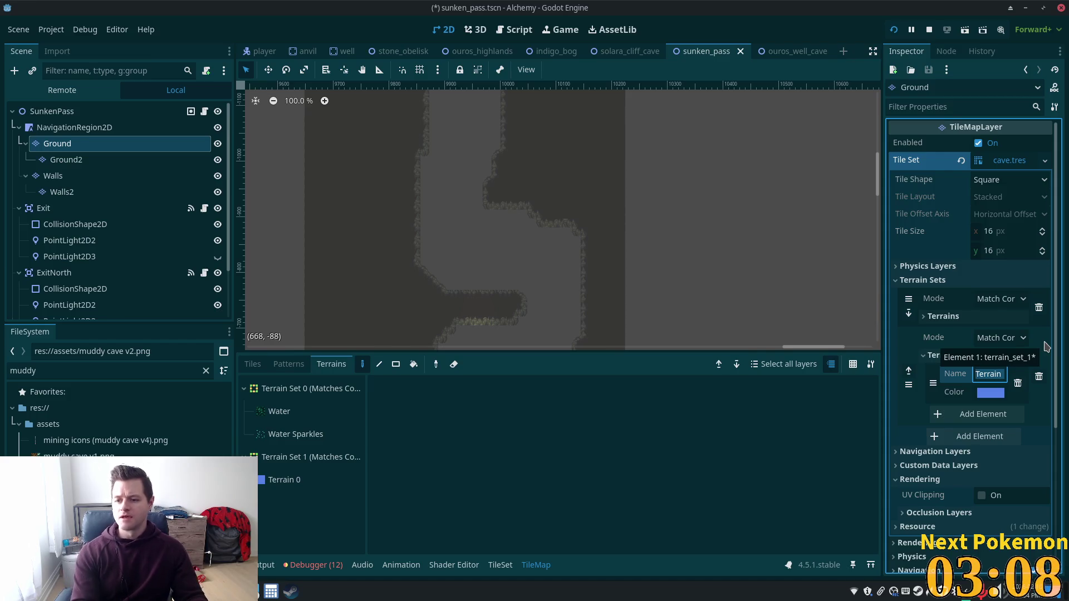
type("Wha")
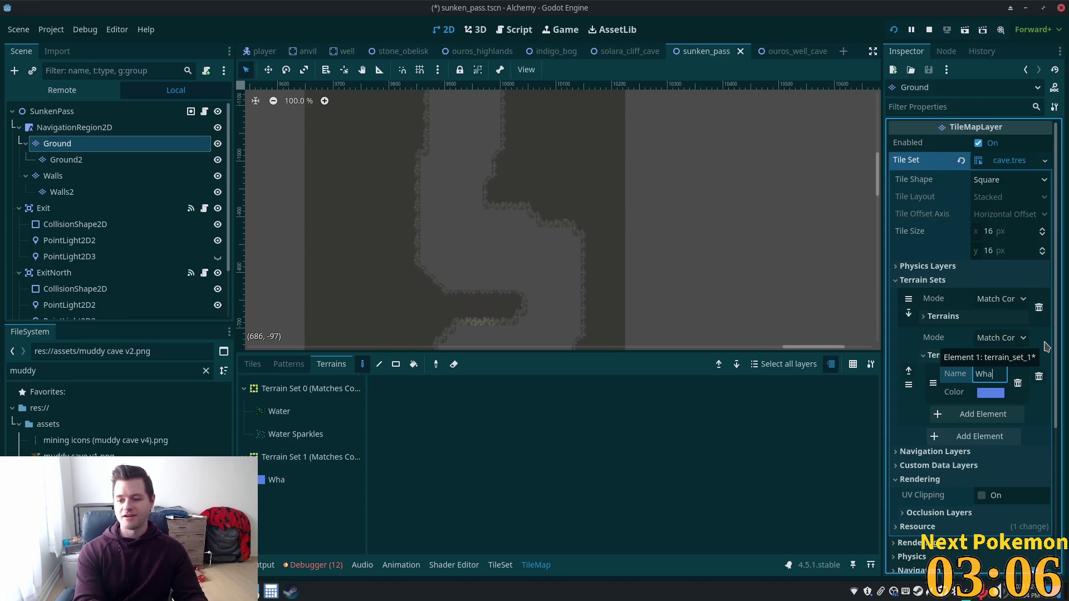
key("BackSpace")
key("BackSpace")
type("what")
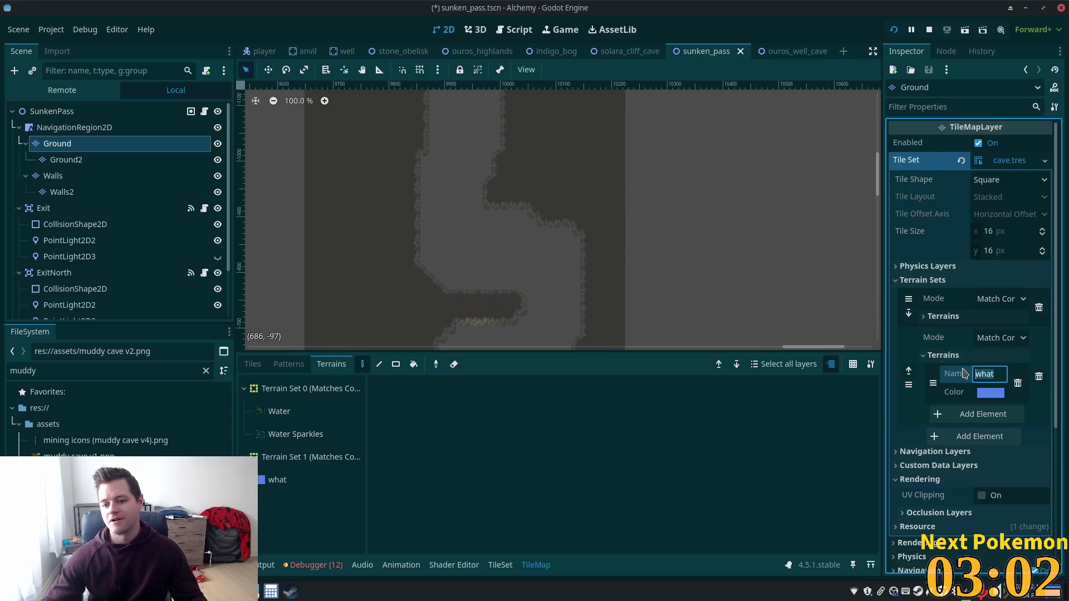
key("BackSpace")
key("BackSpace")
key("BackSpace")
type("ater")
key("Tab")
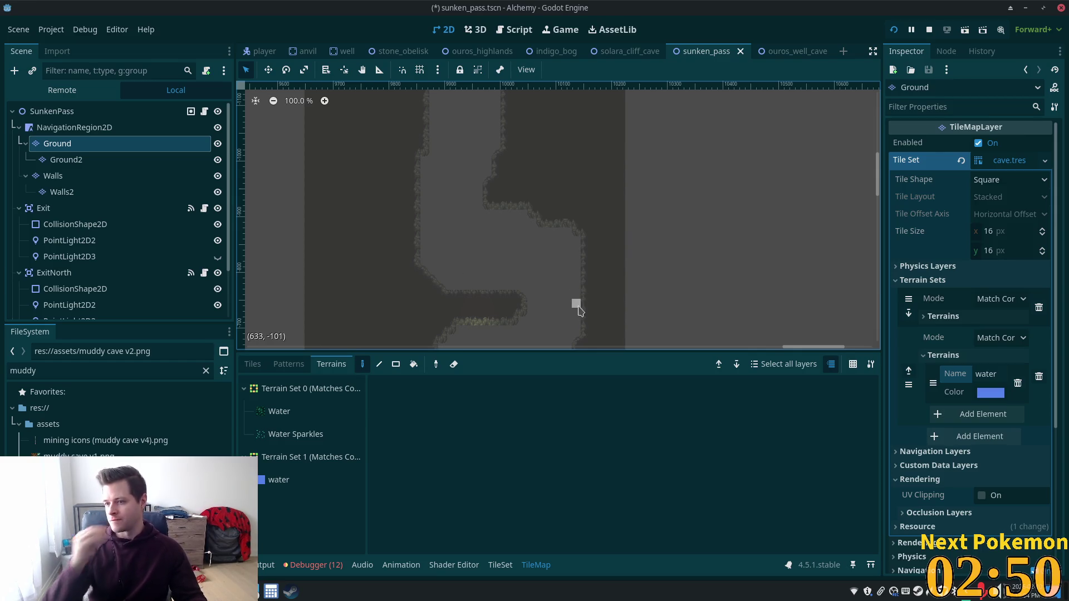
scroll(472, 311, "down", 2)
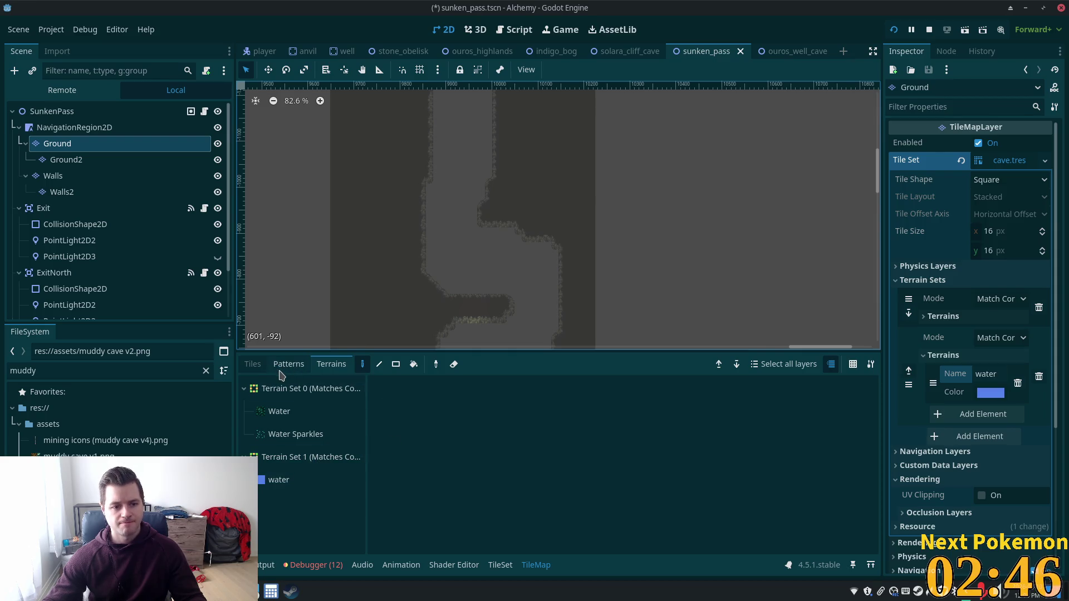
left_click(501, 566)
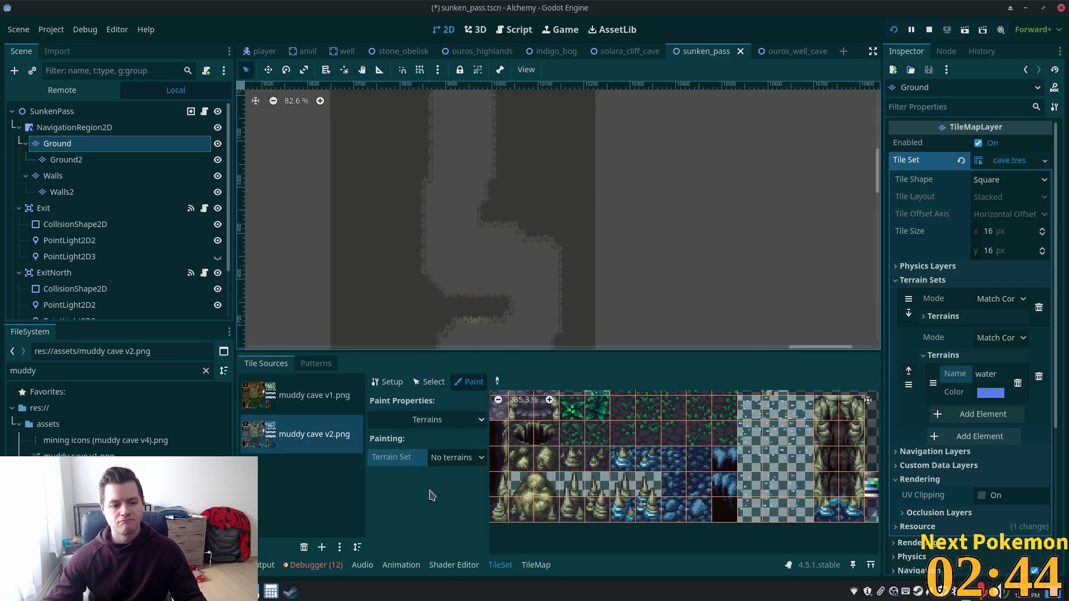
left_click(65, 147)
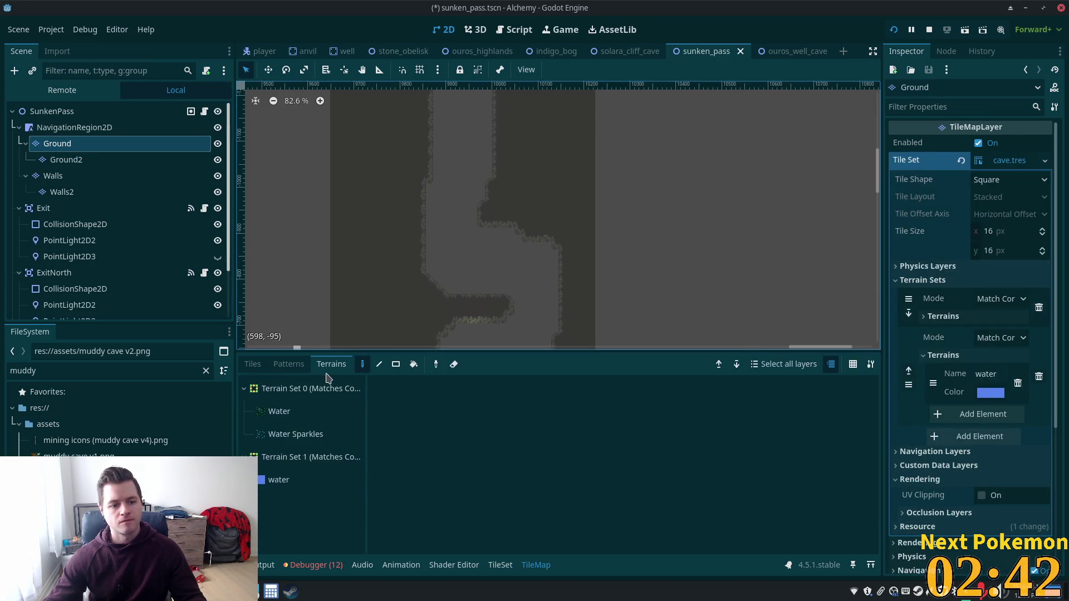
left_click(279, 481)
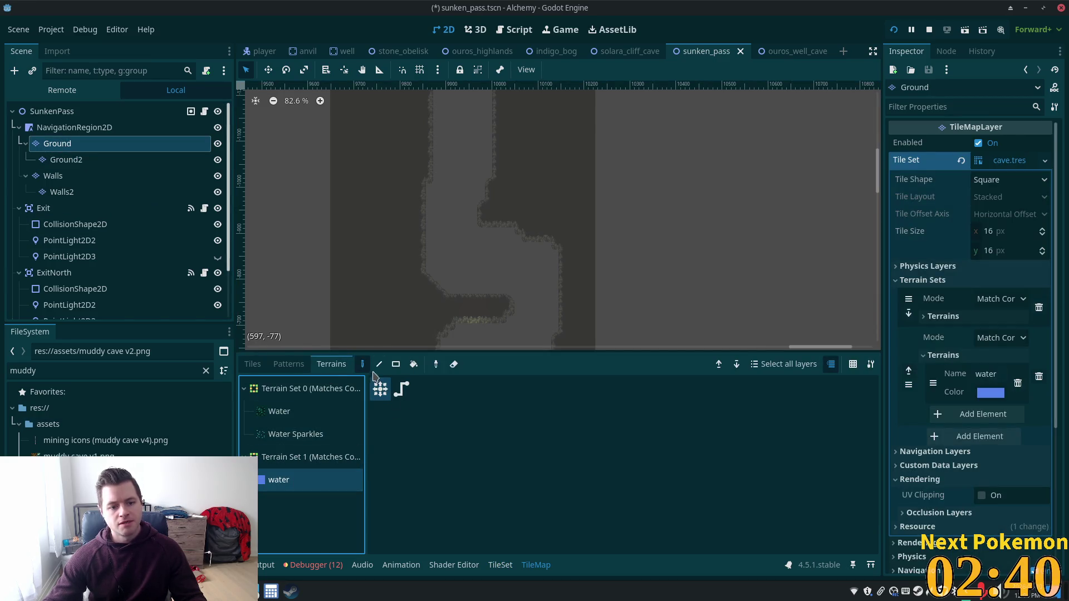
left_click(500, 566)
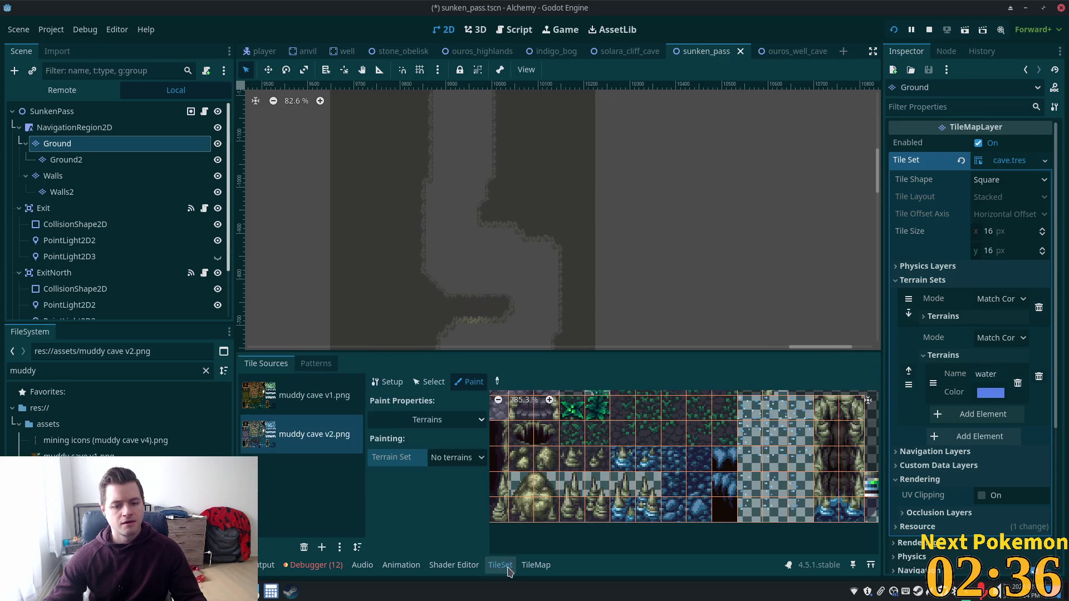
left_click(316, 364)
left_click(266, 364)
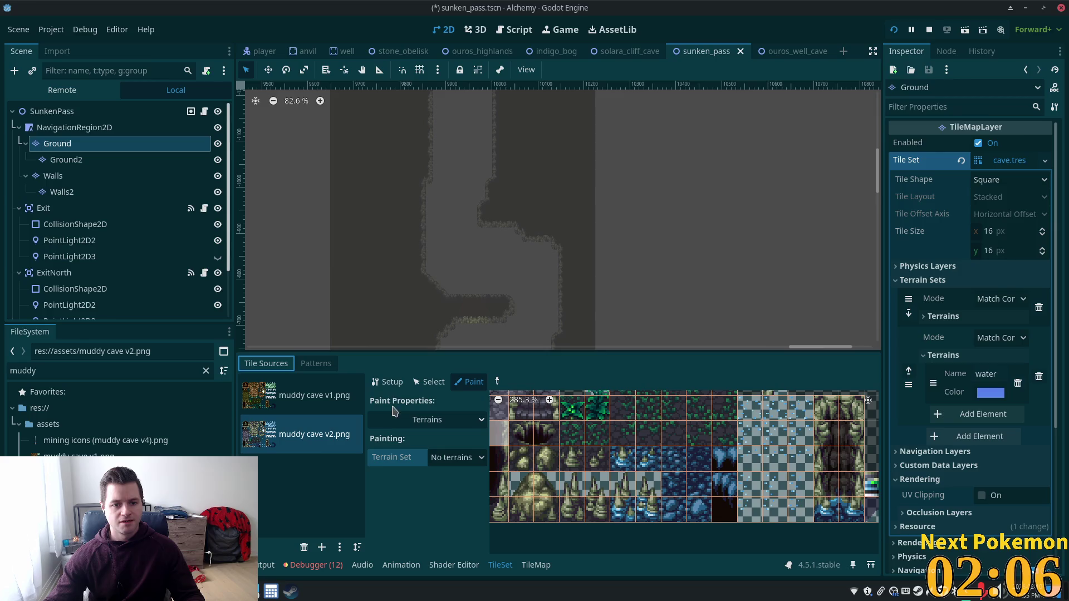
scroll(337, 267, "down", 2)
scroll(440, 210, "down", 1)
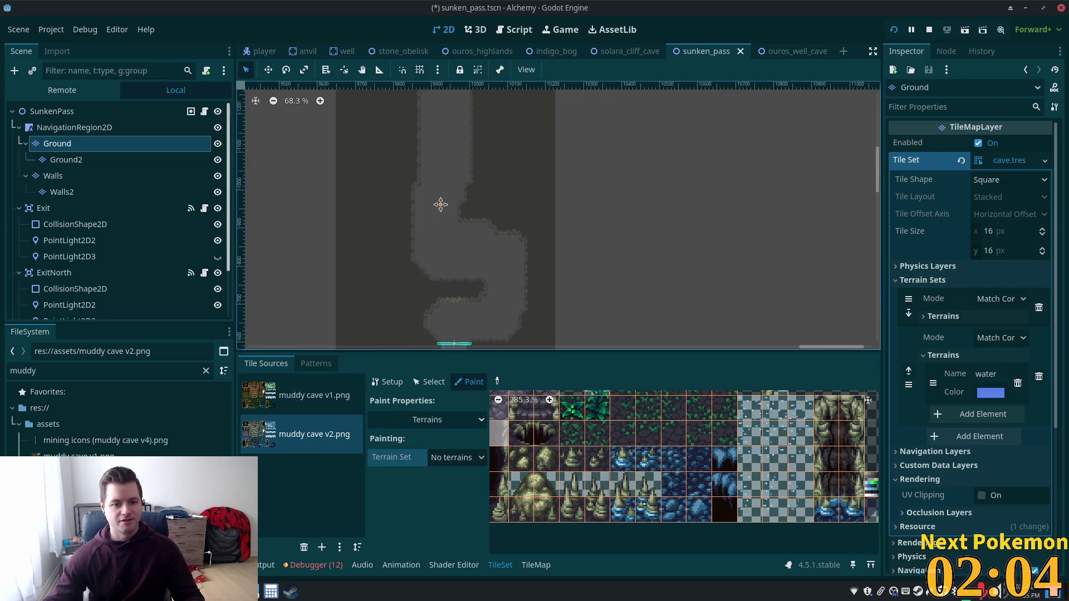
scroll(452, 164, "down", 1)
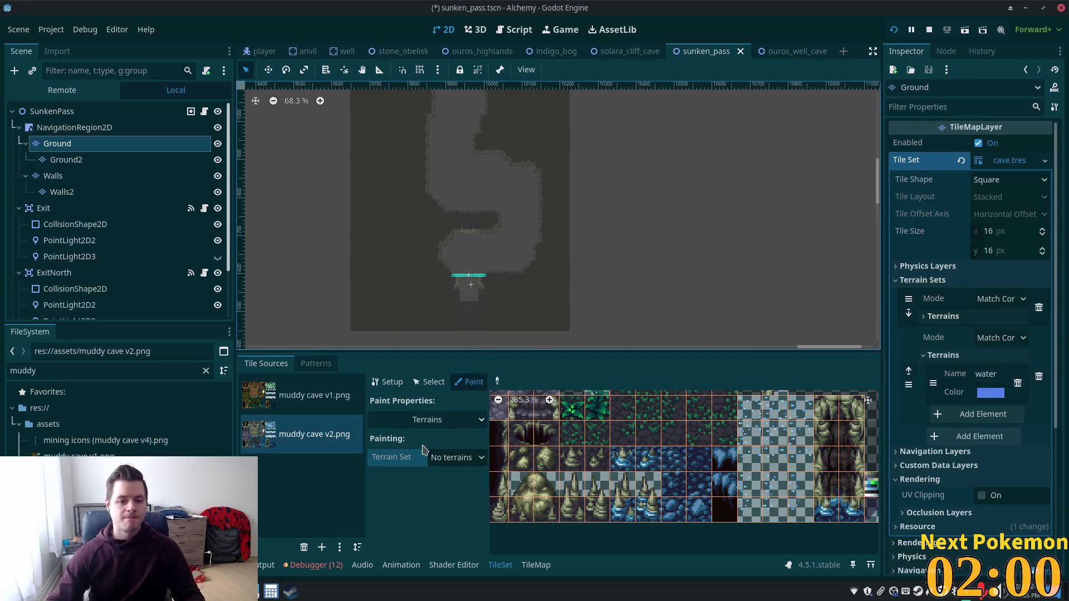
left_click(456, 457)
- Choose the water terrain set and water as the terrain to paint in the atlas
left_click(457, 508)
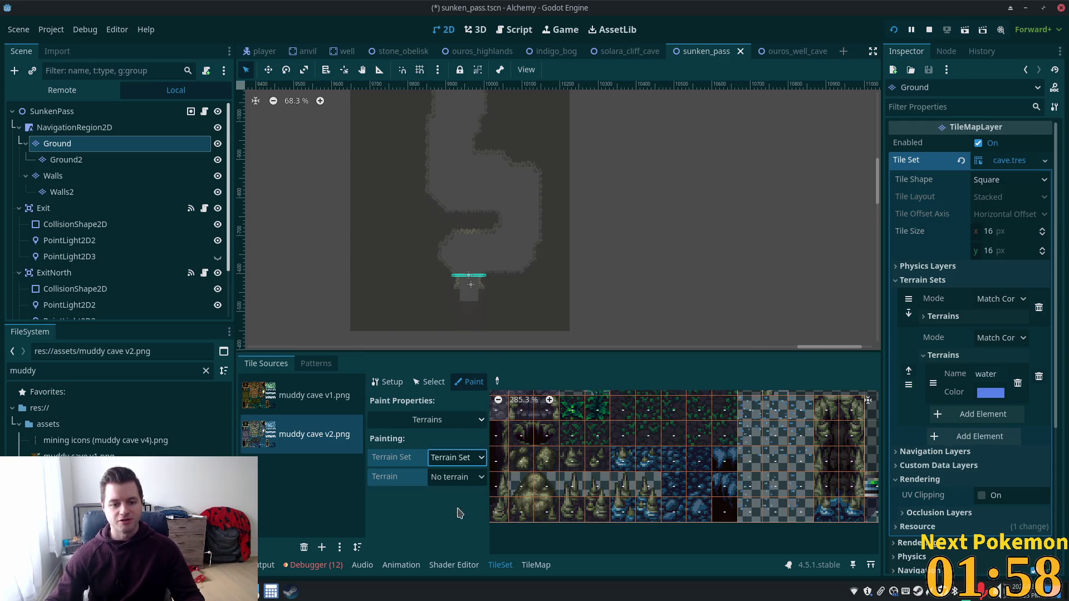
left_click(443, 480)
left_click(452, 513)
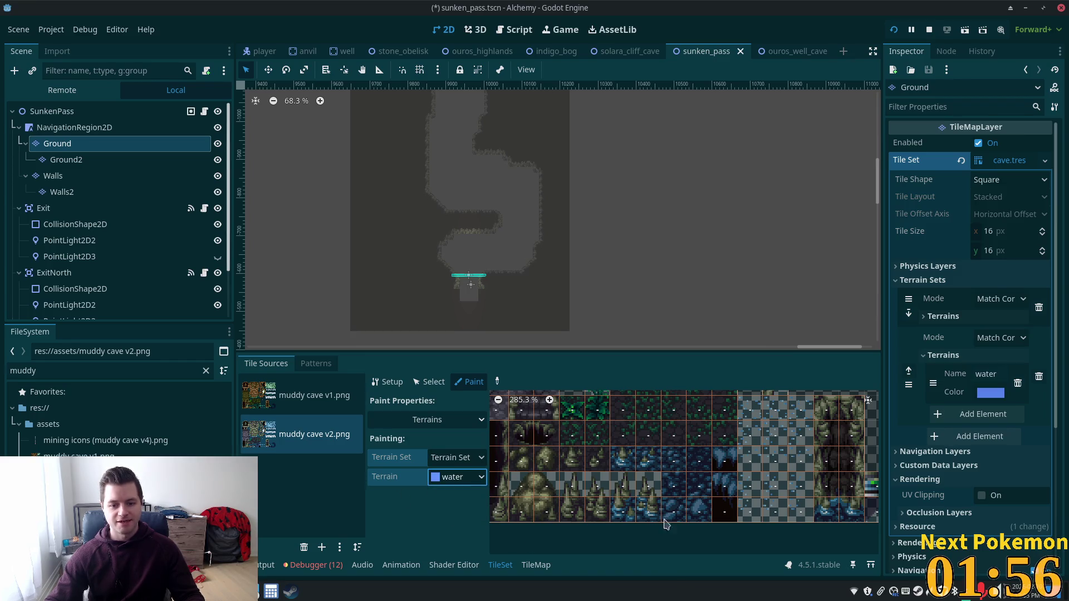
- Mark the blue water tiles of the muddy cave atlas as water terrain
mouse_move(675, 469)
left_mouse_down()
mouse_move(699, 459)
mouse_move(700, 486)
mouse_move(673, 509)
mouse_move(711, 514)
left_mouse_up()
mouse_move(671, 456)
left_mouse_down()
mouse_move(704, 458)
mouse_move(701, 504)
mouse_move(706, 486)
mouse_move(684, 523)
mouse_move(674, 459)
mouse_move(694, 483)
mouse_move(677, 503)
left_mouse_up()
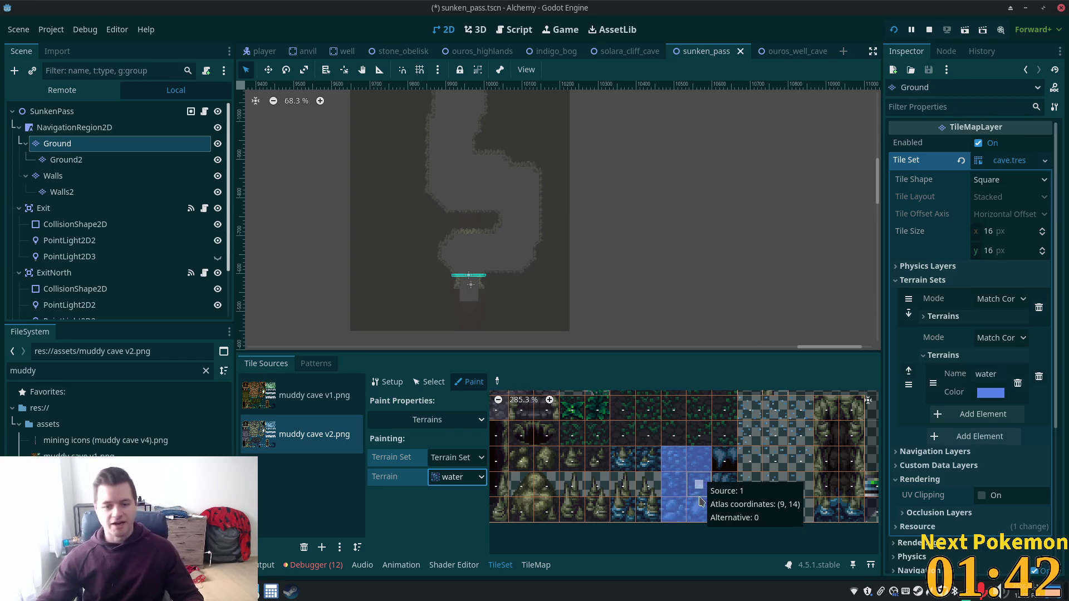
left_click_drag(655, 471, 623, 460)
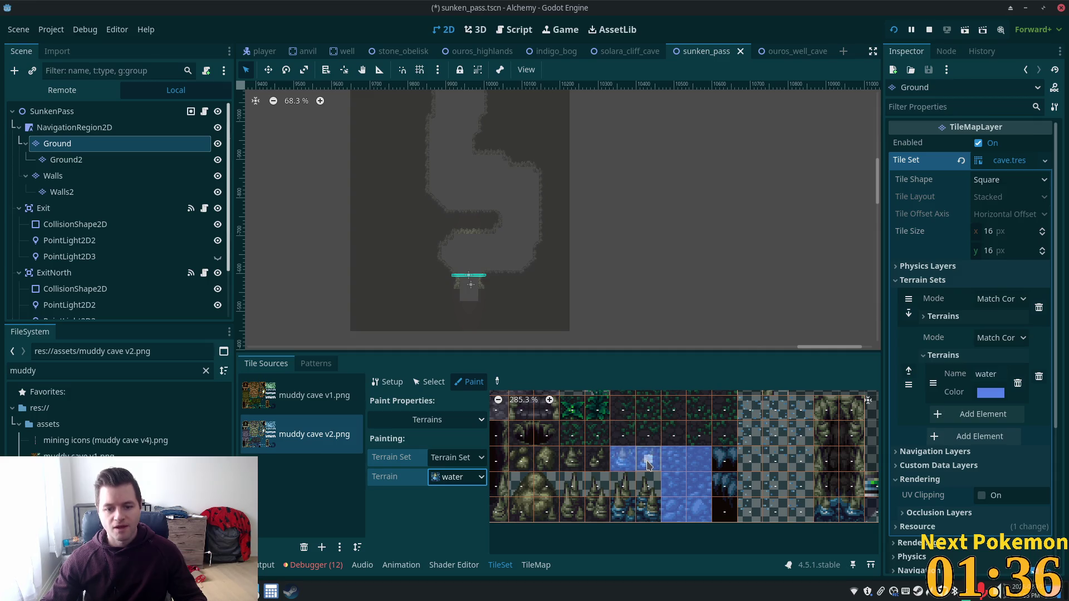
scroll(716, 489, "down", 2)
scroll(709, 511, "down", 2)
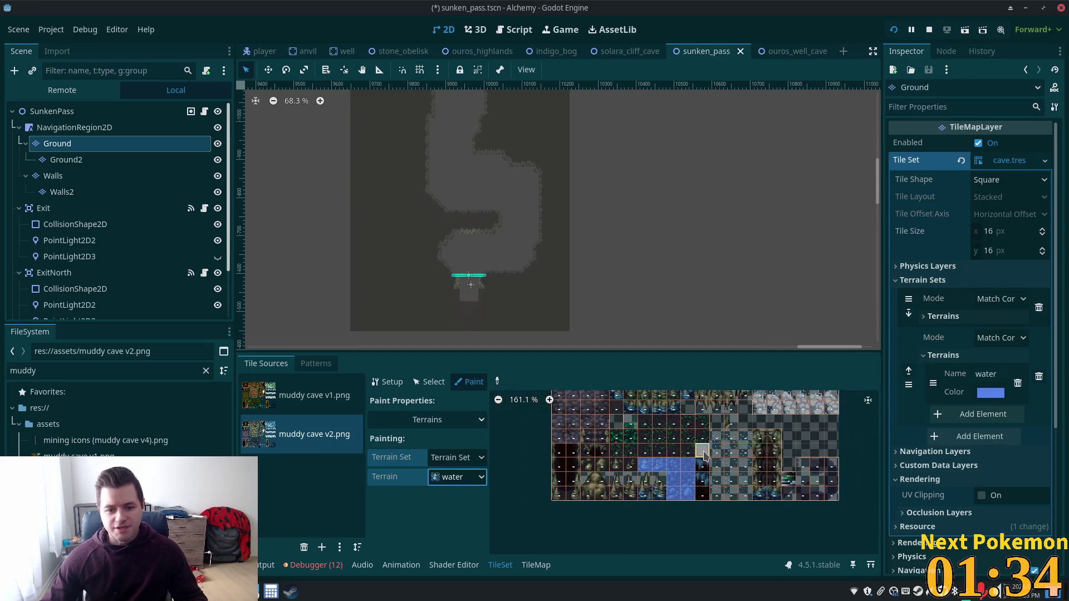
left_click_drag(706, 523, 709, 464)
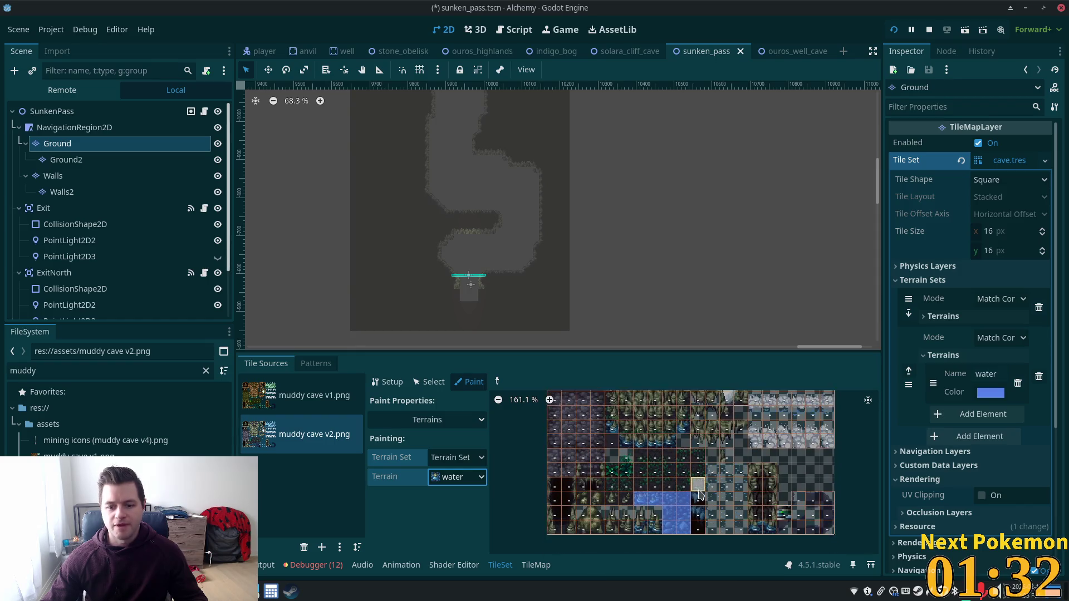
scroll(655, 489, "up", 3)
scroll(660, 470, "up", 3)
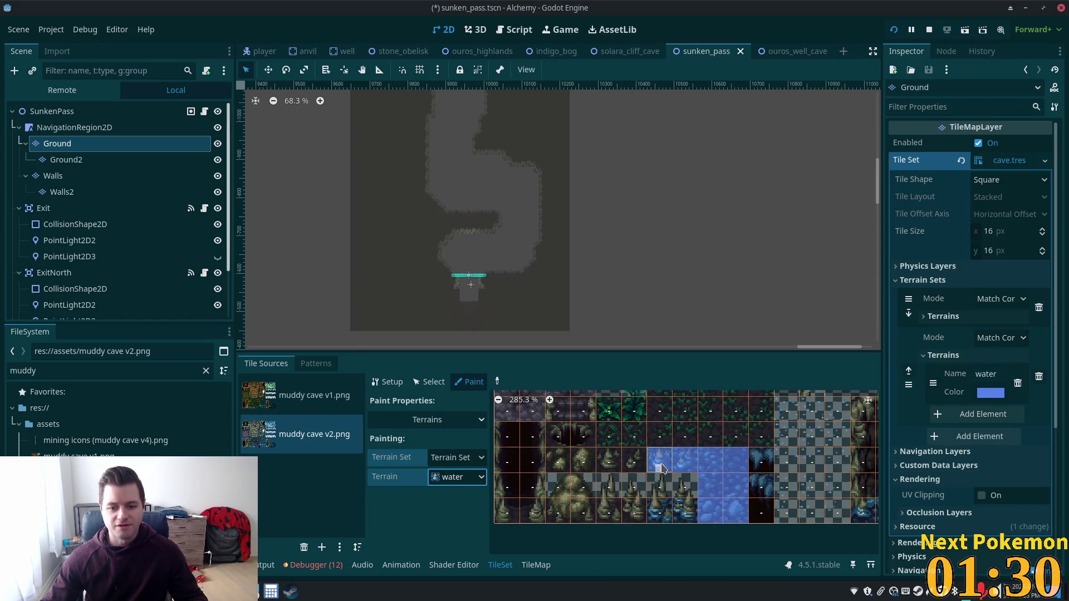
scroll(678, 475, "up", 1)
scroll(677, 478, "up", 2)
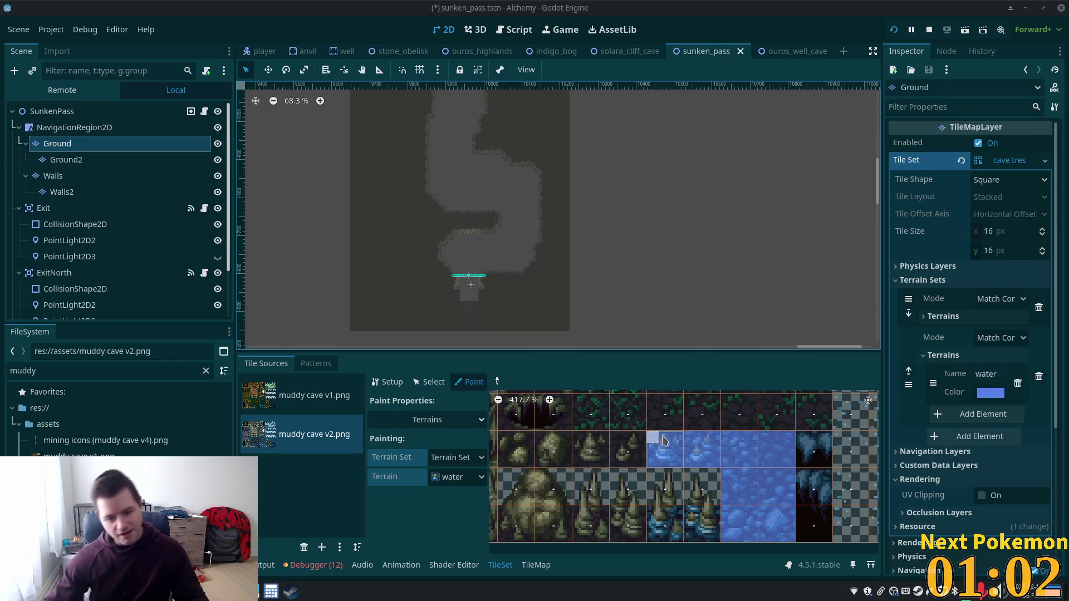
scroll(476, 244, "up", 3)
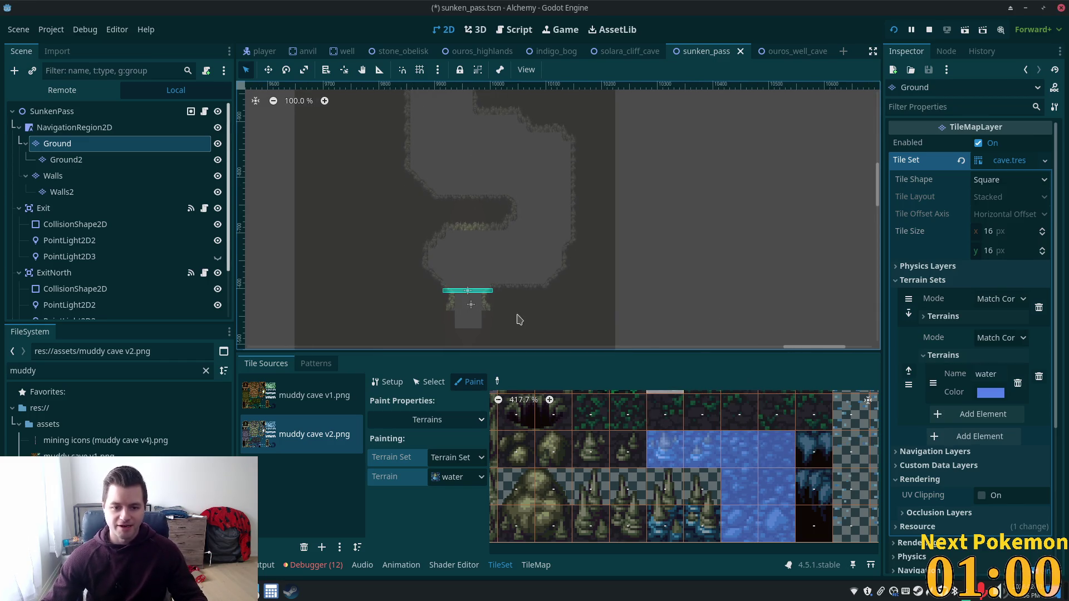
left_click(430, 382)
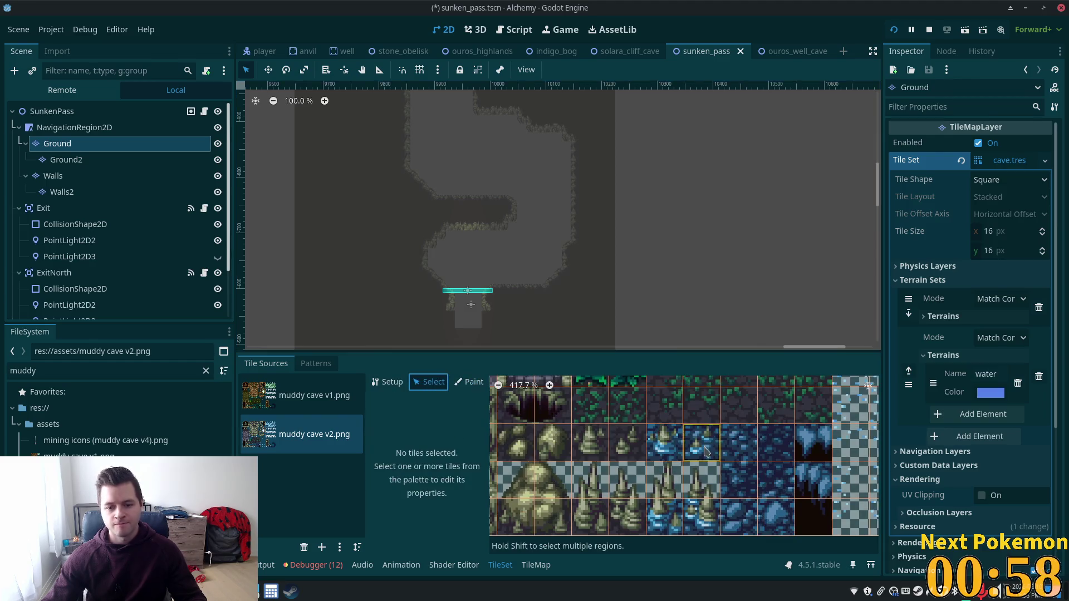
- Give two lighter blue floor tiles a Probability of 0.05 each
left_click(711, 452)
scroll(511, 476, "down", 4)
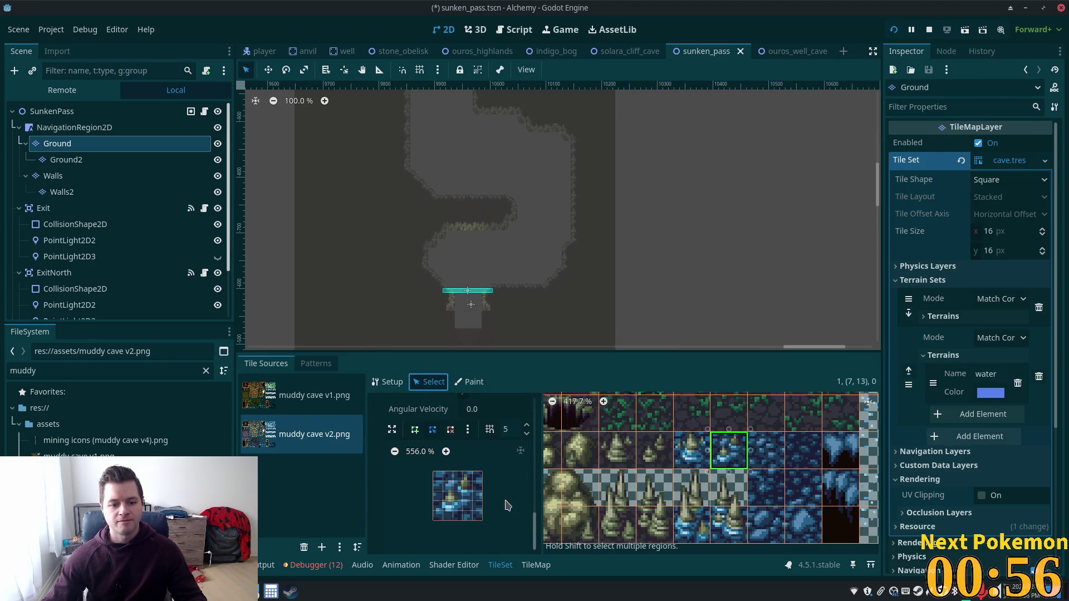
scroll(497, 505, "up", 3)
scroll(497, 504, "up", 2)
scroll(494, 506, "up", 2)
scroll(489, 508, "up", 1)
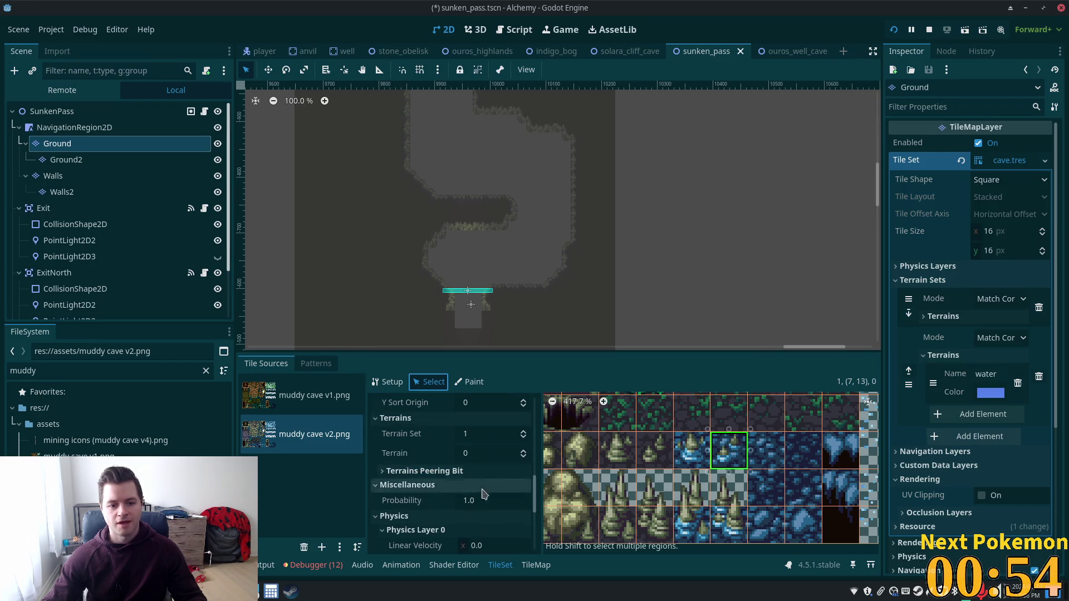
left_click(482, 512)
type("0.05")
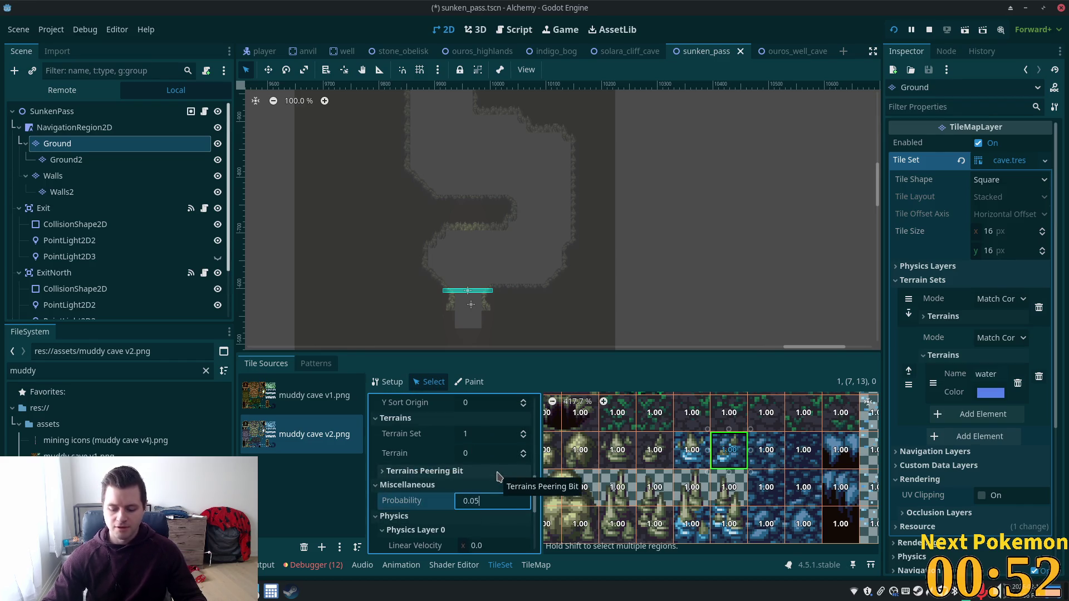
key("Return")
left_click(692, 450)
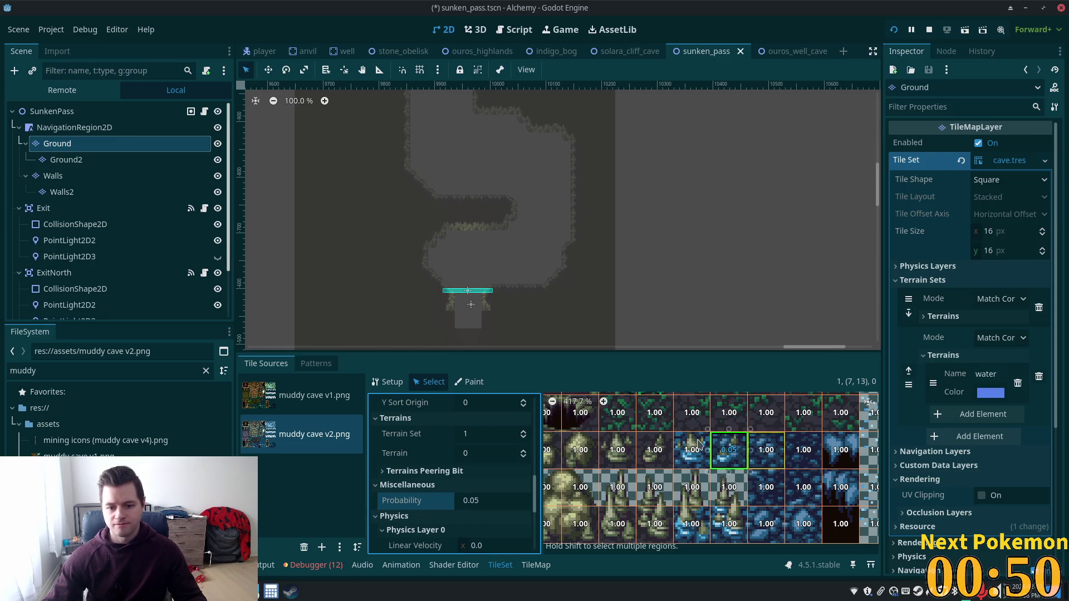
left_click(483, 499)
type("0")
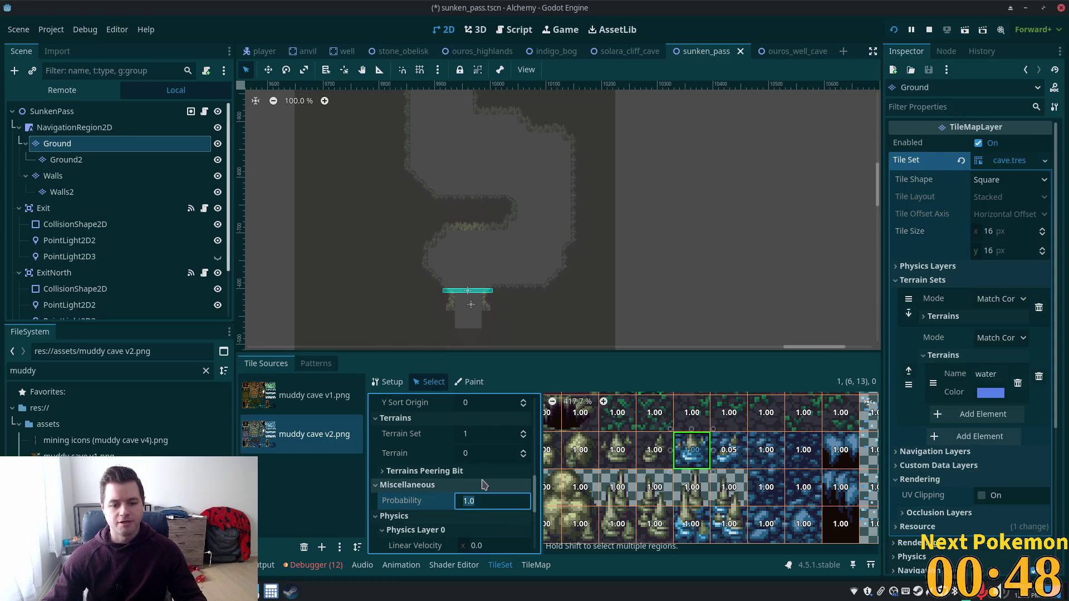
type(".05")
key("Tab")
- Save the Sunken Pass scene and return to painting tiles on the map
key("ctrl+s")
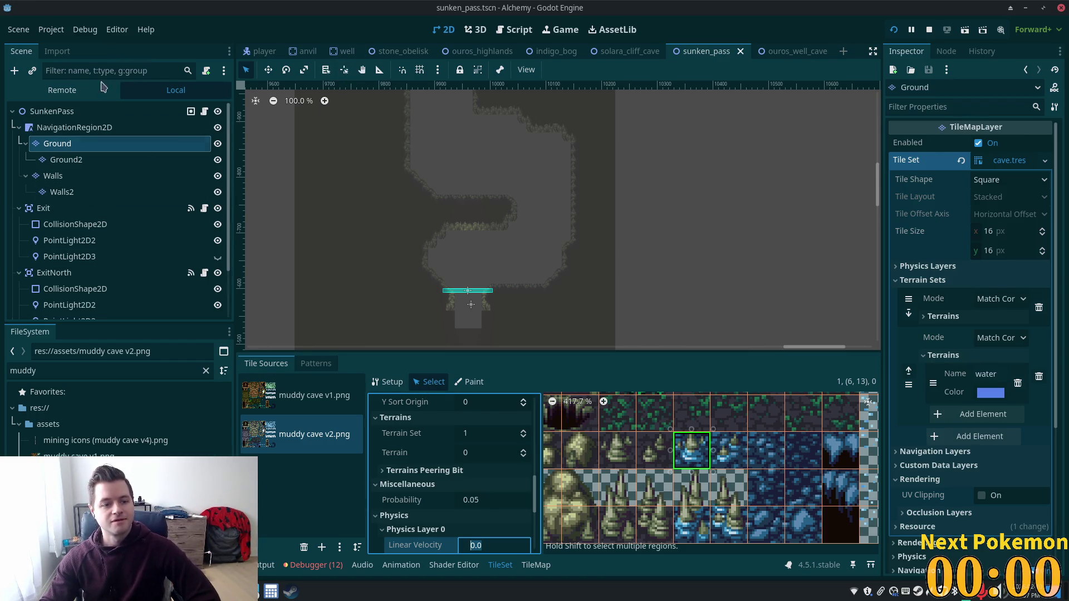
left_click(536, 565)
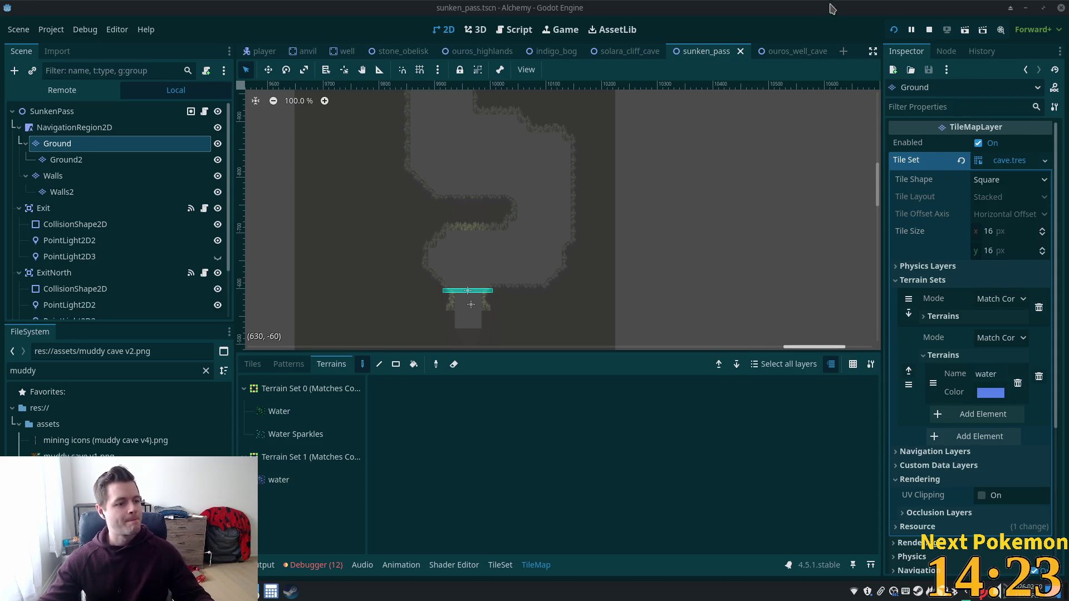
scroll(483, 218, "up", 1)
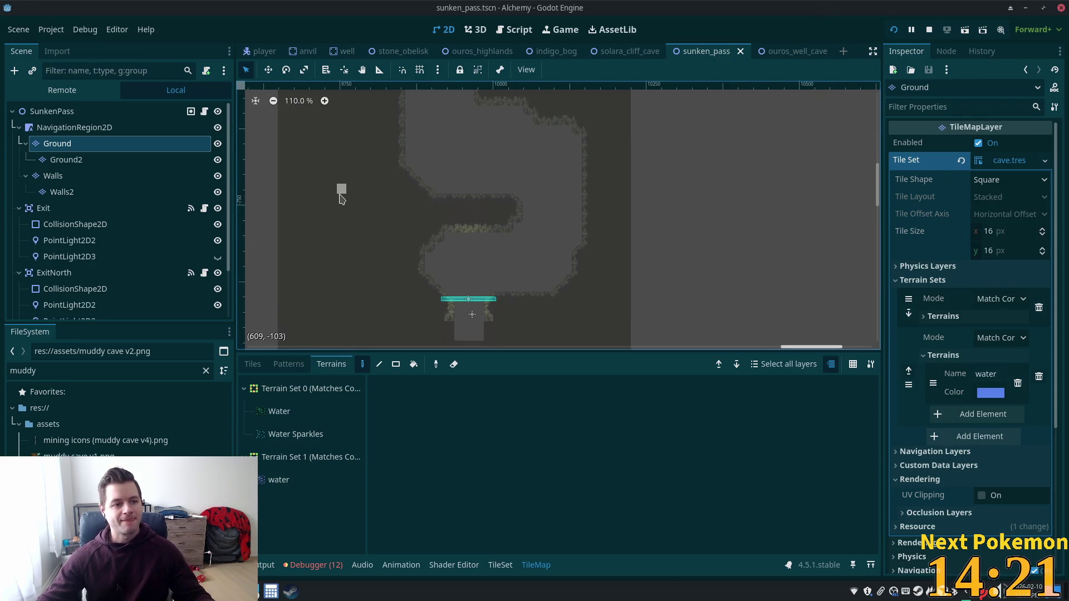
- Choose the water terrain in Terrain Set 1 with the filled-rectangle tool
left_click(278, 479)
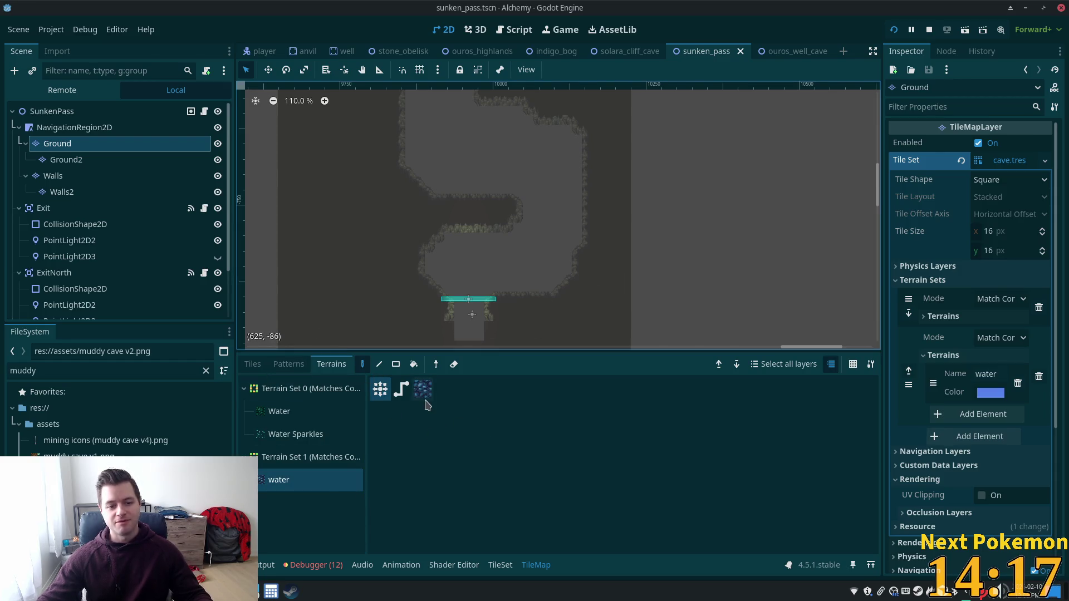
left_click(420, 392)
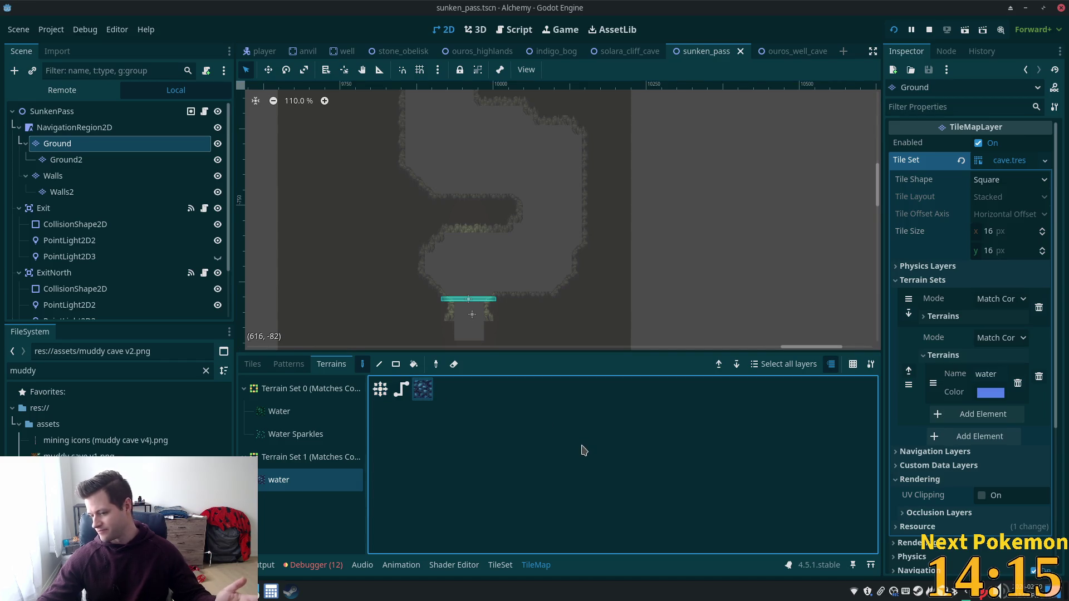
scroll(653, 243, "down", 6)
scroll(576, 218, "down", 3)
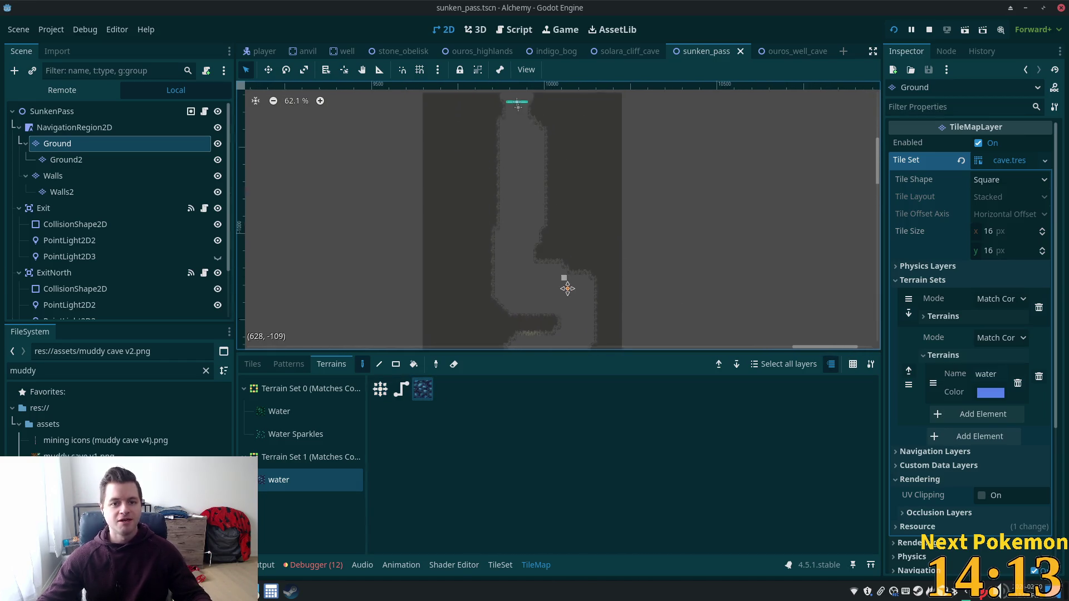
left_click(395, 368)
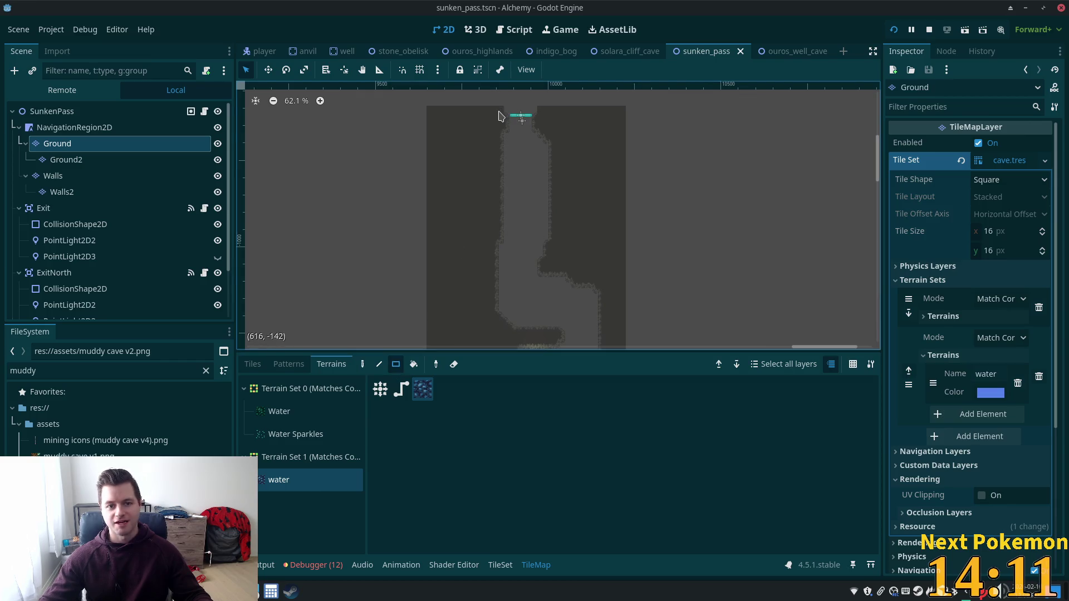
- Fill the upper corridor, middle chamber and lower chamber by the exit with water floor
left_click_drag(500, 115, 551, 331)
mouse_move(556, 203)
left_mouse_down()
mouse_move(603, 248)
mouse_move(599, 303)
left_mouse_up()
mouse_move(505, 266)
left_mouse_down()
mouse_move(574, 309)
mouse_move(552, 331)
left_mouse_up()
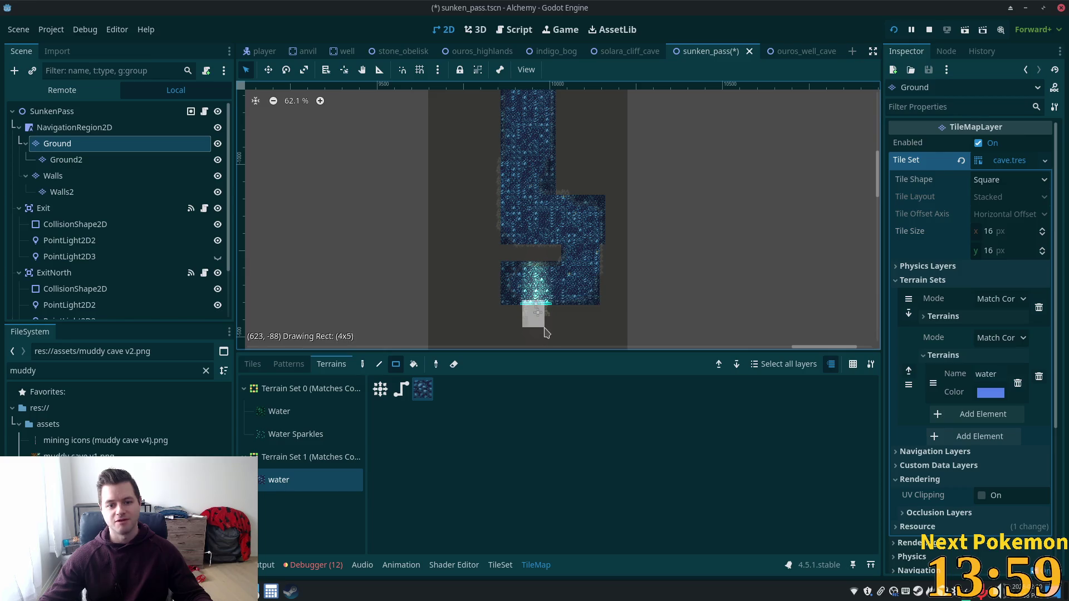
left_click(50, 112)
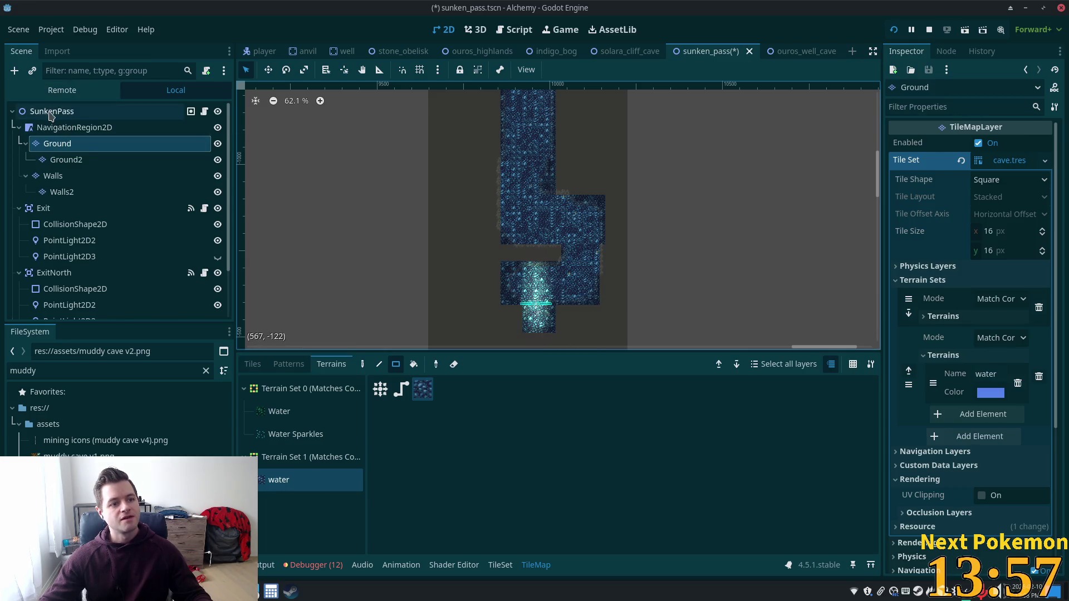
scroll(437, 189, "up", 3)
scroll(467, 208, "up", 3)
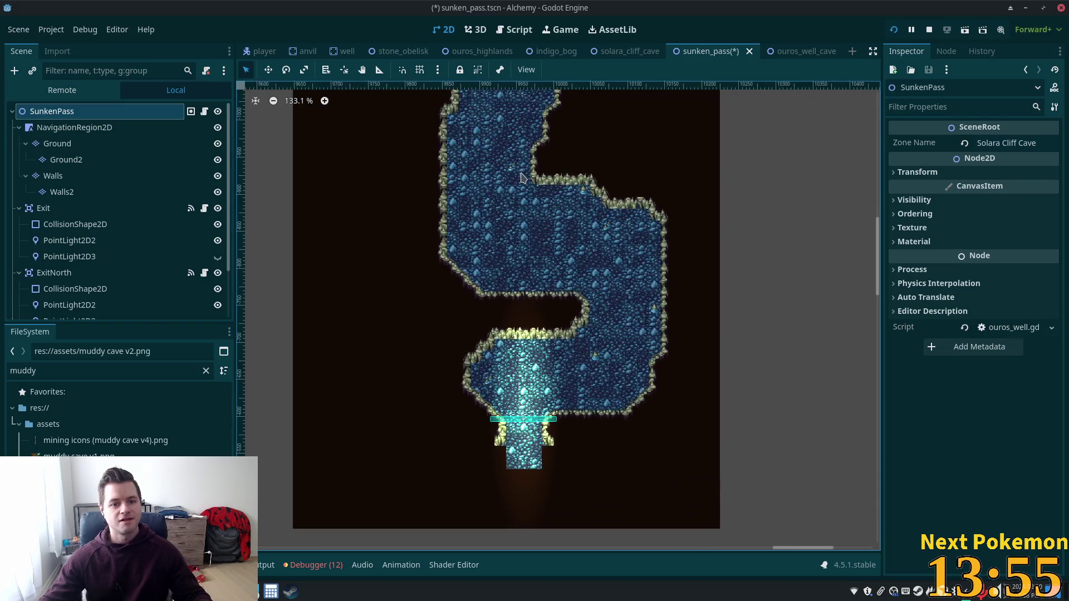
scroll(501, 250, "up", 3)
scroll(543, 376, "up", 2)
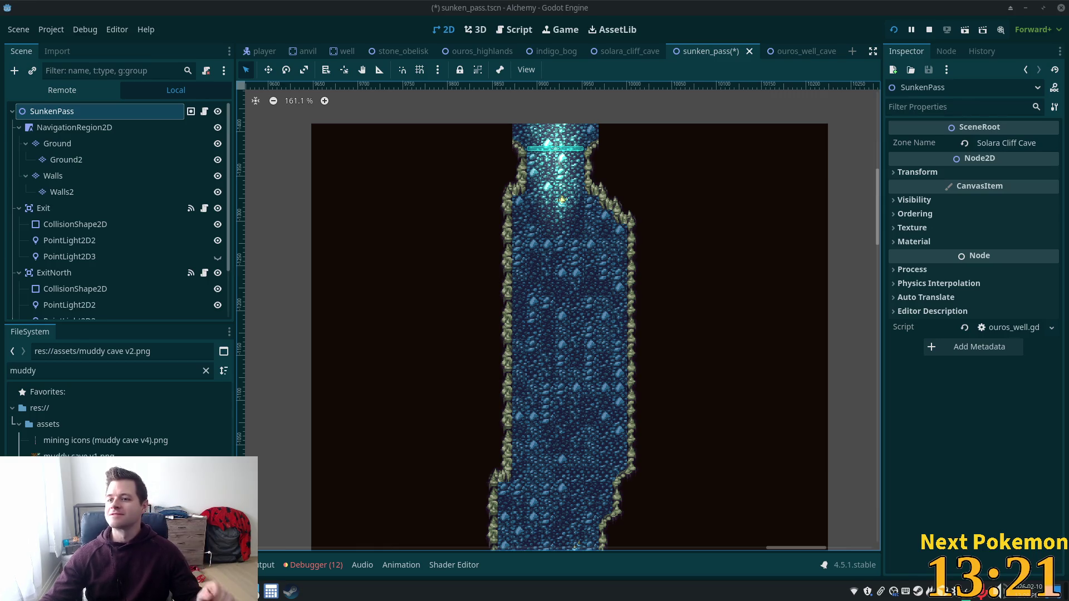
scroll(847, 282, "down", 1)
scroll(771, 234, "down", 3)
scroll(757, 296, "down", 1)
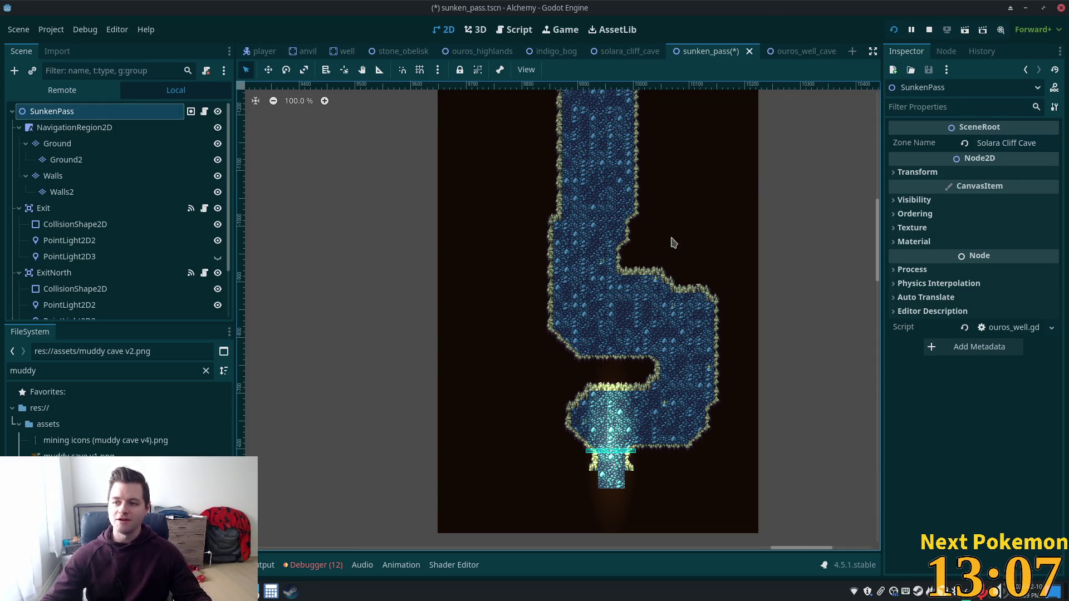
scroll(673, 246, "up", 3)
scroll(649, 237, "up", 3)
scroll(618, 287, "up", 3)
scroll(585, 276, "up", 2)
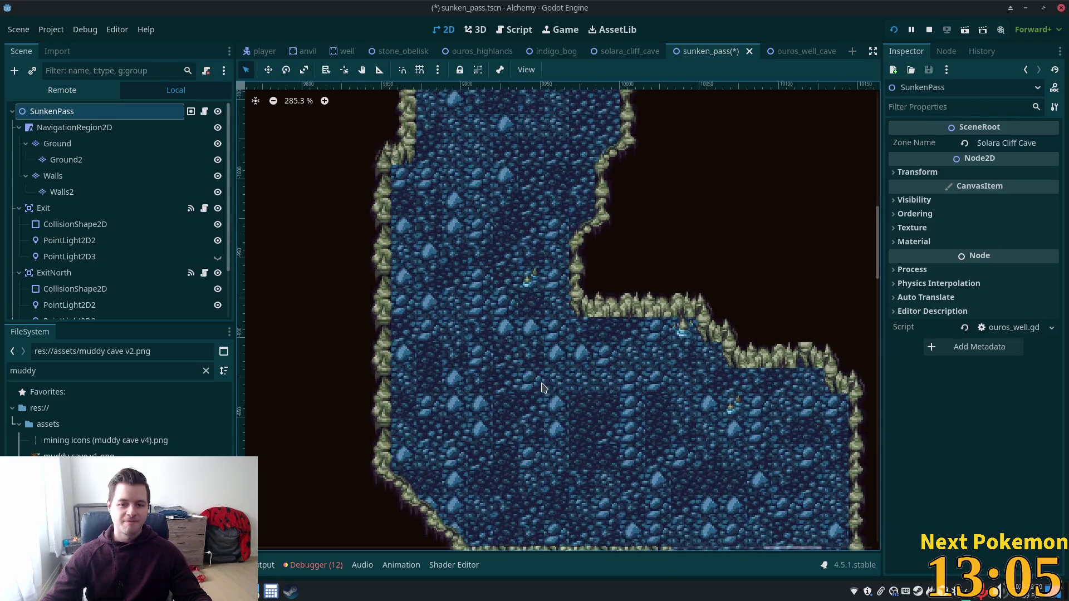
left_click_drag(541, 388, 575, 146)
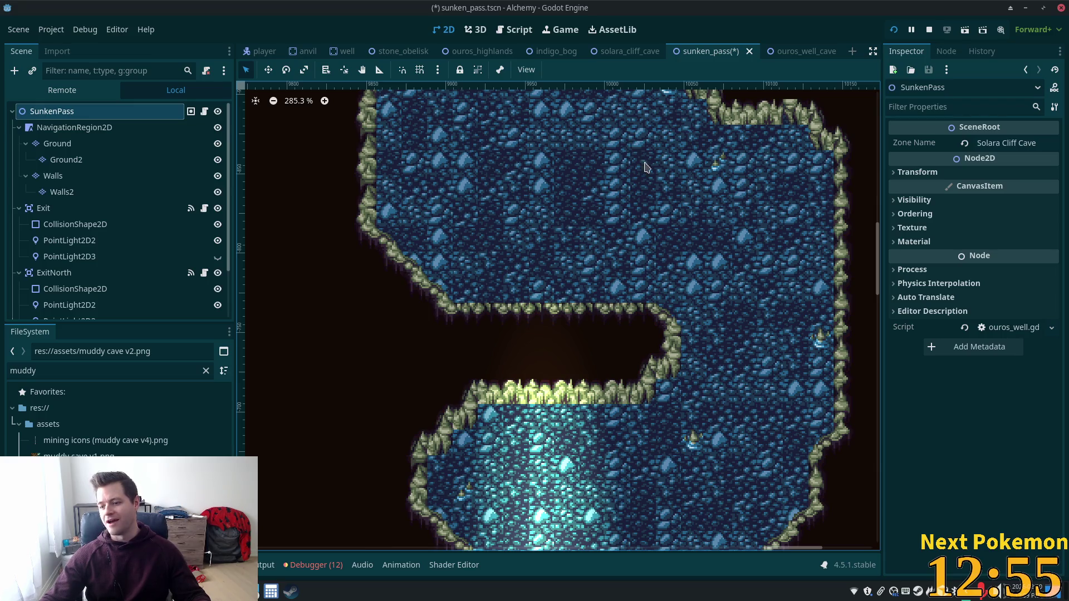
scroll(644, 175, "down", 4)
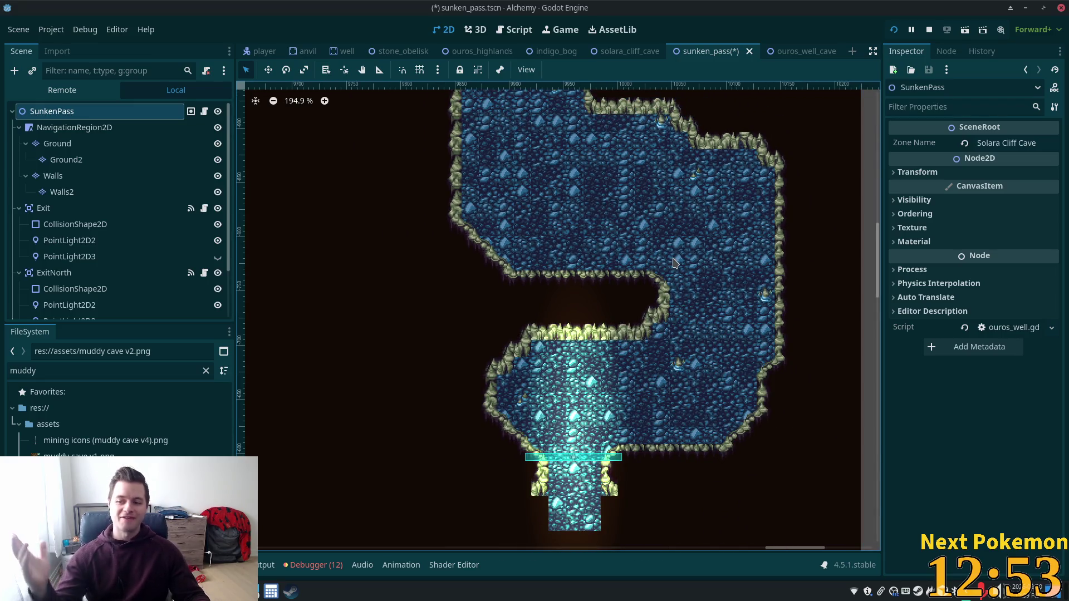
left_click(84, 143)
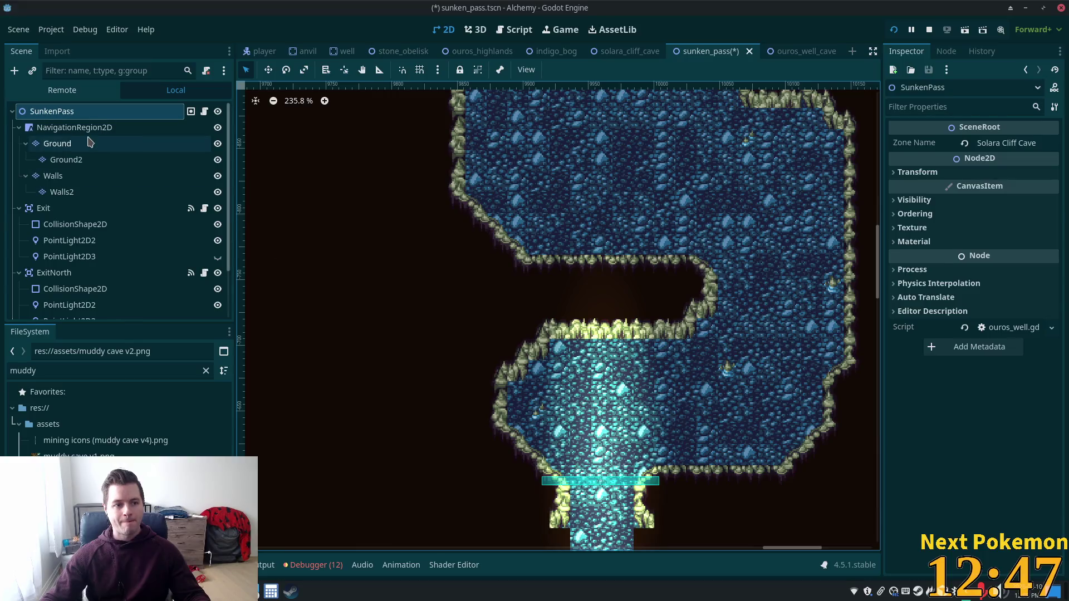
scroll(540, 226, "down", 3)
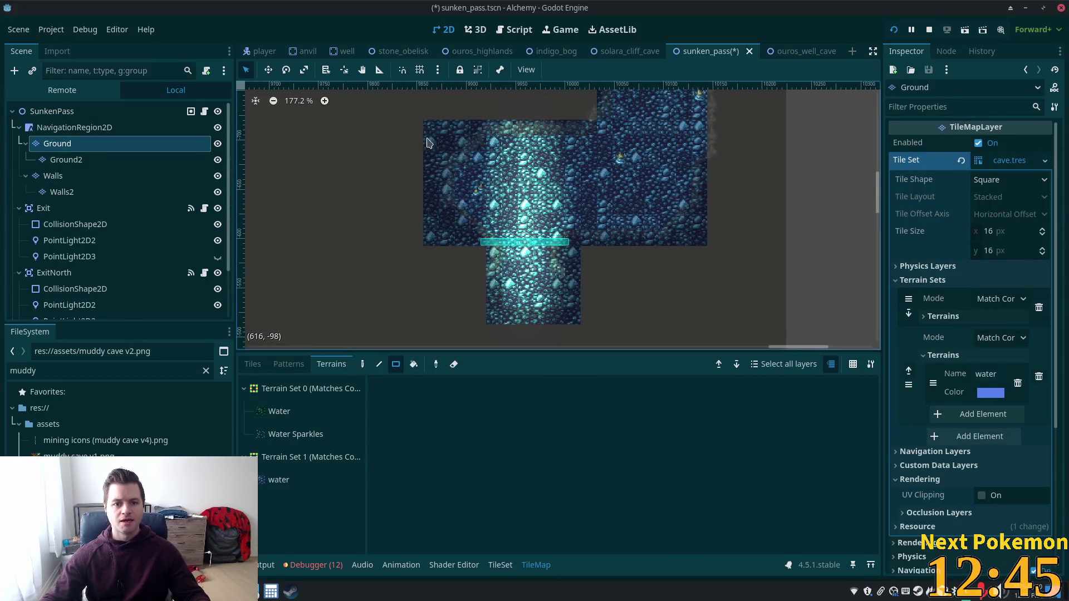
scroll(455, 151, "down", 1)
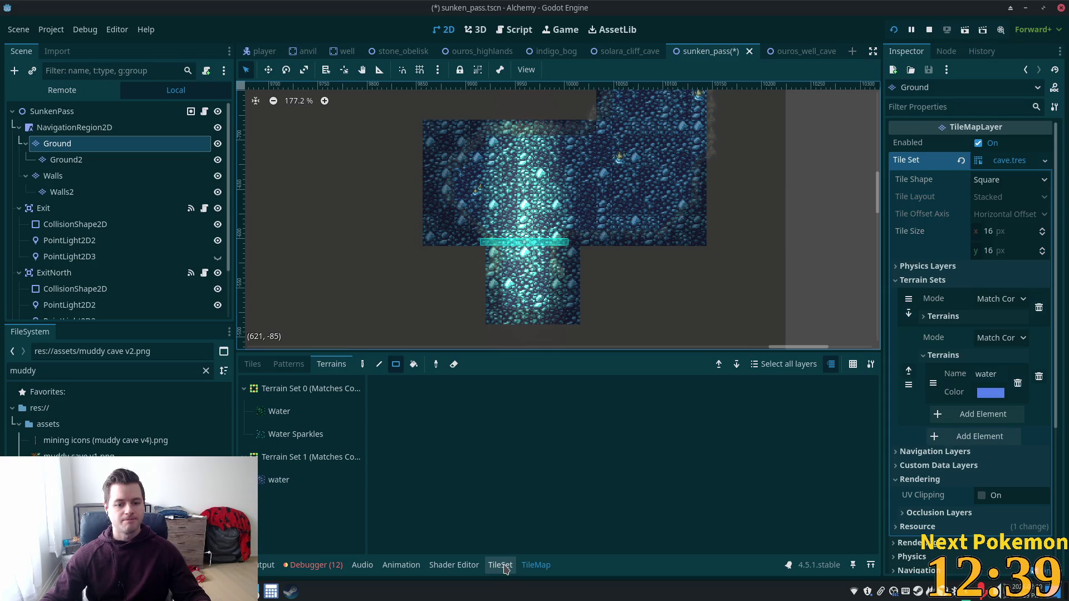
left_click(253, 367)
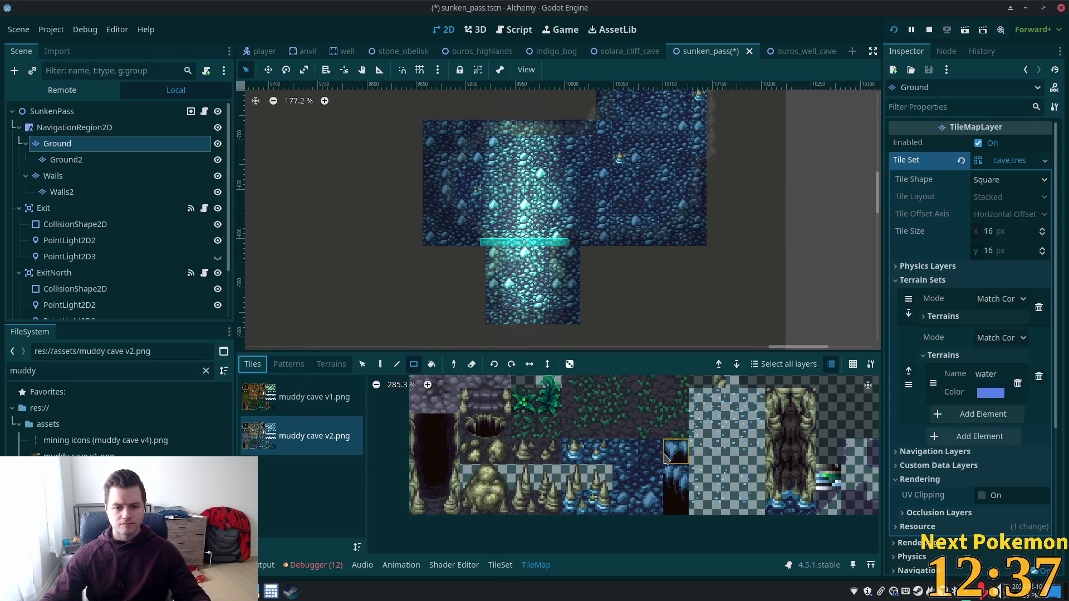
scroll(666, 457, "down", 1)
scroll(651, 476, "down", 1)
scroll(635, 494, "down", 1)
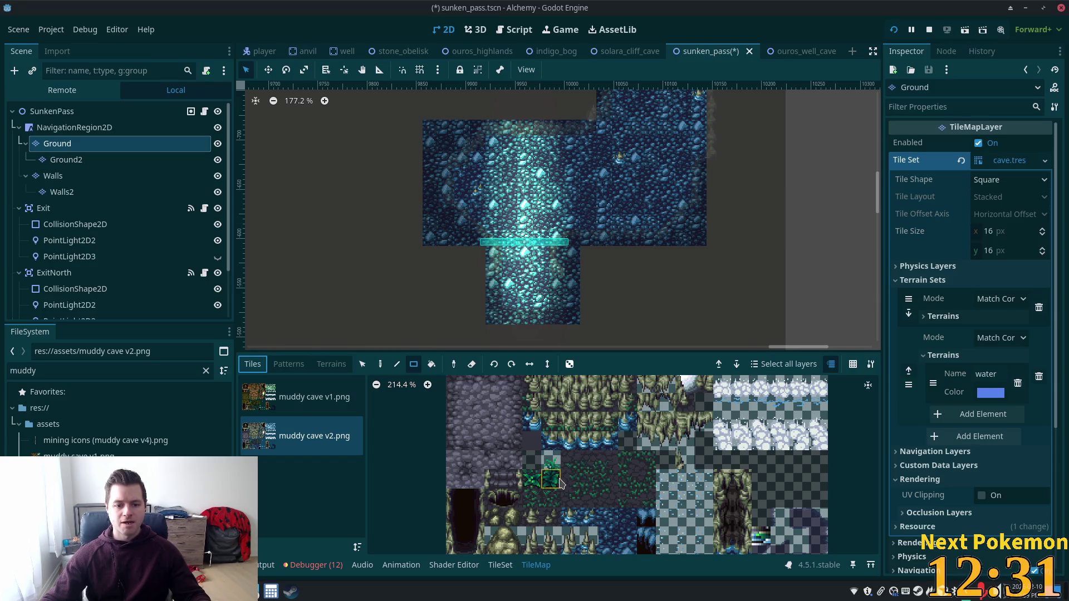
scroll(683, 447, "down", 3)
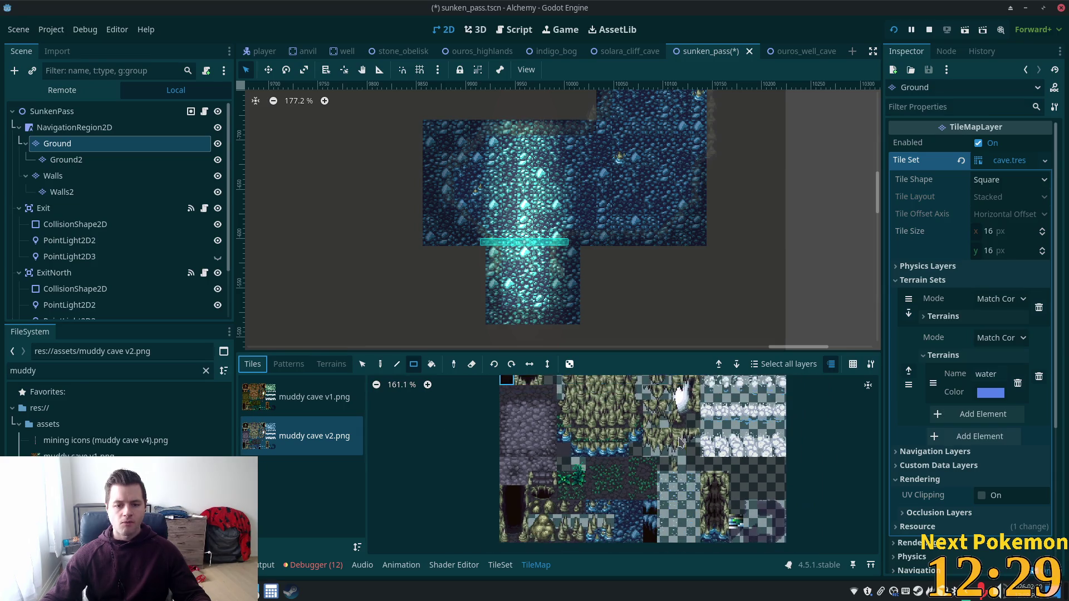
scroll(681, 446, "down", 1)
scroll(657, 444, "up", 1)
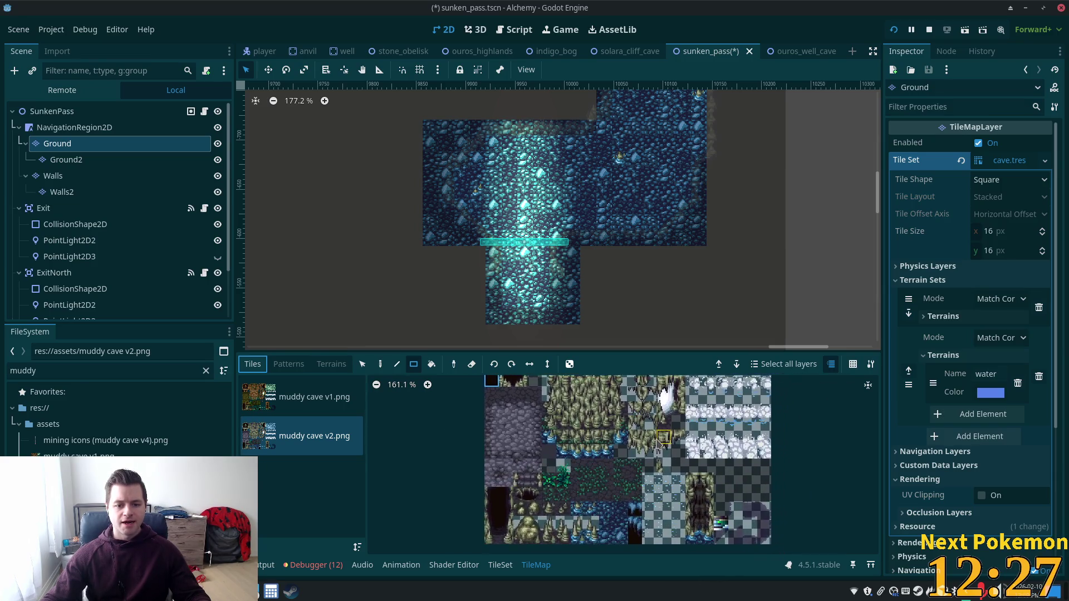
scroll(658, 444, "down", 2)
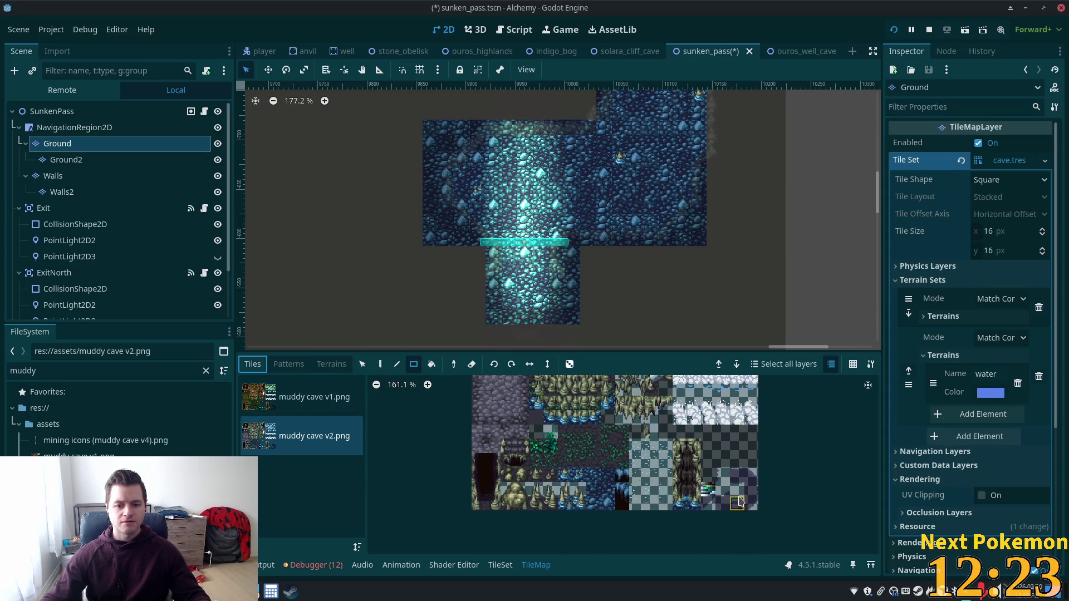
scroll(675, 454, "up", 3)
scroll(679, 419, "up", 2)
scroll(693, 501, "up", 2)
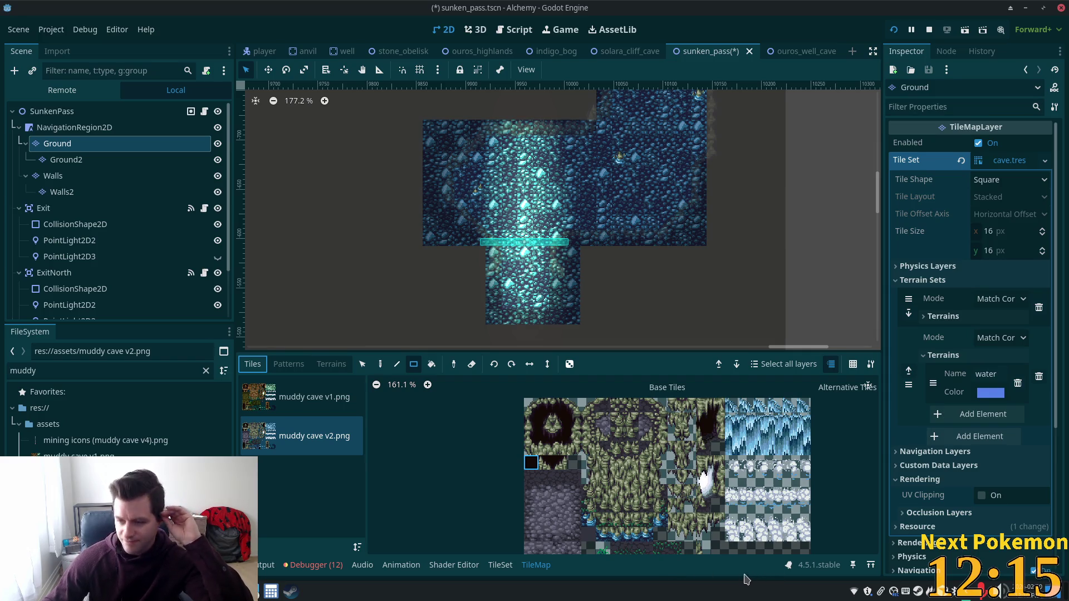
scroll(602, 276, "up", 2)
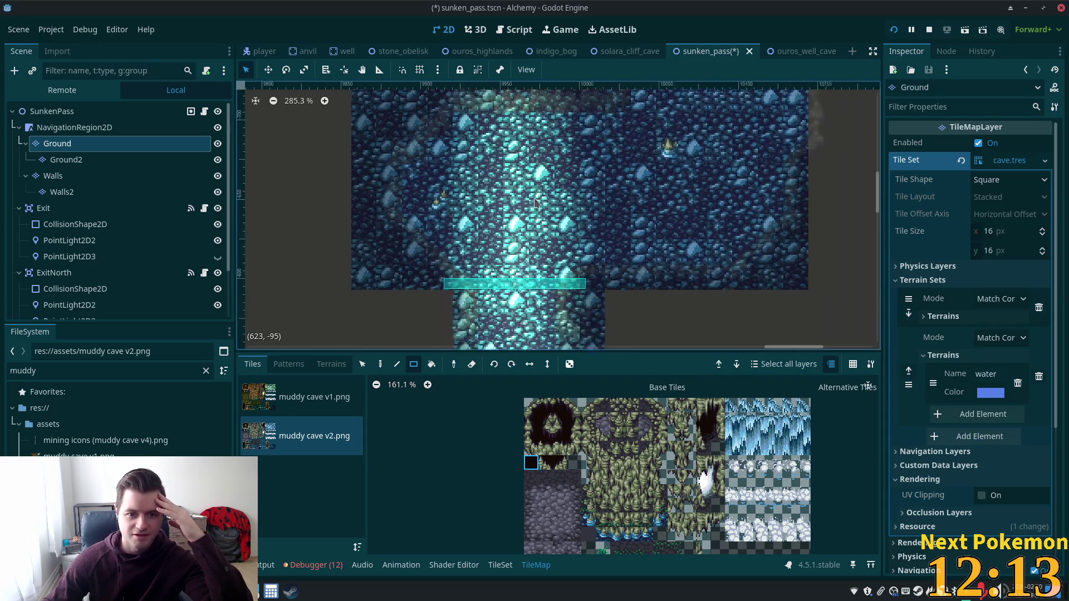
scroll(633, 213, "up", 1)
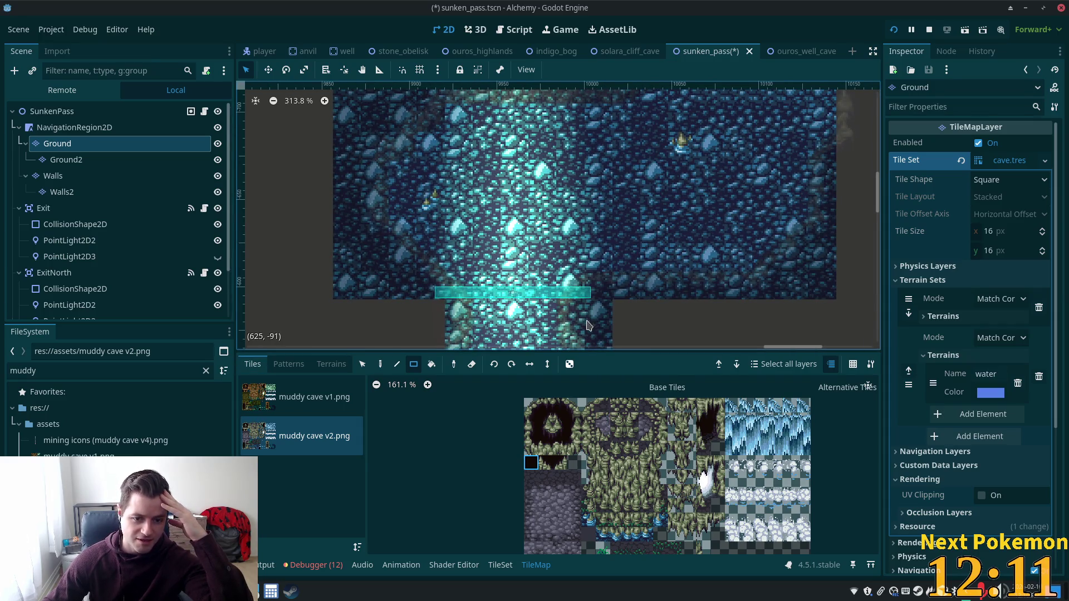
scroll(542, 343, "down", 3)
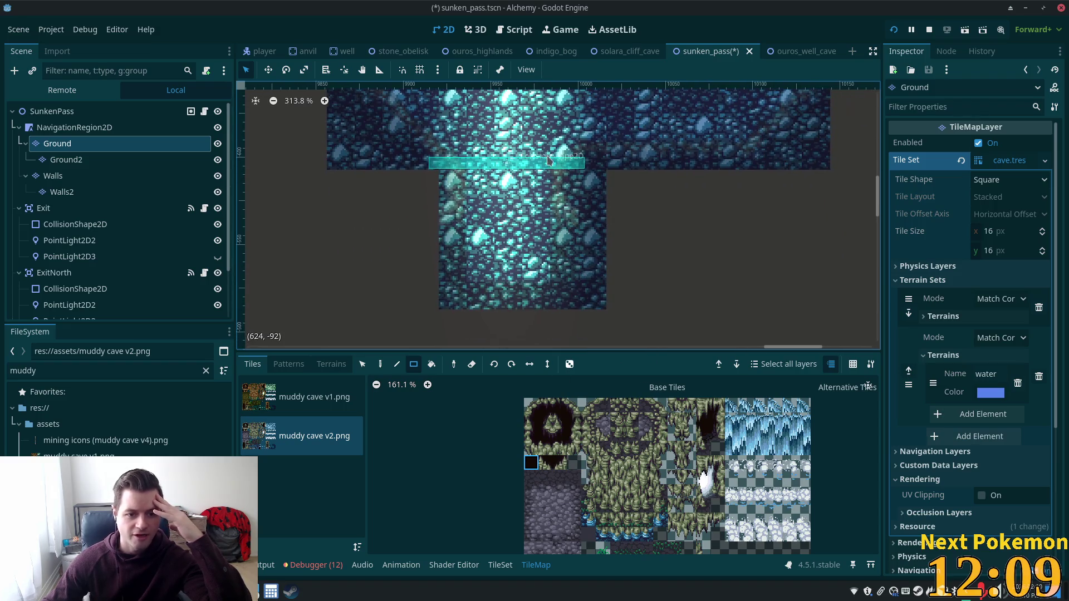
scroll(621, 473, "down", 2)
scroll(584, 451, "down", 1)
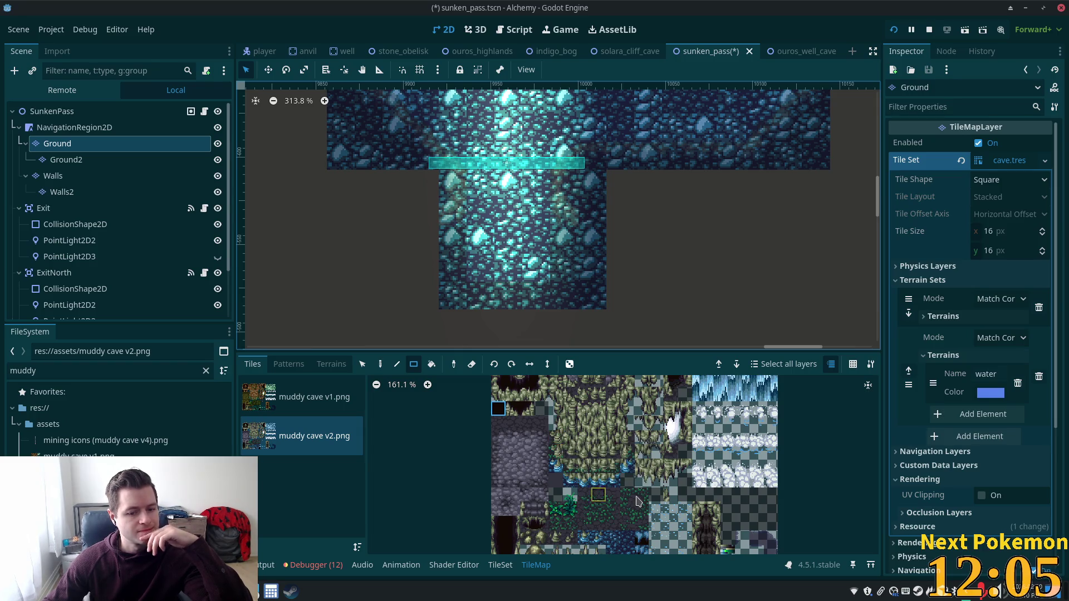
scroll(624, 500, "down", 1)
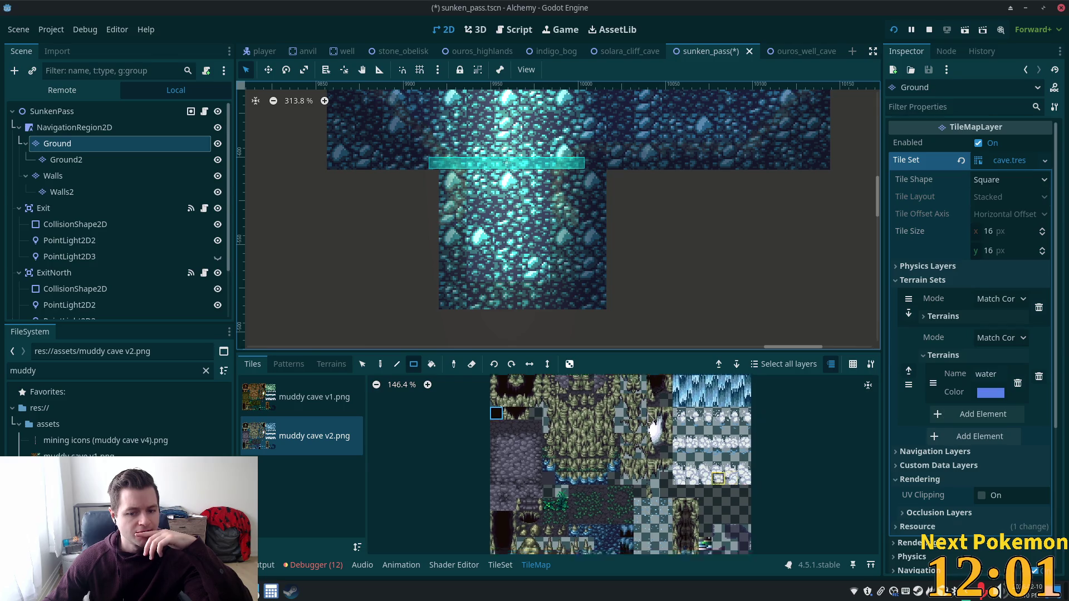
scroll(669, 501, "up", 3)
scroll(696, 544, "down", 2)
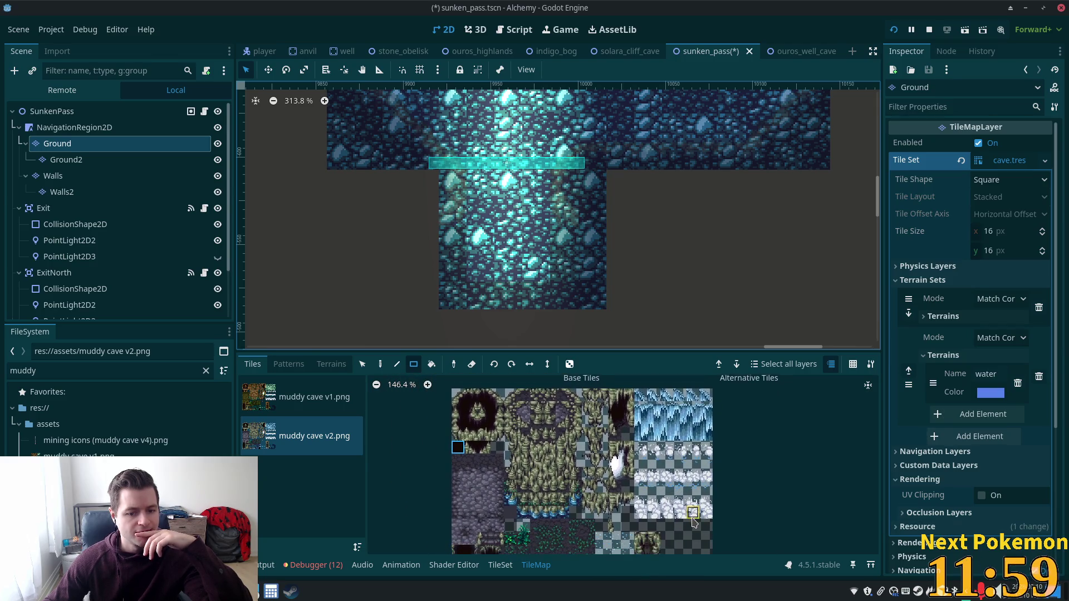
scroll(656, 243, "up", 2)
scroll(601, 213, "up", 2)
left_click(51, 111)
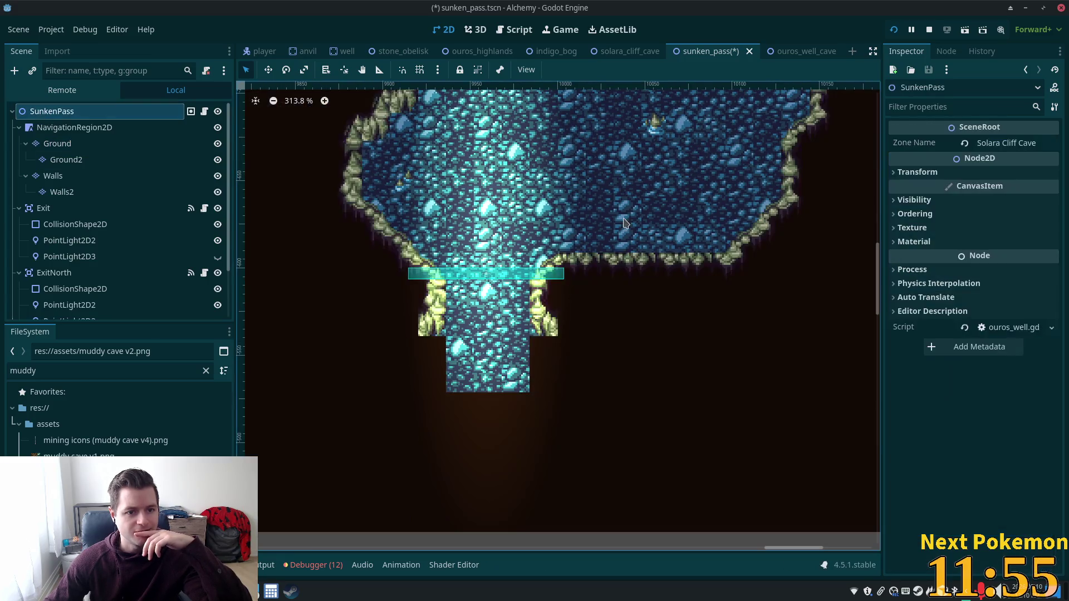
scroll(506, 472, "up", 3)
scroll(505, 472, "up", 3)
scroll(485, 401, "down", 2)
scroll(454, 323, "down", 2)
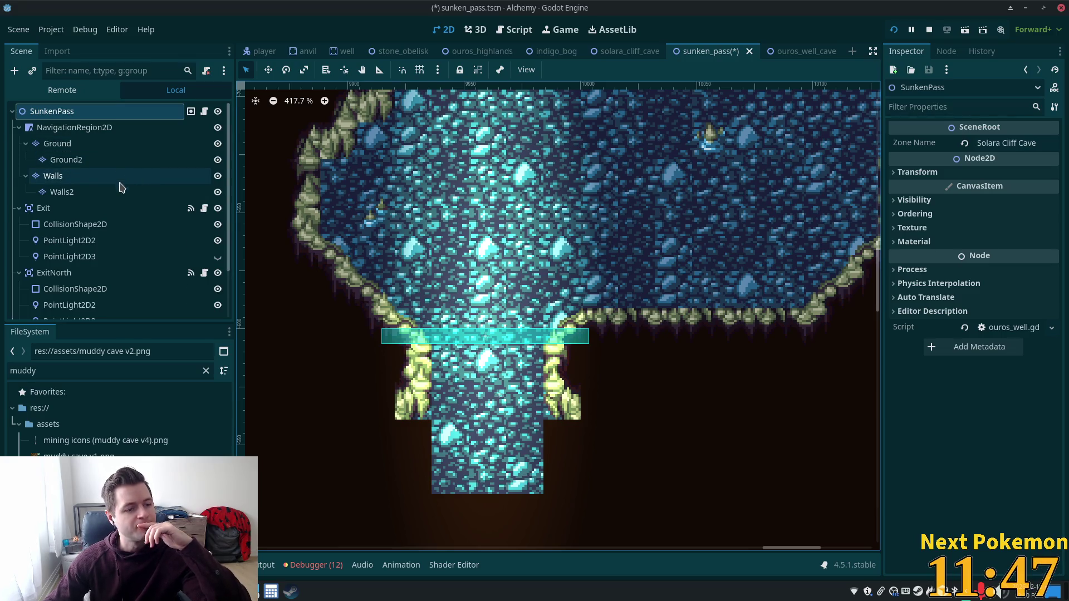
left_click(55, 143)
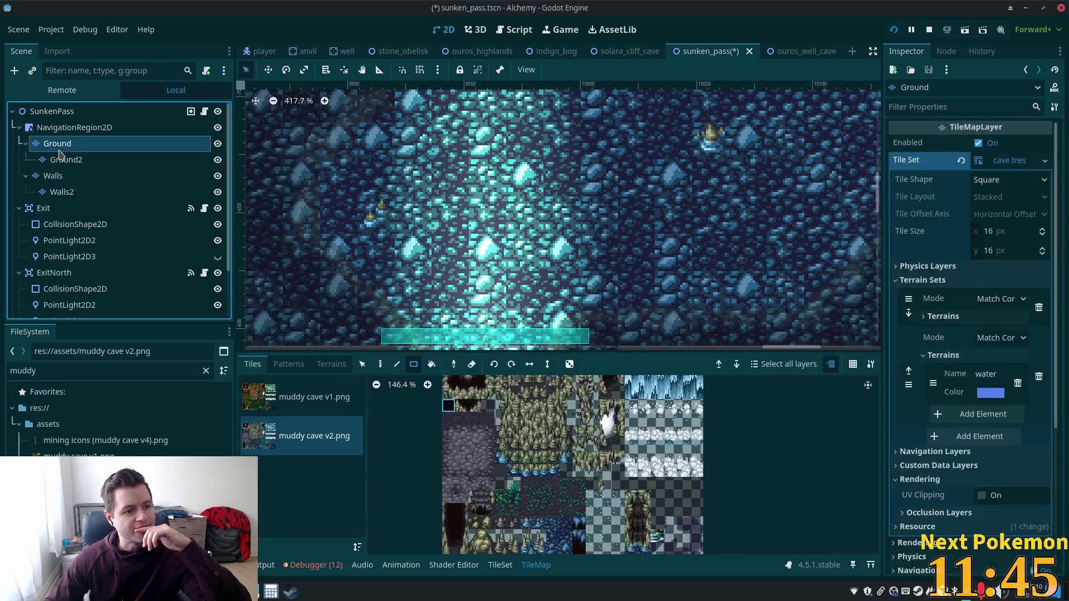
- Place the wooden tile block at the centre of the cave floor with the Pencil tool
left_click_drag(483, 499, 488, 502)
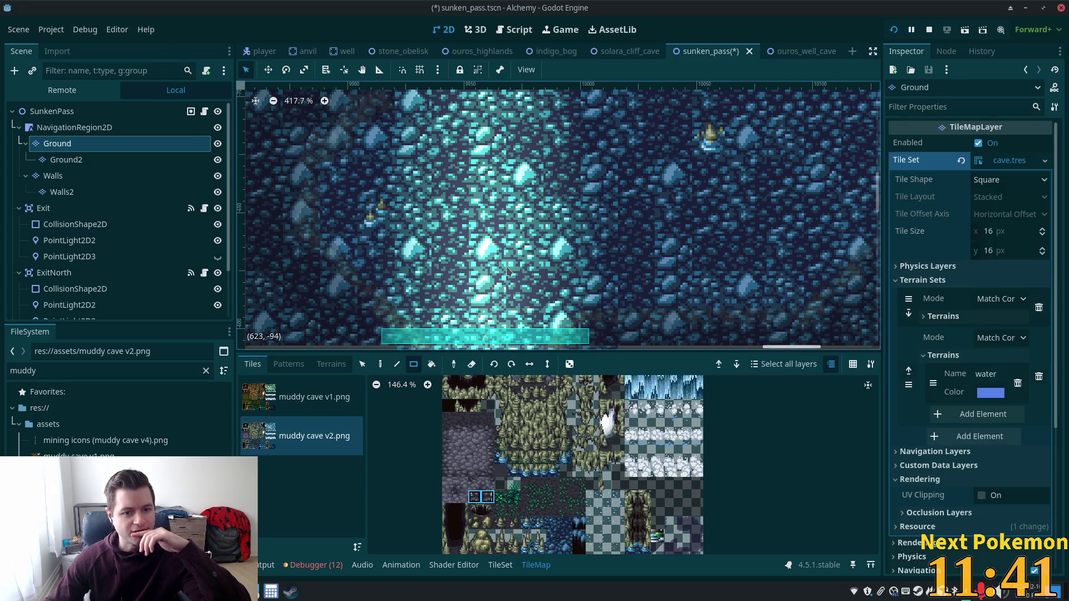
left_click(380, 365)
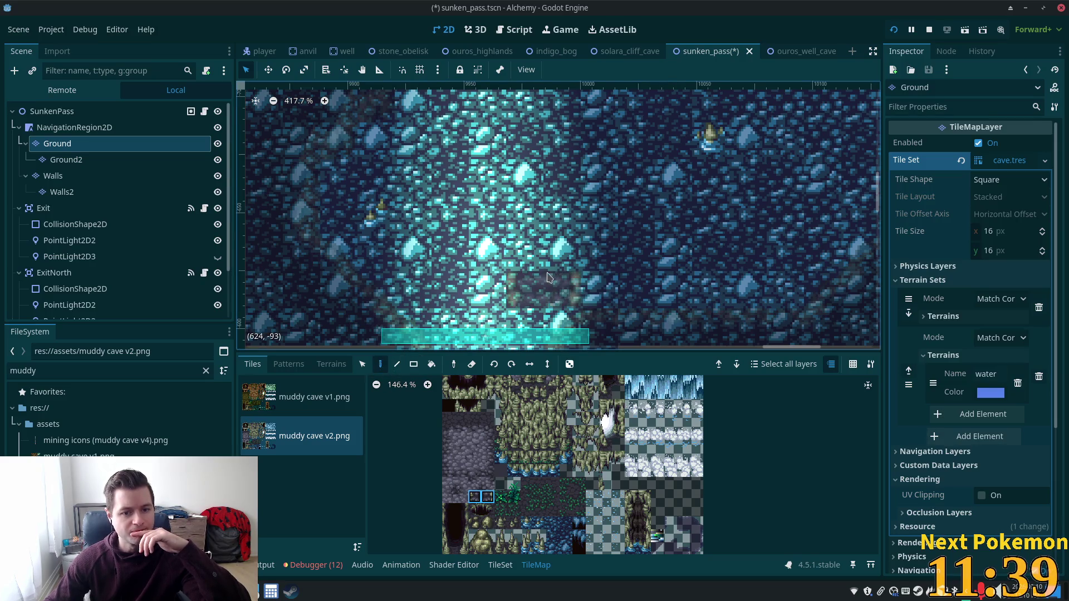
left_click(506, 217)
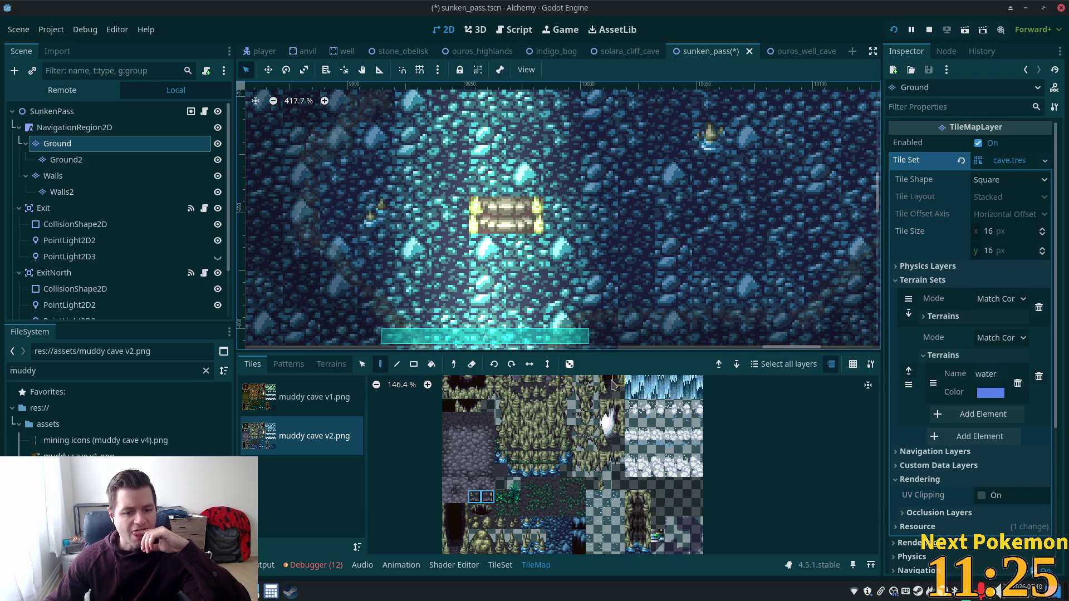
left_click_drag(516, 475, 551, 478)
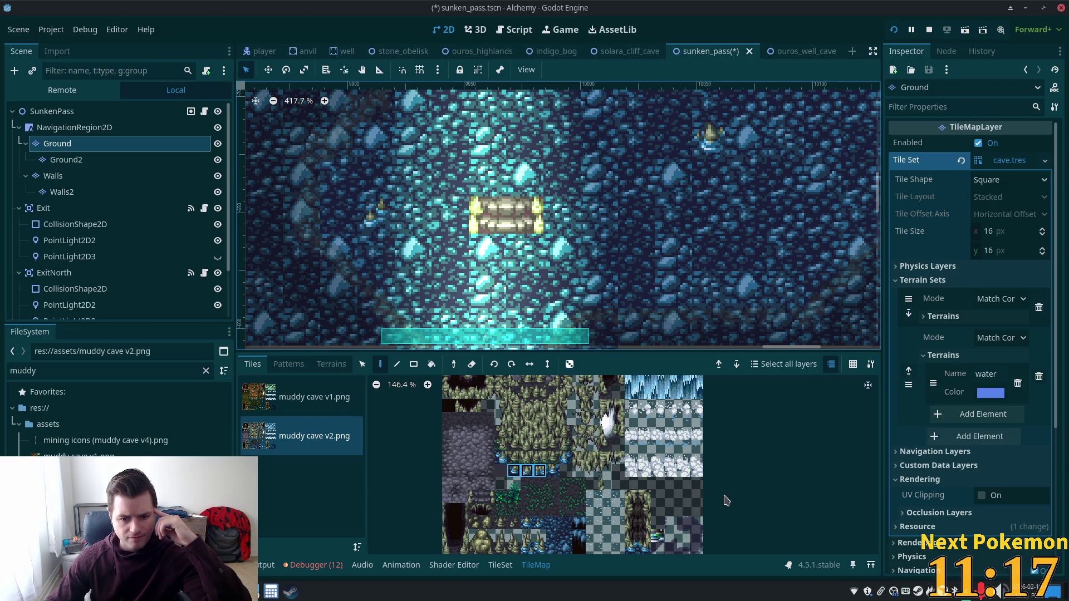
scroll(651, 498, "down", 1)
scroll(577, 484, "down", 1)
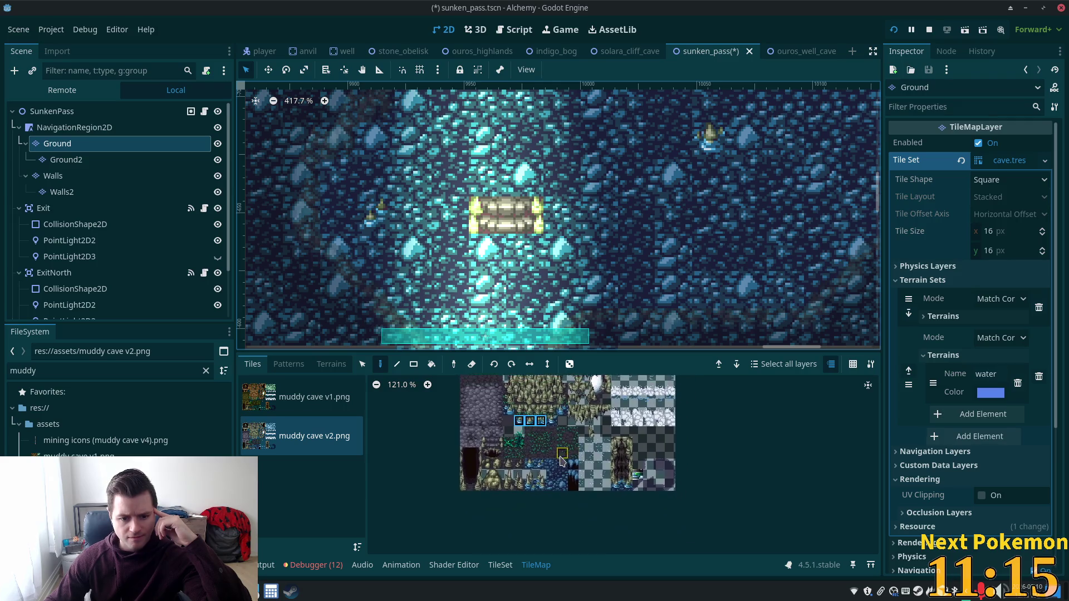
scroll(518, 472, "up", 2)
scroll(396, 494, "up", 1)
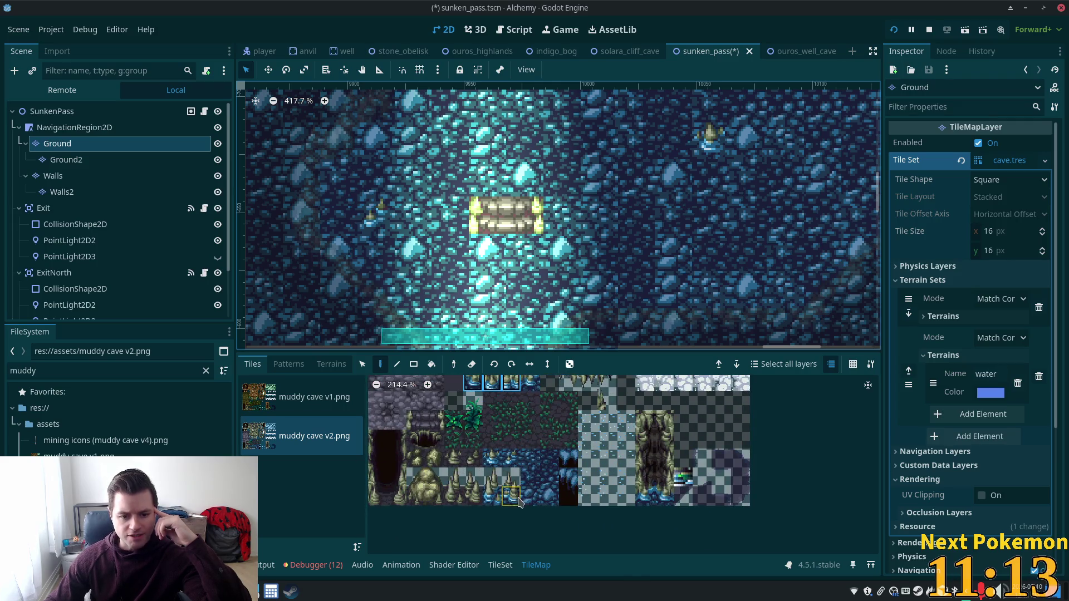
scroll(528, 460, "up", 3)
scroll(502, 489, "up", 2)
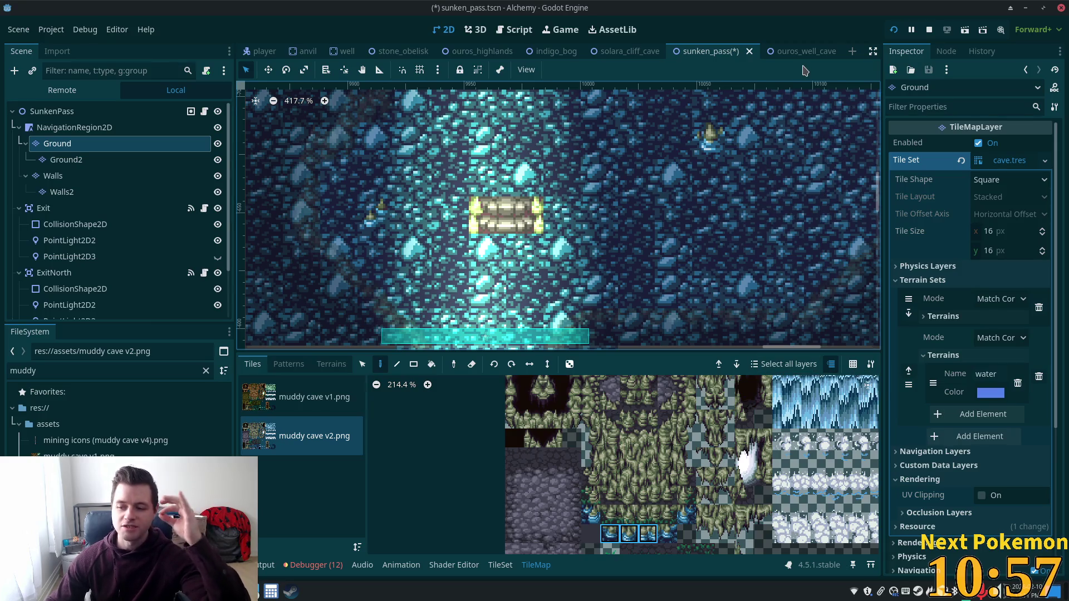
scroll(735, 150, "down", 4)
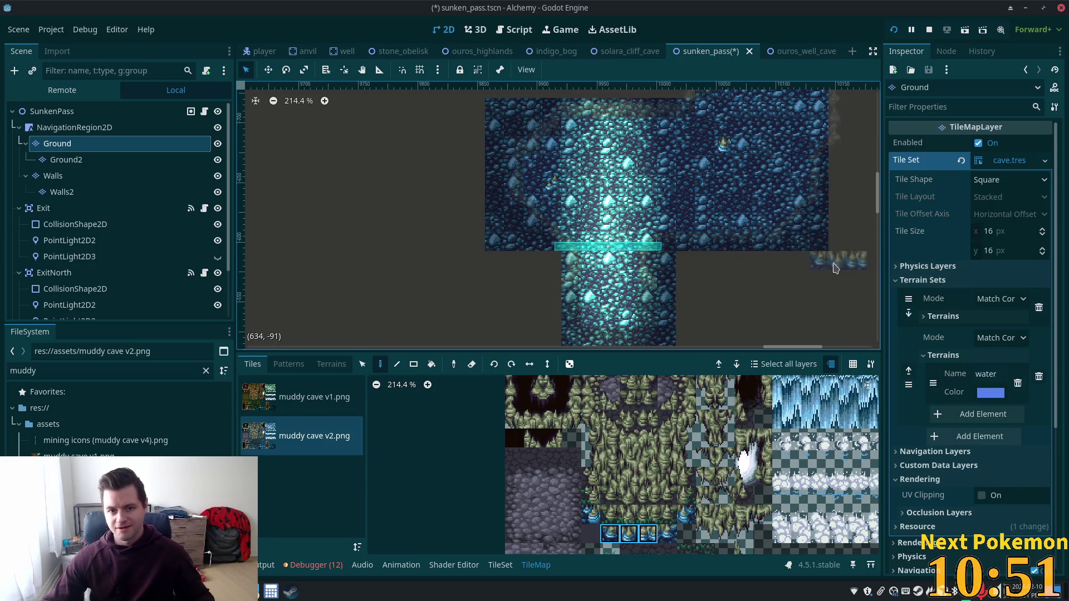
scroll(834, 268, "down", 2)
mouse_move(816, 255)
left_mouse_down()
mouse_move(709, 231)
mouse_move(638, 231)
left_mouse_up()
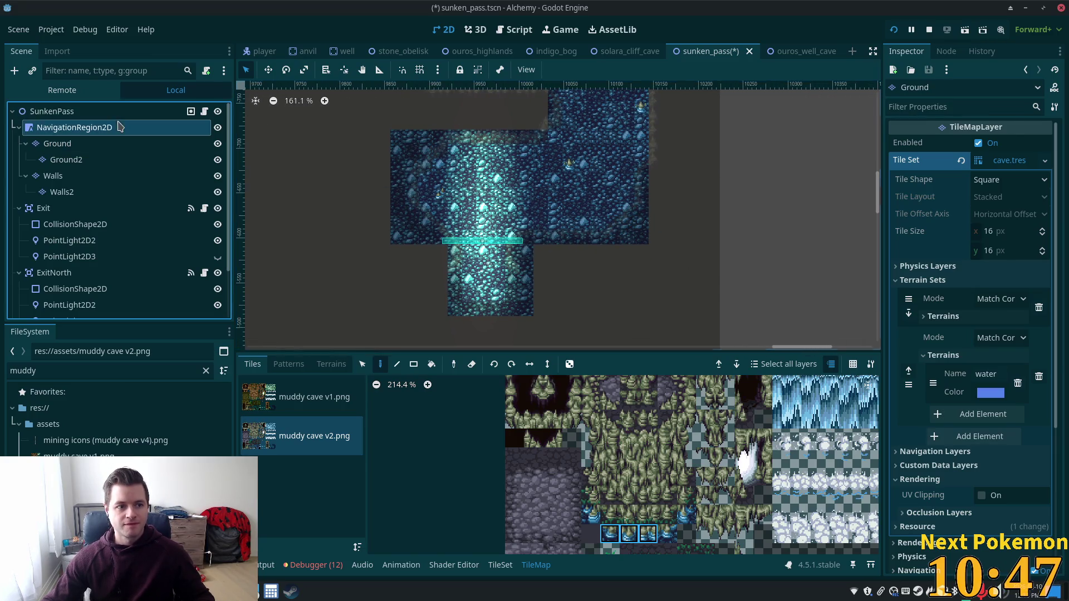
left_click(74, 127)
left_click(52, 112)
scroll(501, 181, "up", 1)
scroll(543, 209, "up", 2)
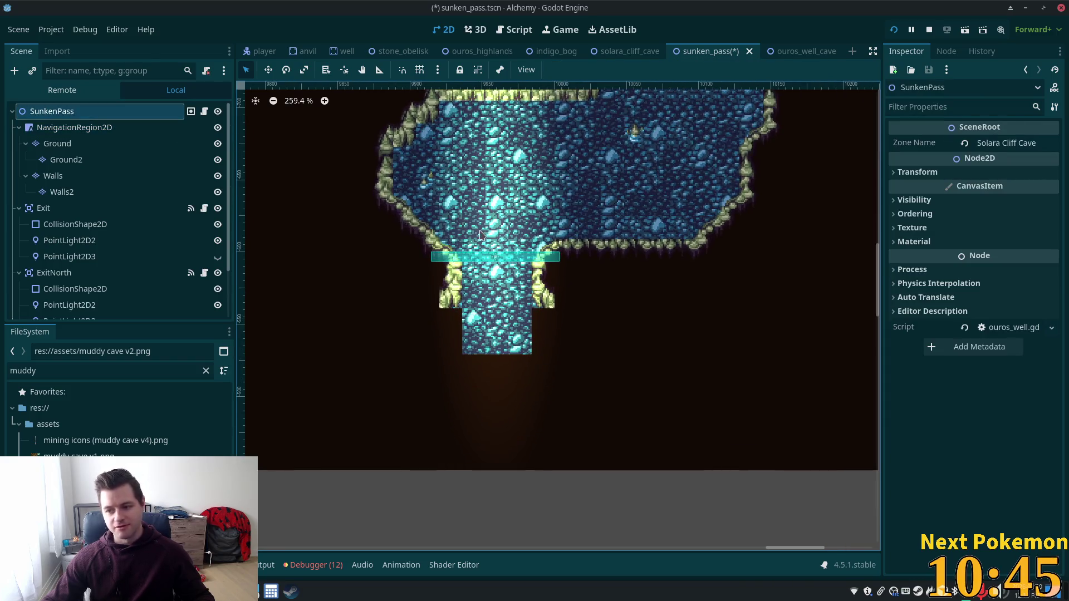
scroll(615, 240, "up", 2)
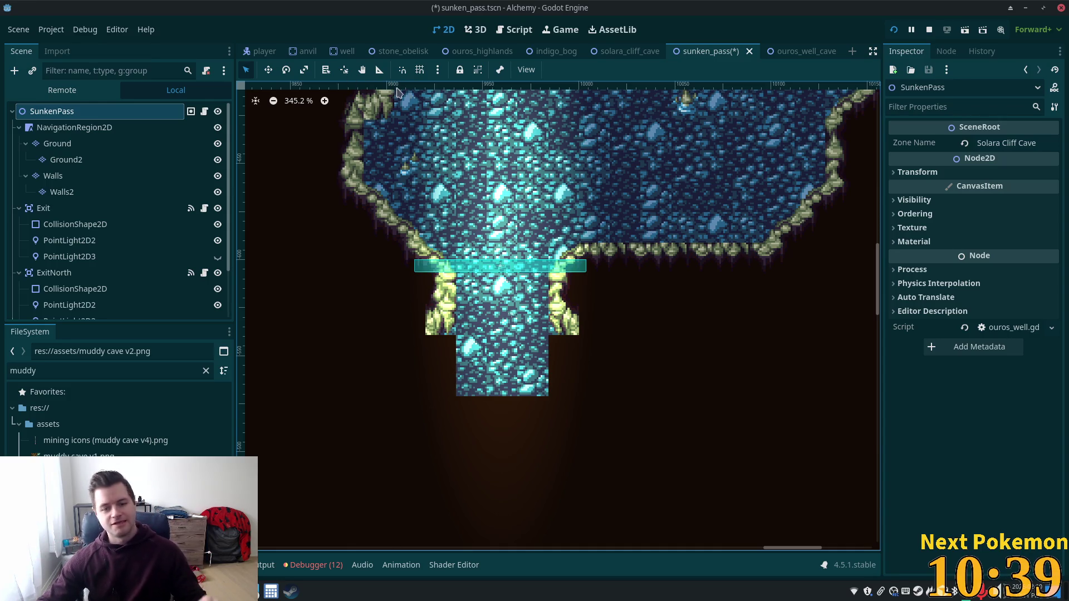
scroll(601, 191, "down", 2)
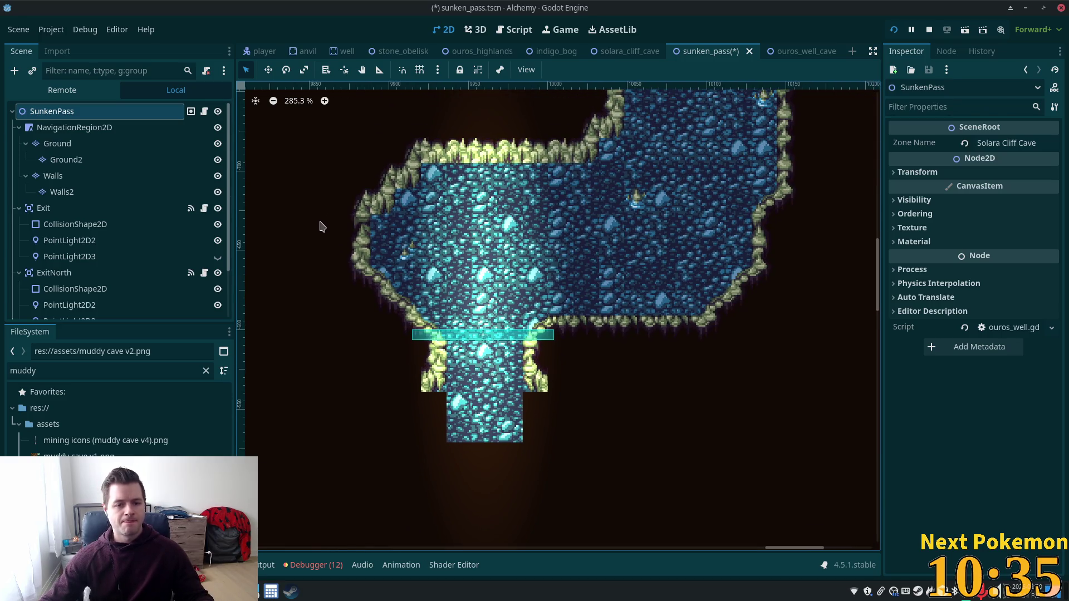
left_click(67, 144)
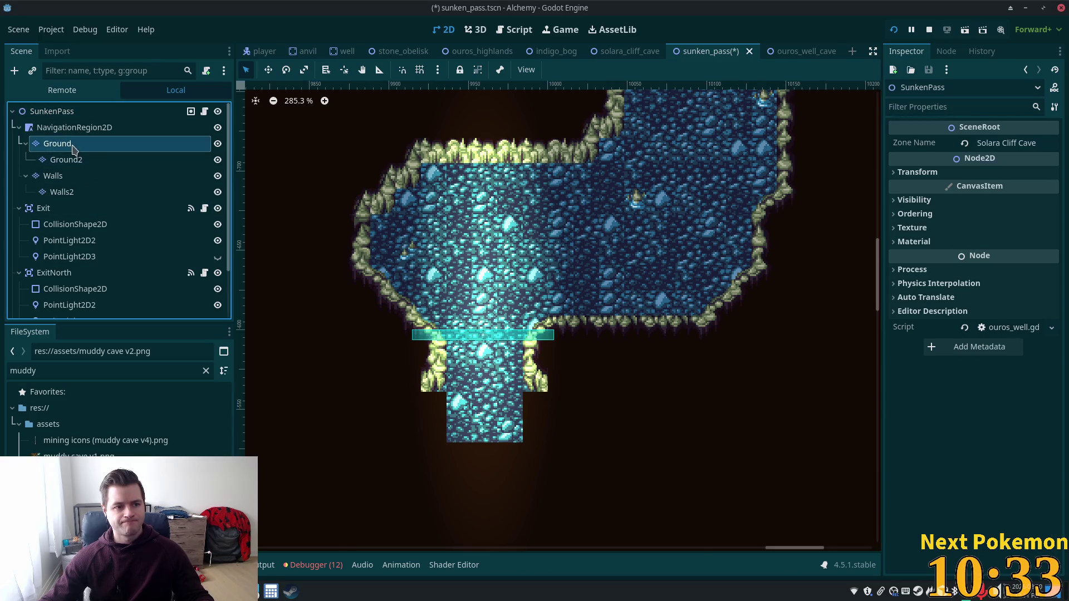
scroll(543, 216, "down", 3)
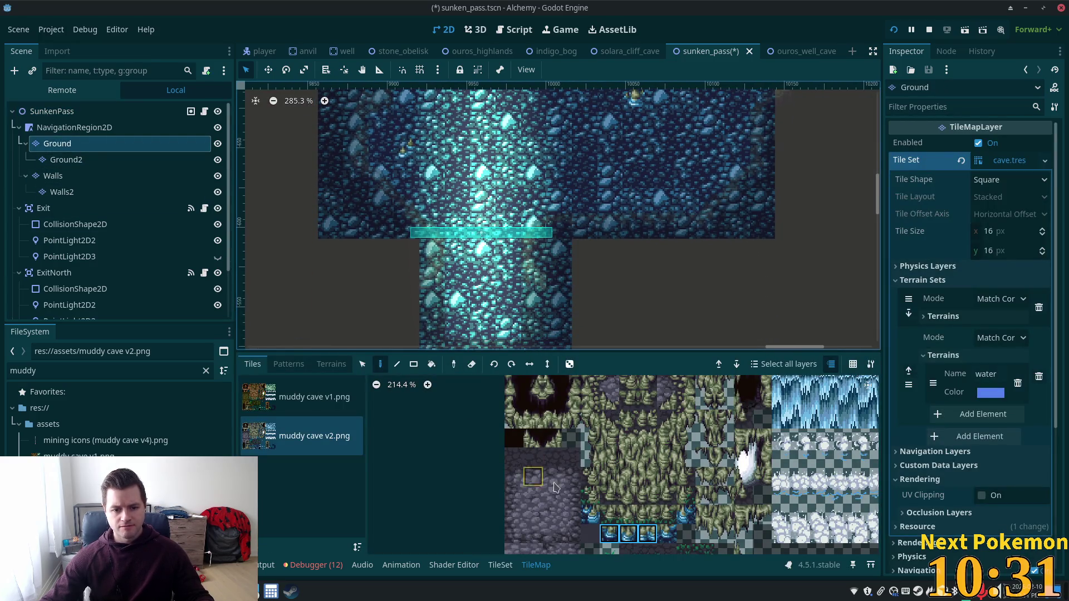
- Pave the lower and lower-left passages with the 2x2 cobblestone block
left_click_drag(538, 501, 555, 518)
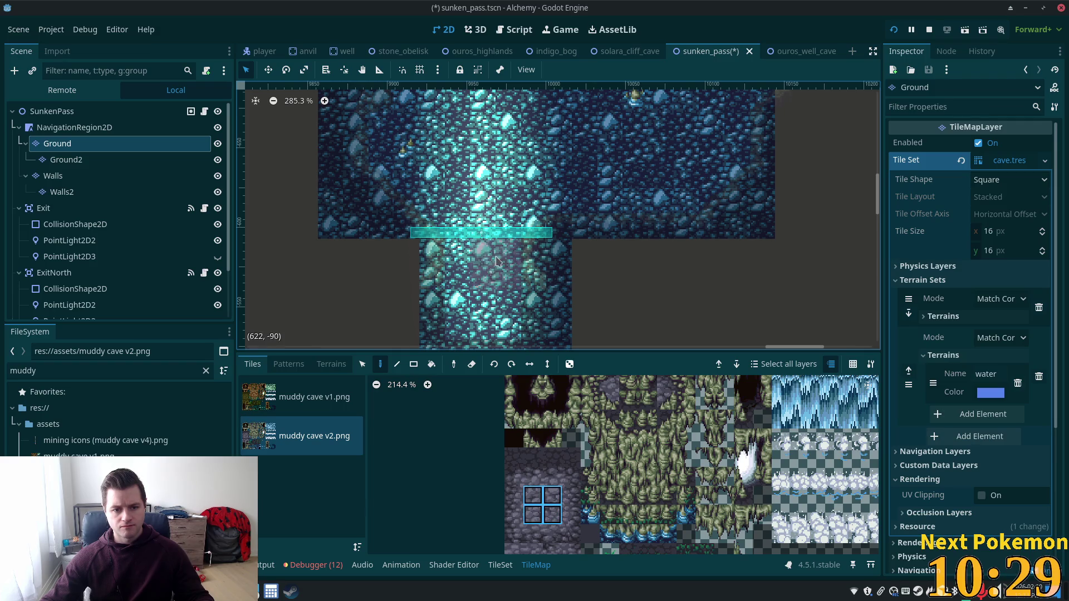
left_click_drag(450, 293, 502, 338)
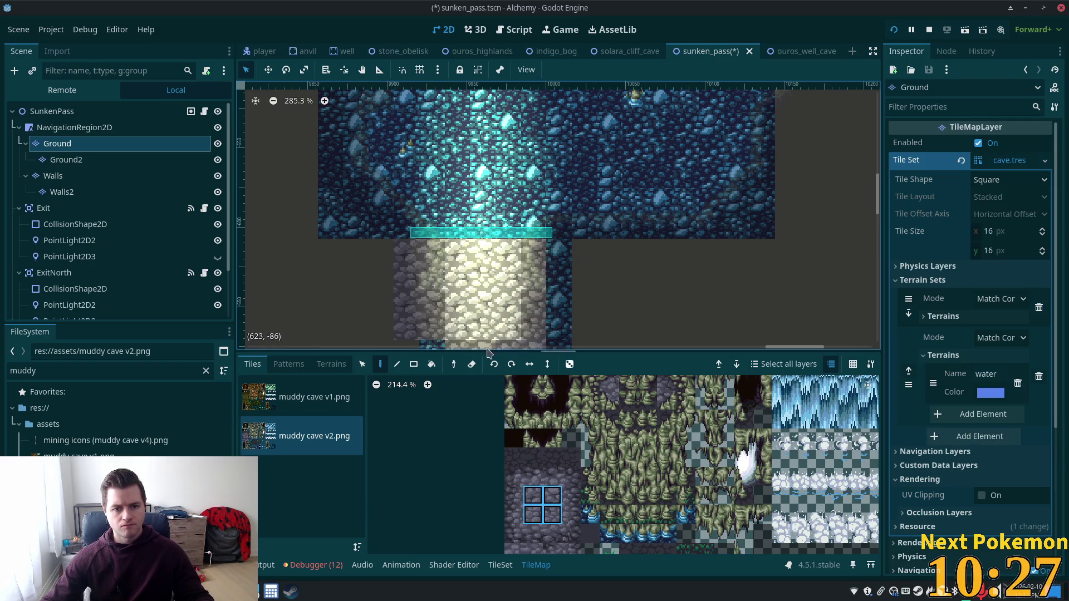
scroll(552, 310, "down", 6)
left_click_drag(502, 250, 550, 217)
mouse_move(501, 322)
left_mouse_down()
mouse_move(426, 288)
mouse_move(347, 281)
left_mouse_up()
- Preview the result on SunkenPass and return to the Ground layer
left_click(87, 115)
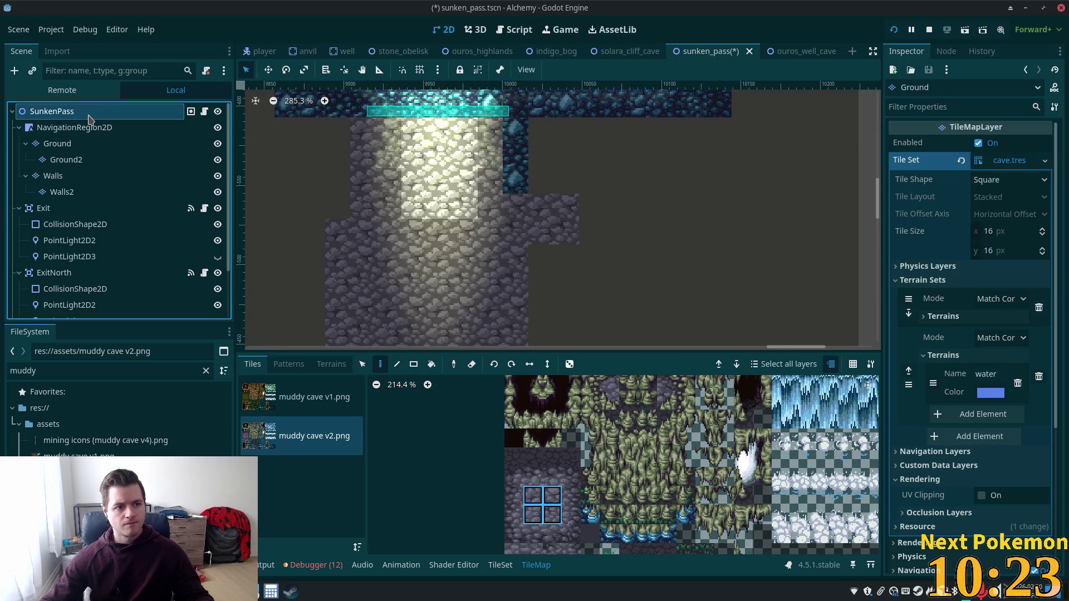
scroll(513, 305, "up", 2)
scroll(532, 316, "up", 2)
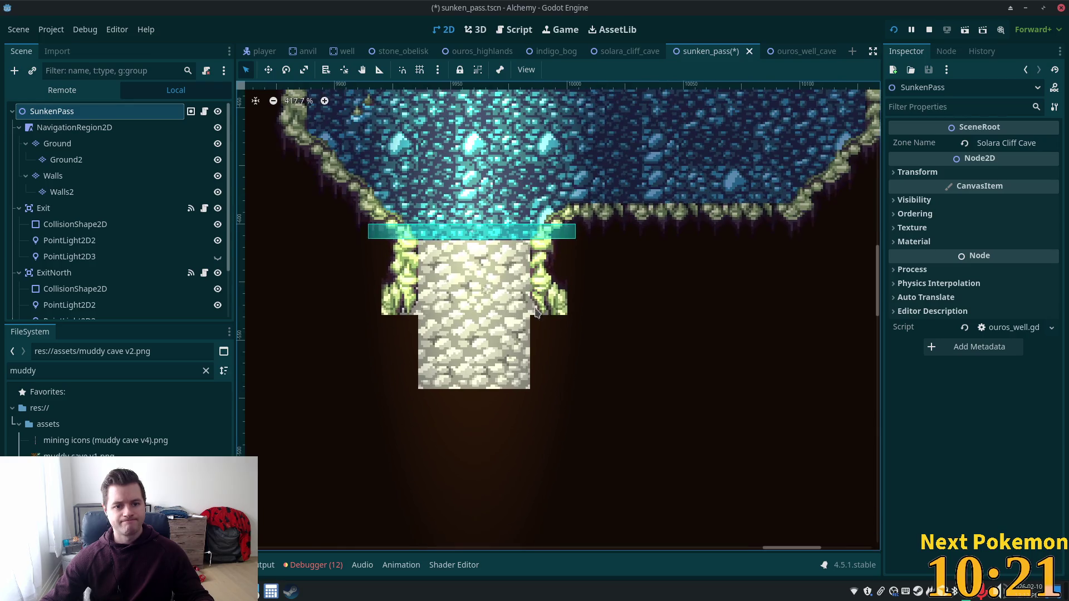
scroll(552, 346, "down", 1)
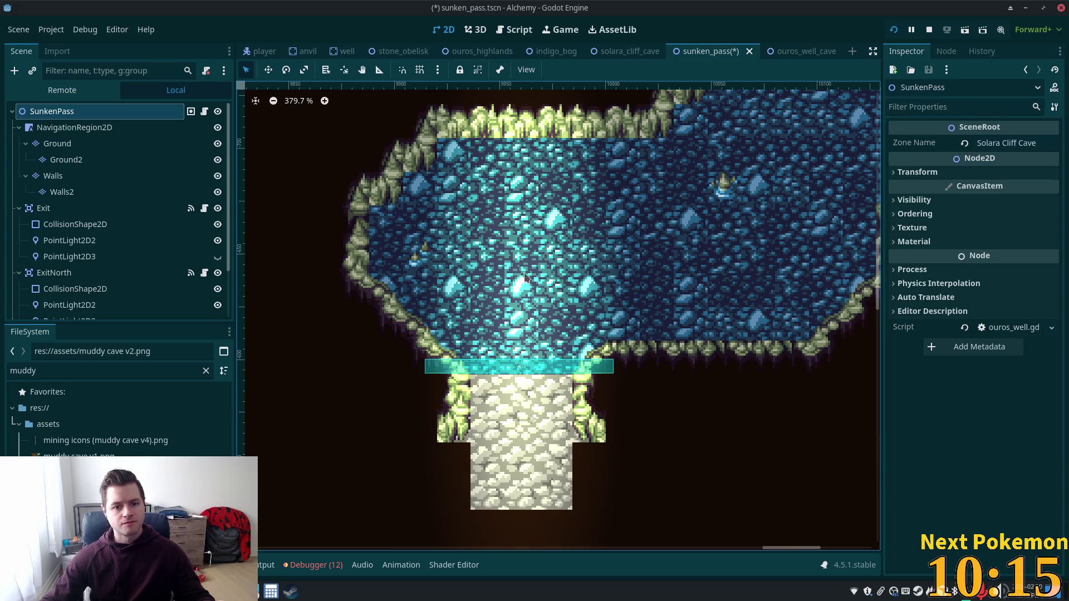
left_click(57, 143)
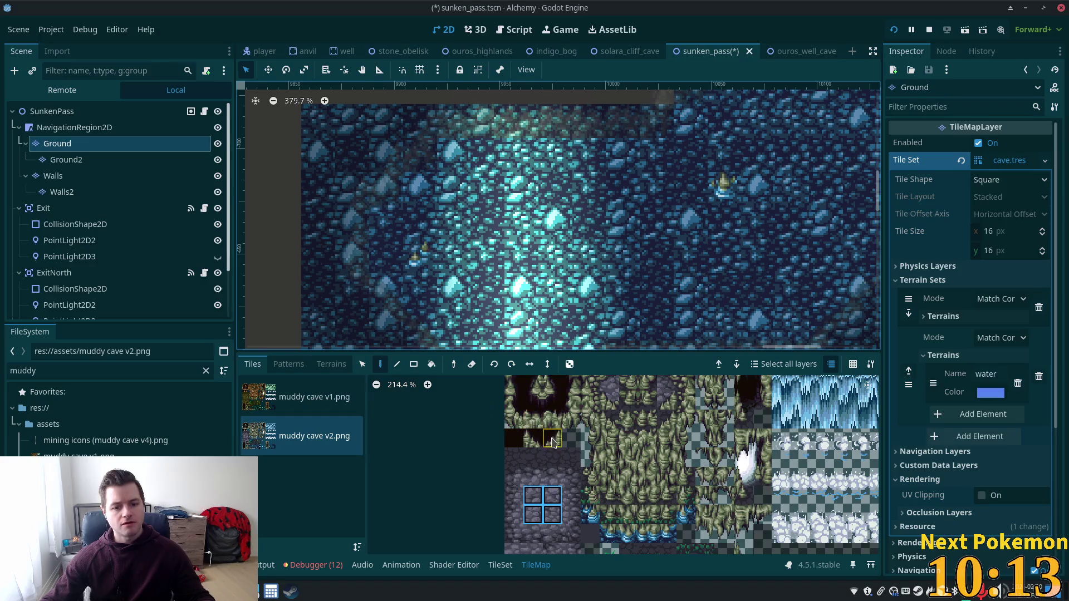
scroll(551, 440, "down", 1)
scroll(560, 455, "down", 2)
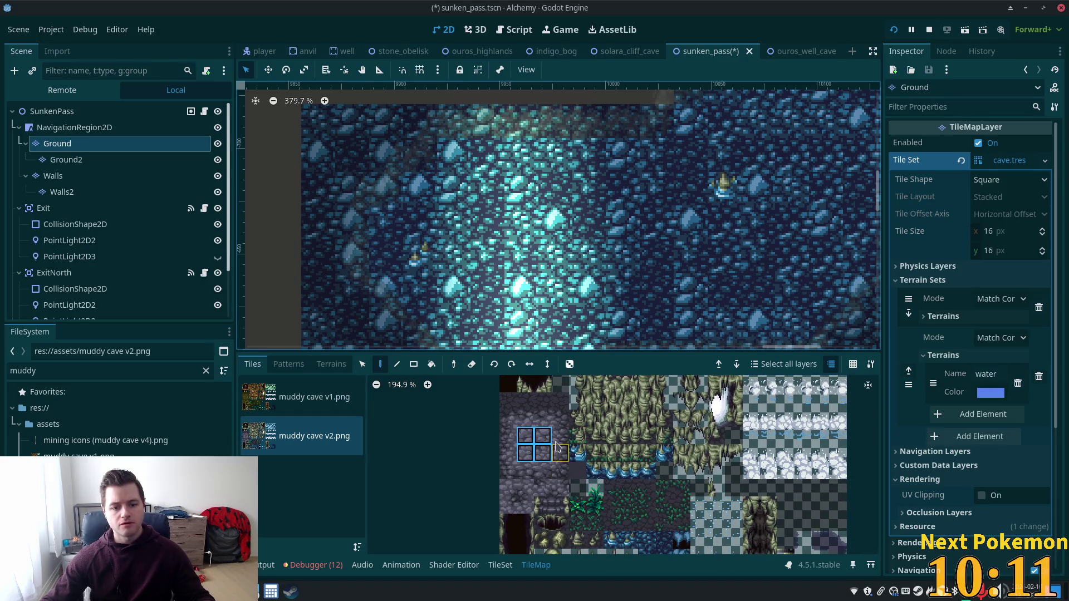
scroll(549, 379, "down", 1)
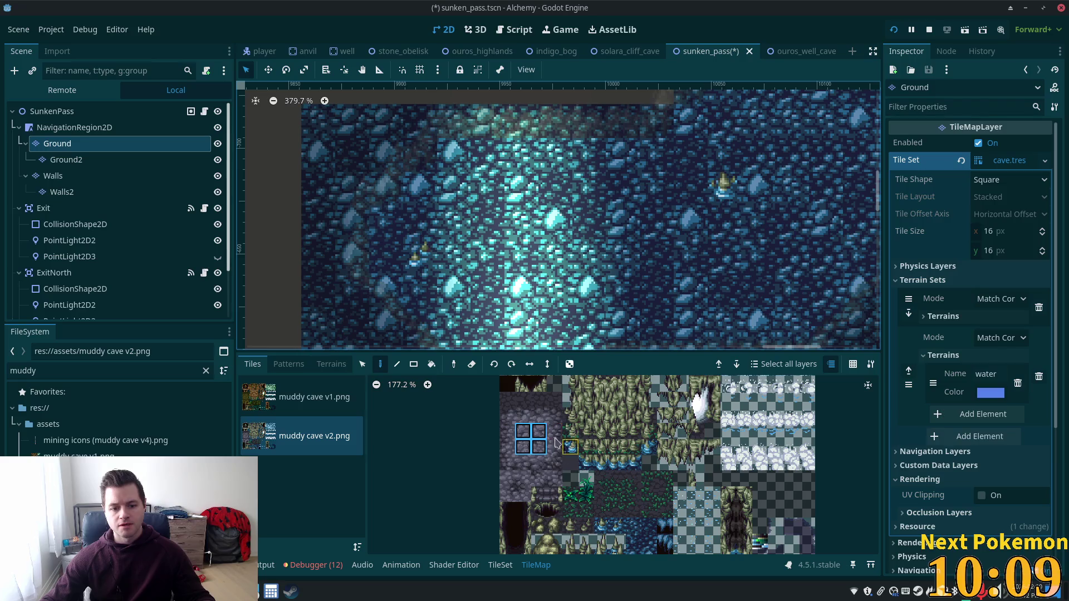
- Paint a three-tile row of grey stone floor over the left cave floor and preview the scene
left_click_drag(518, 403, 555, 403)
scroll(591, 467, "down", 1)
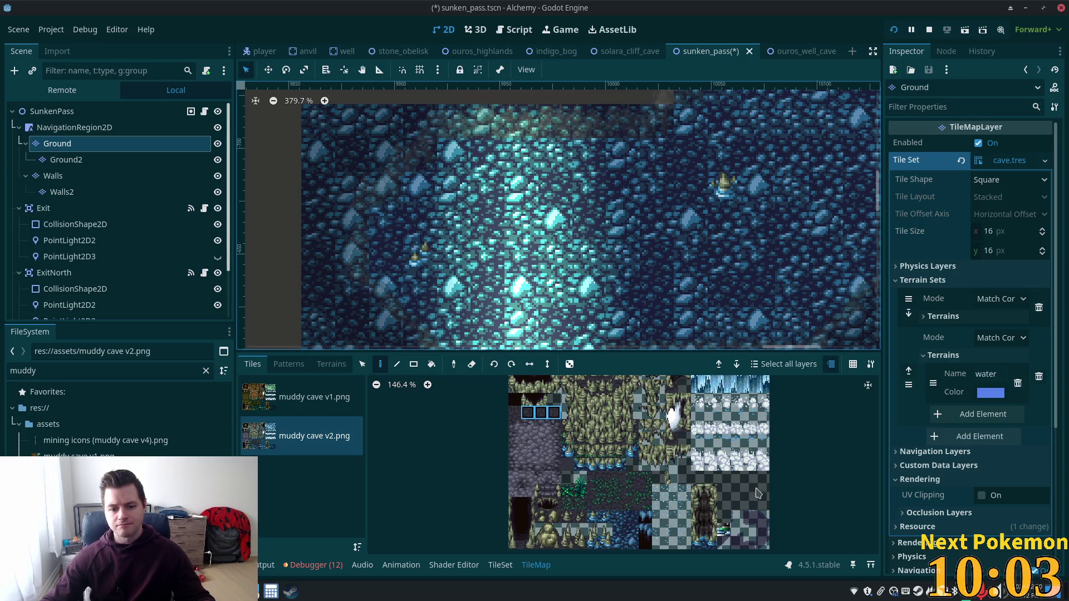
scroll(690, 522, "down", 2)
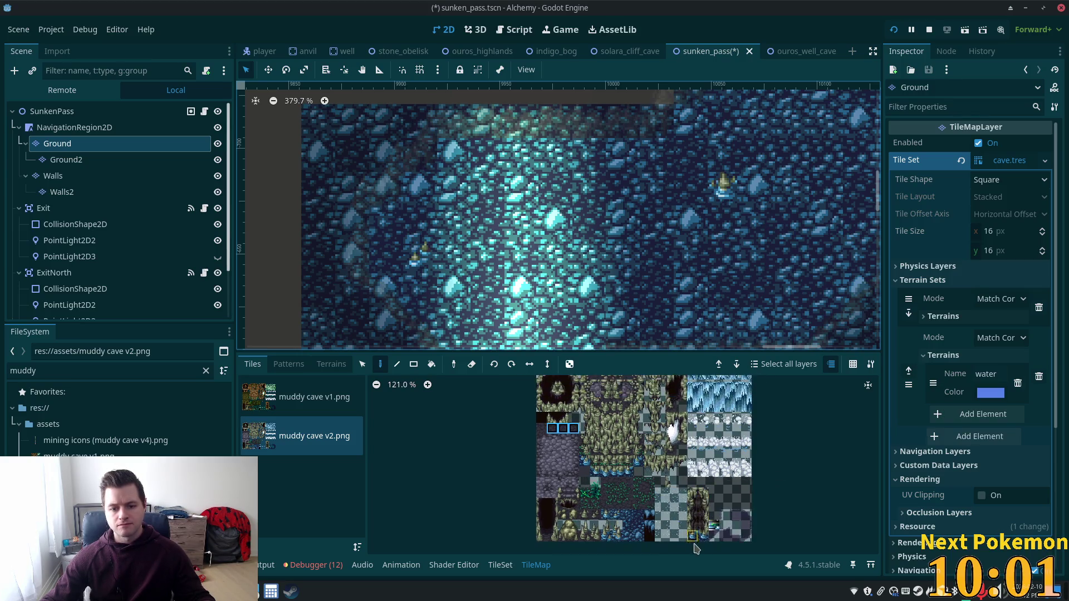
scroll(681, 428, "down", 1)
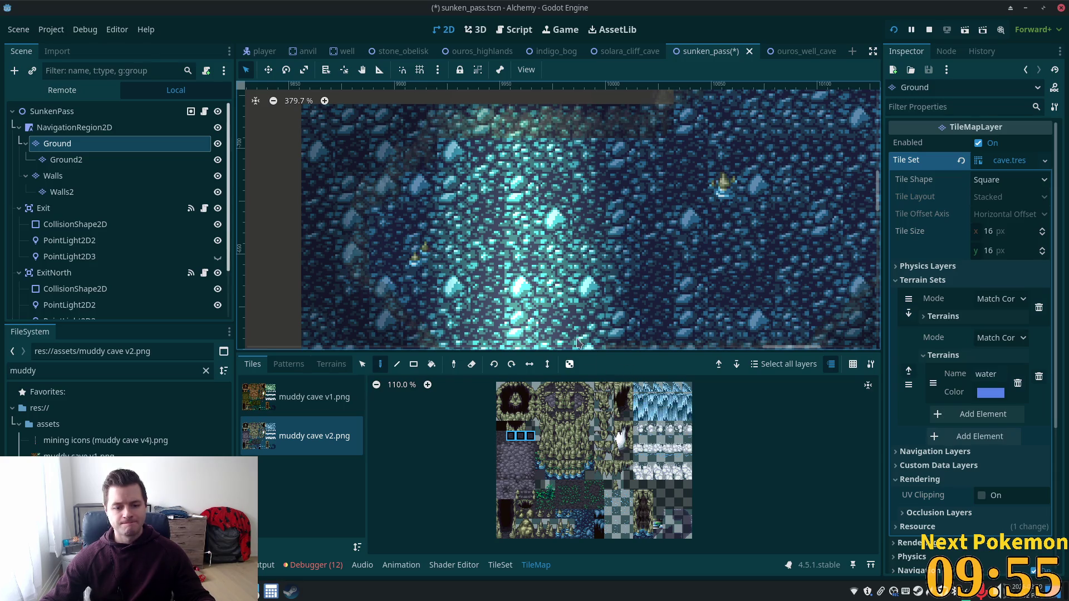
left_click_drag(501, 438, 535, 436)
mouse_move(385, 287)
left_mouse_down()
mouse_move(527, 160)
mouse_move(580, 244)
left_mouse_up()
scroll(551, 201, "down", 2)
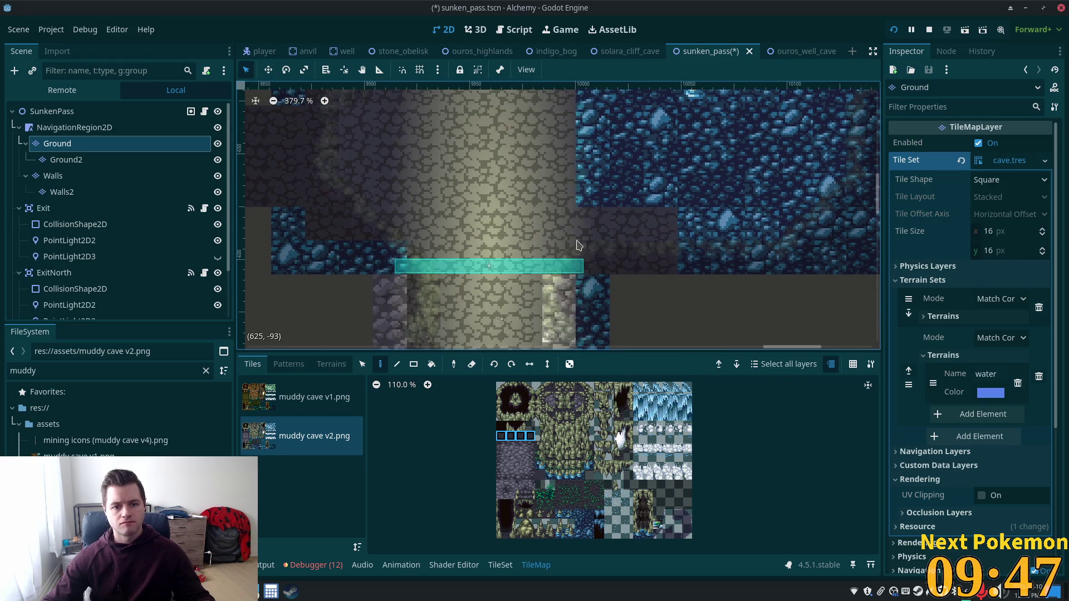
left_click(52, 112)
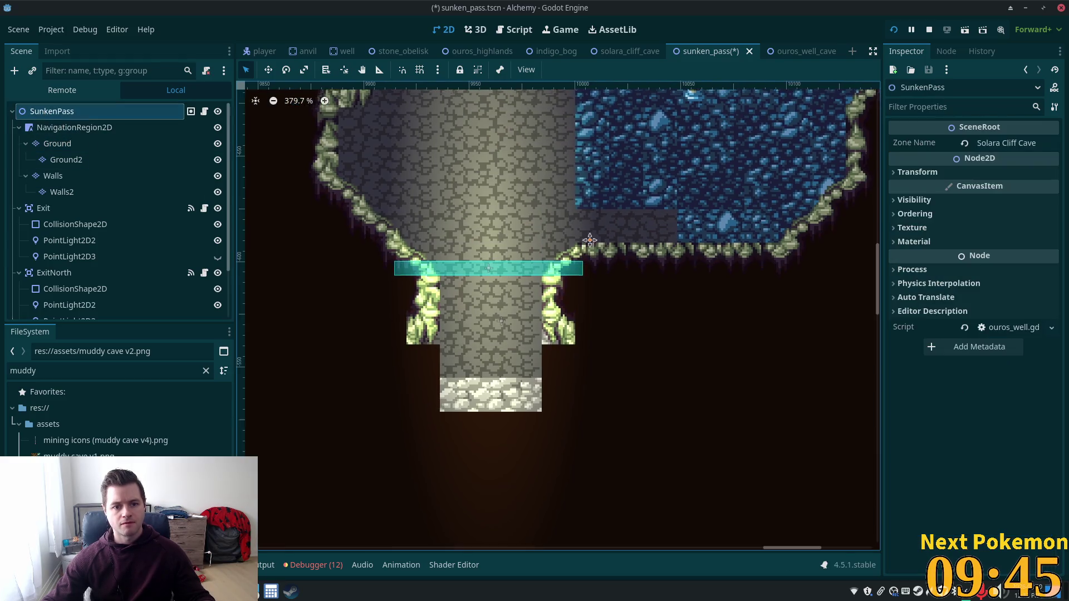
- Trial two mossy edge tiles at the floor's top corner on Ground, undo them and move to Ground2
left_click_drag(591, 229, 529, 353)
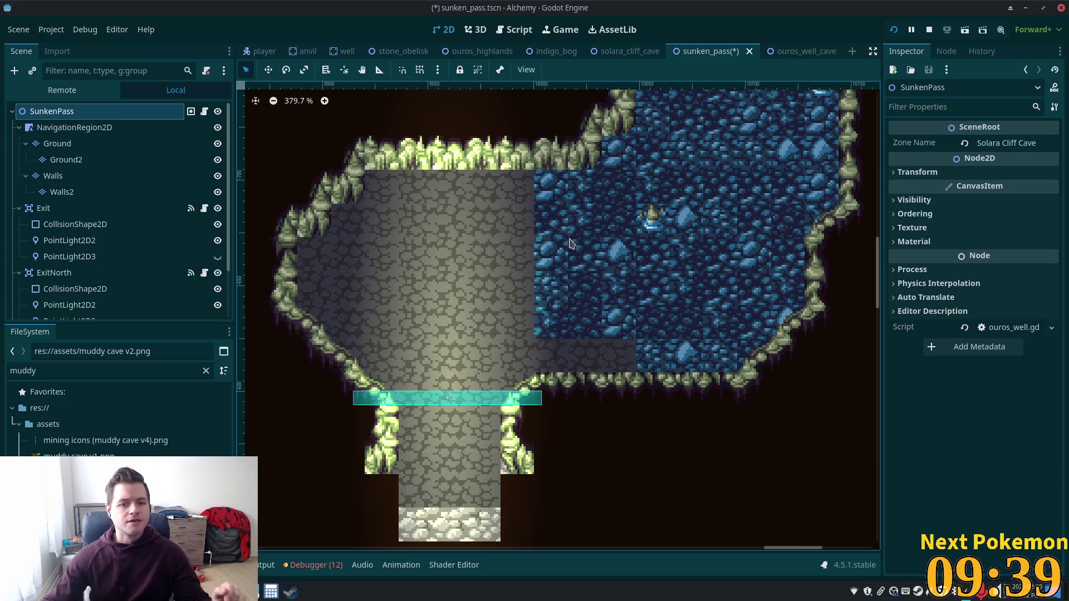
left_click(52, 177)
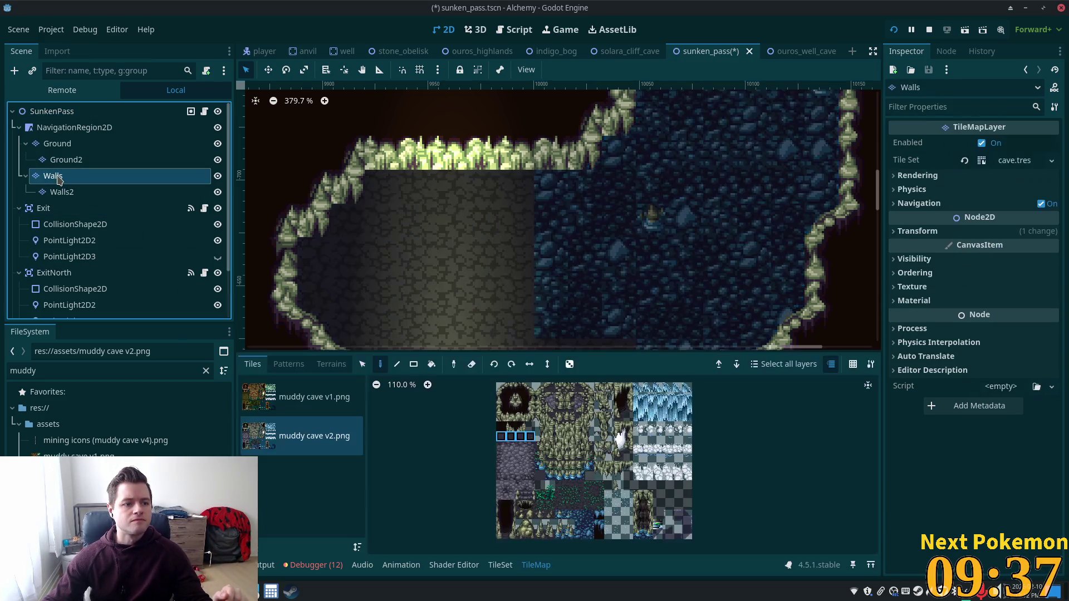
left_click(64, 146)
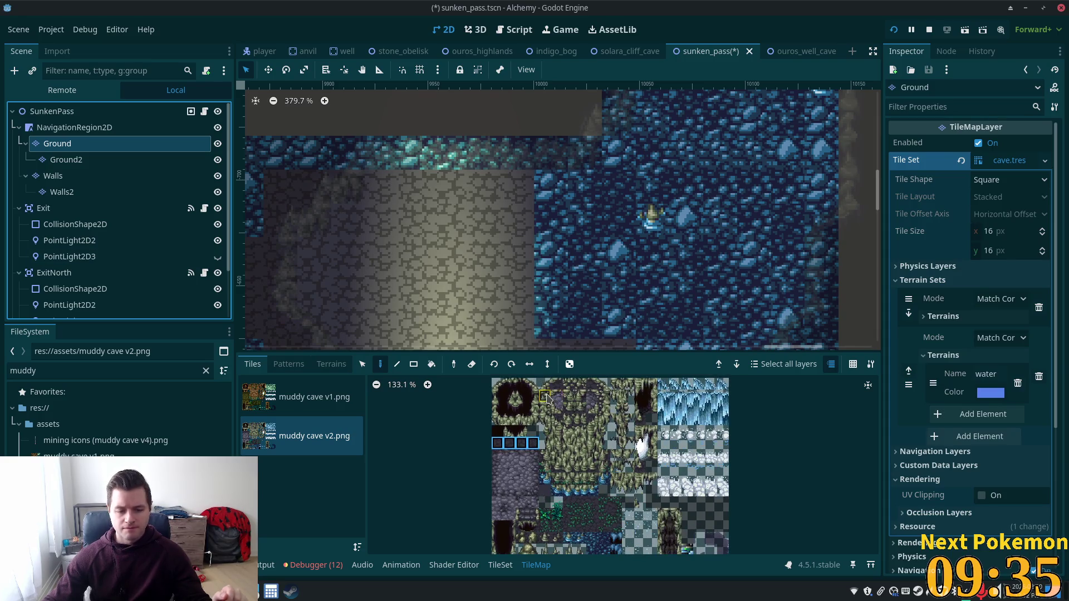
scroll(585, 467, "up", 2)
scroll(518, 510, "up", 4)
scroll(517, 510, "up", 2)
left_click(619, 444)
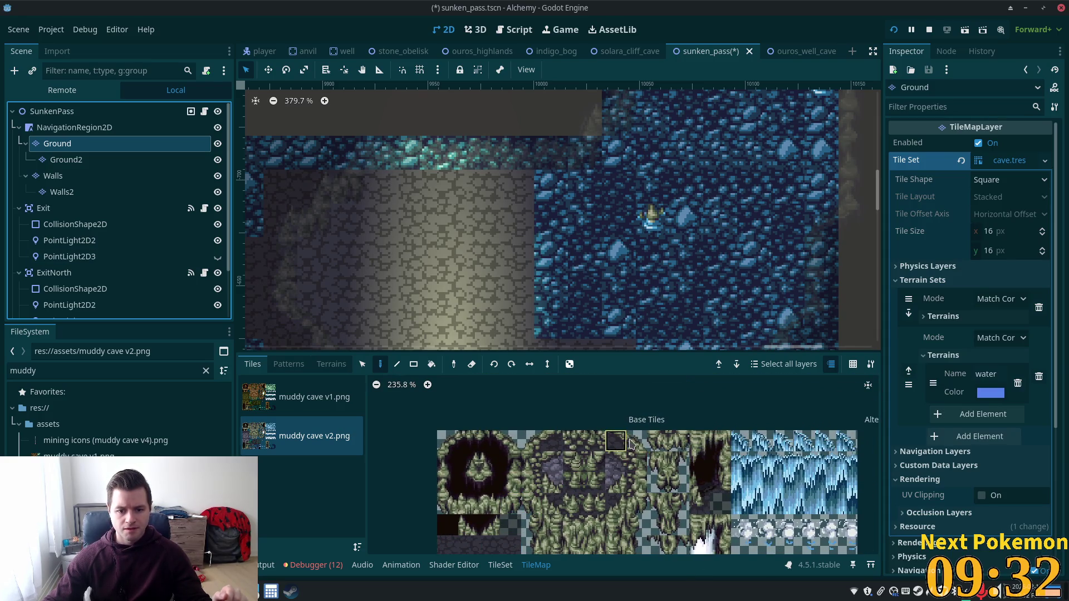
left_click(546, 185)
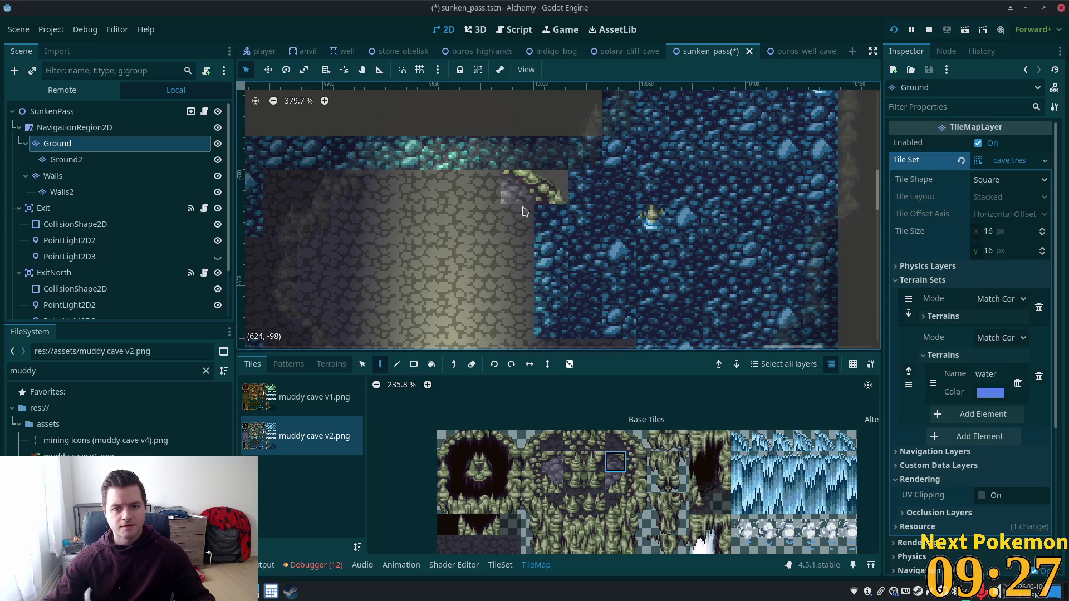
left_click(518, 186)
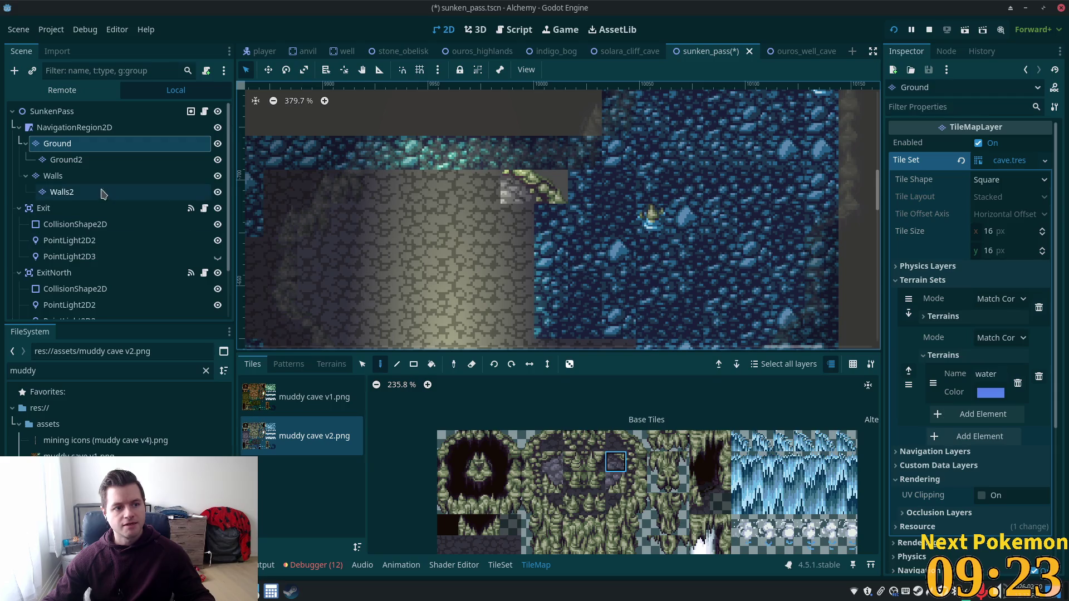
key("ctrl+z")
key("ctrl+z")
left_click(66, 160)
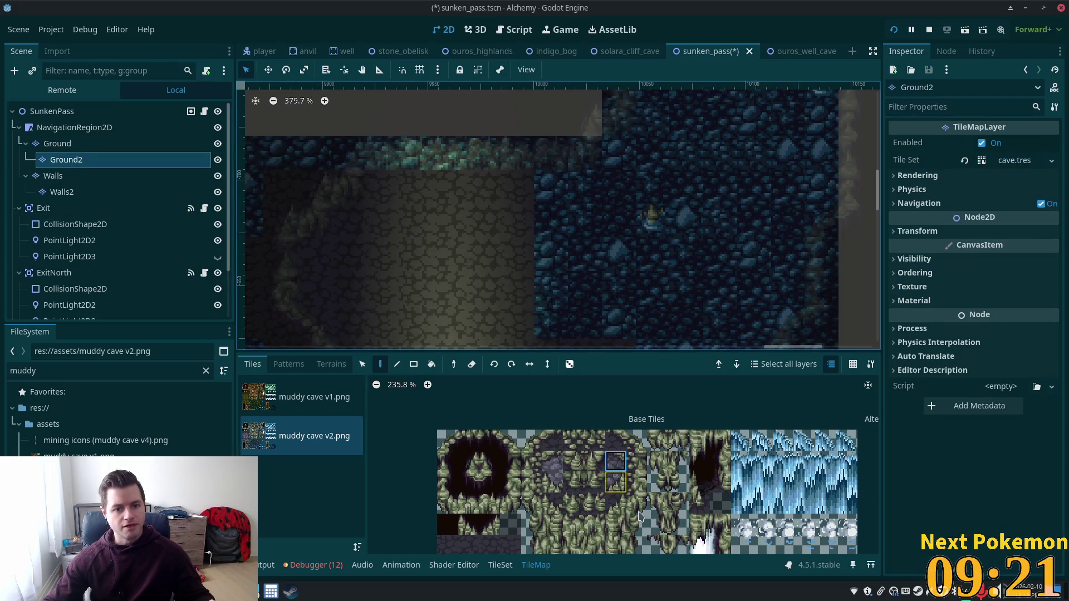
- Paint mossy edge tiles at the corner and along the top of the stone-water border
left_click_drag(636, 440, 617, 439)
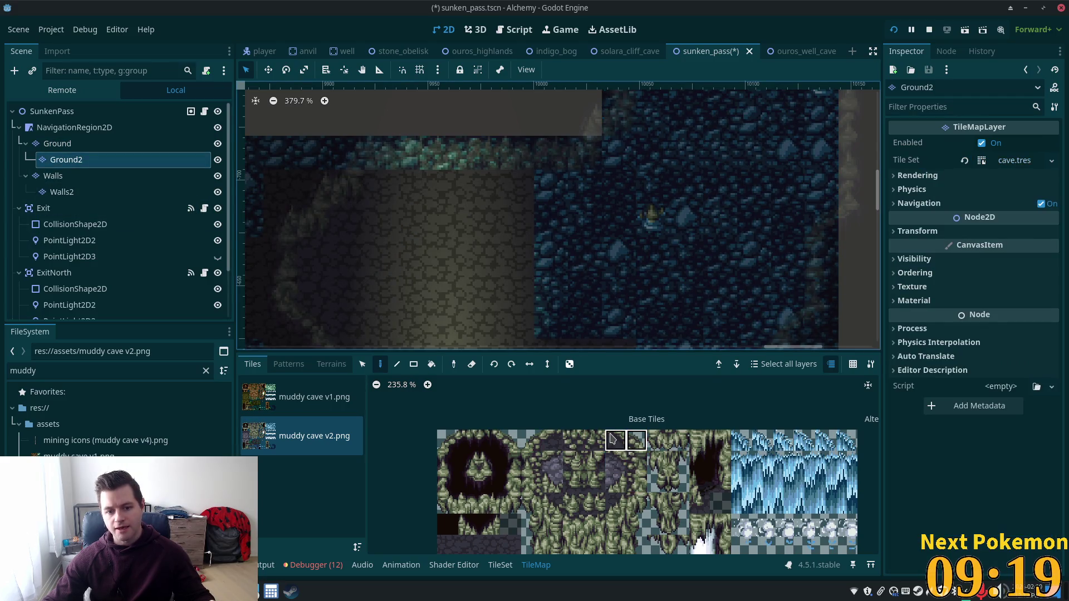
left_click(530, 197)
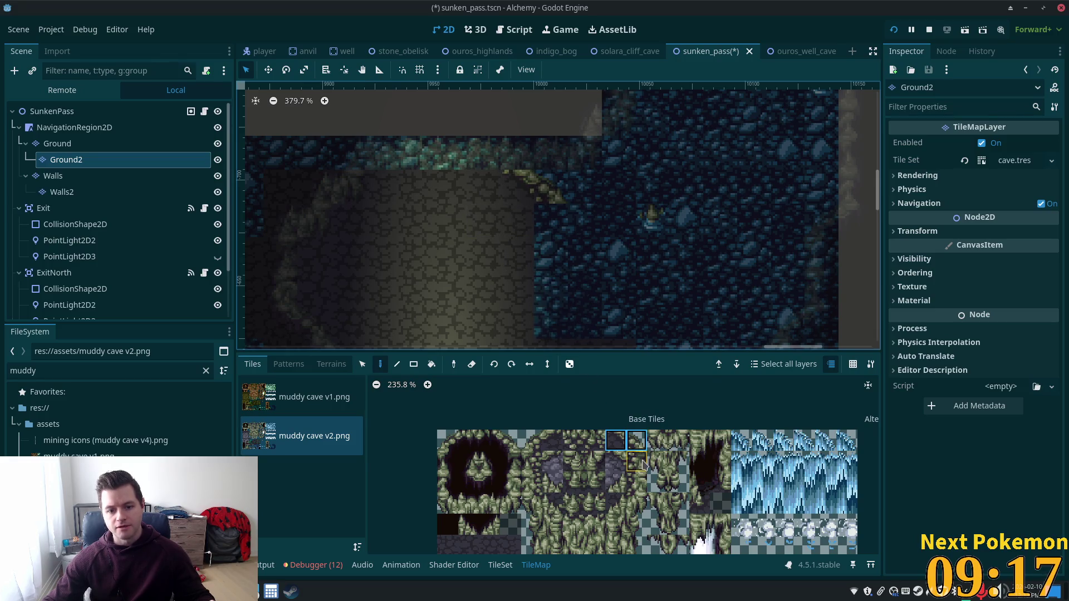
left_click(635, 441)
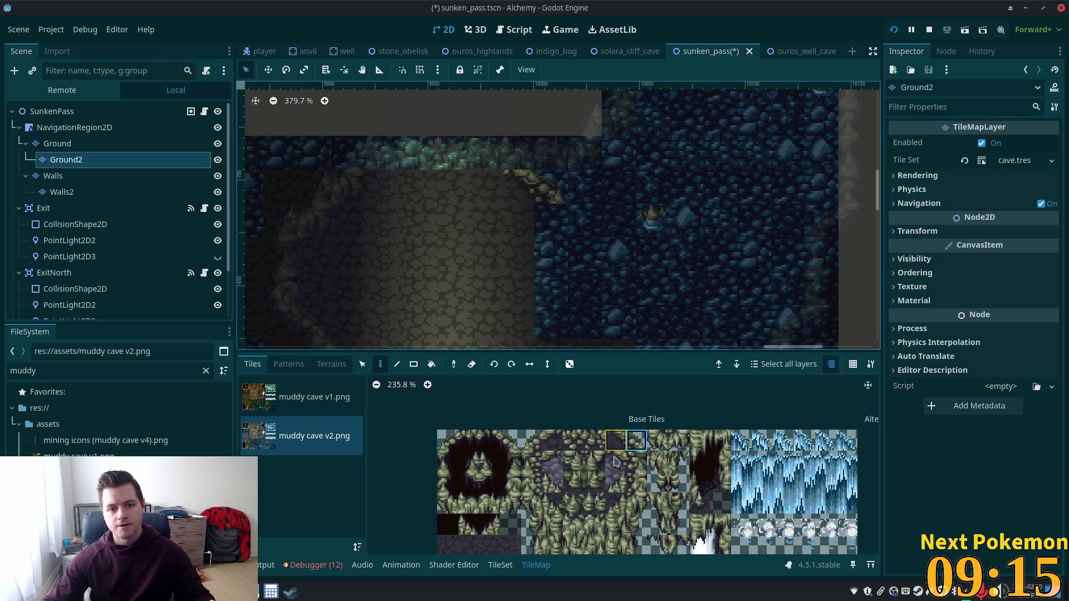
scroll(646, 326, "down", 3)
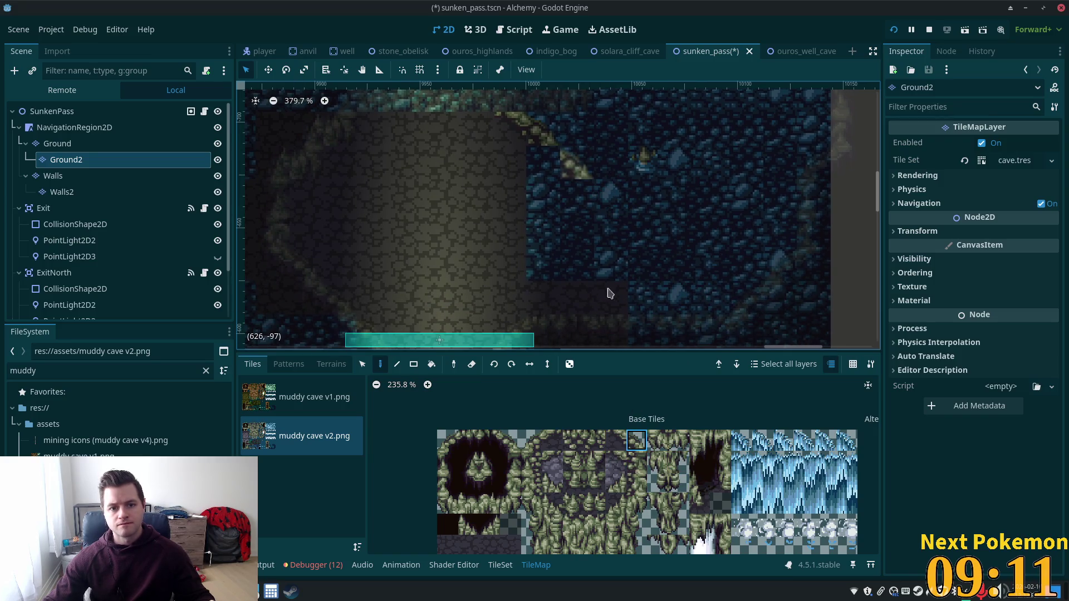
left_click(615, 461)
left_click(544, 167)
left_click(645, 332)
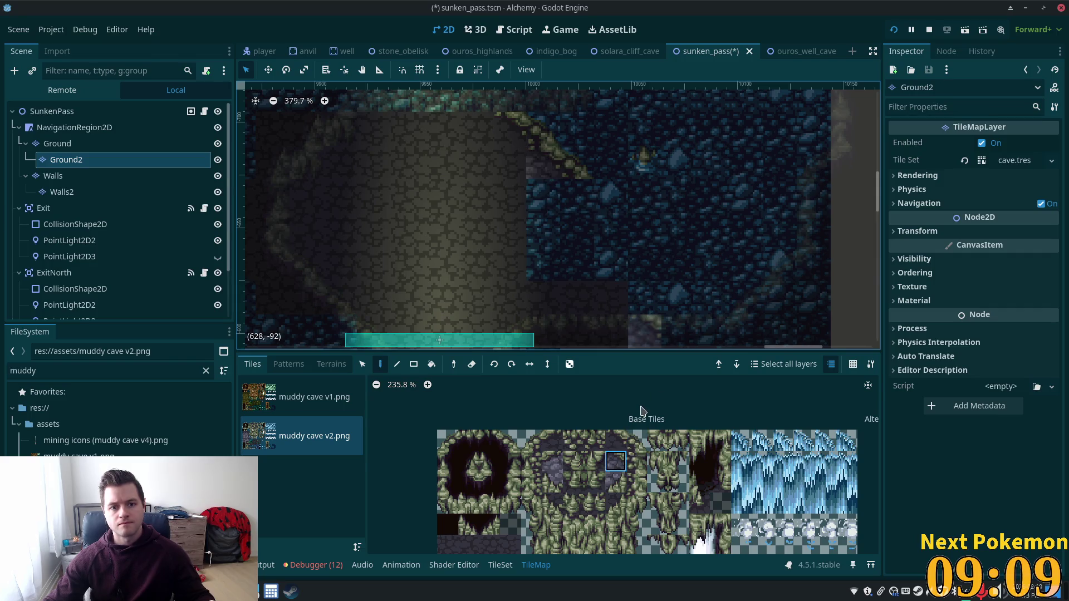
- Extend a vertical mossy edge strip down the border and preview the whole level
left_click_drag(635, 462, 635, 482)
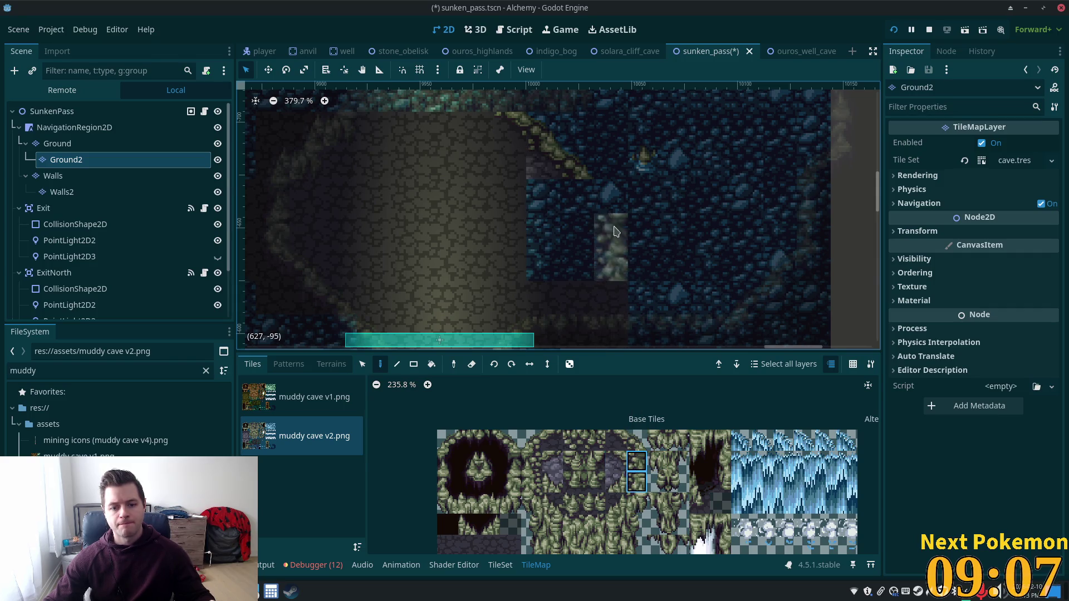
left_click(590, 229)
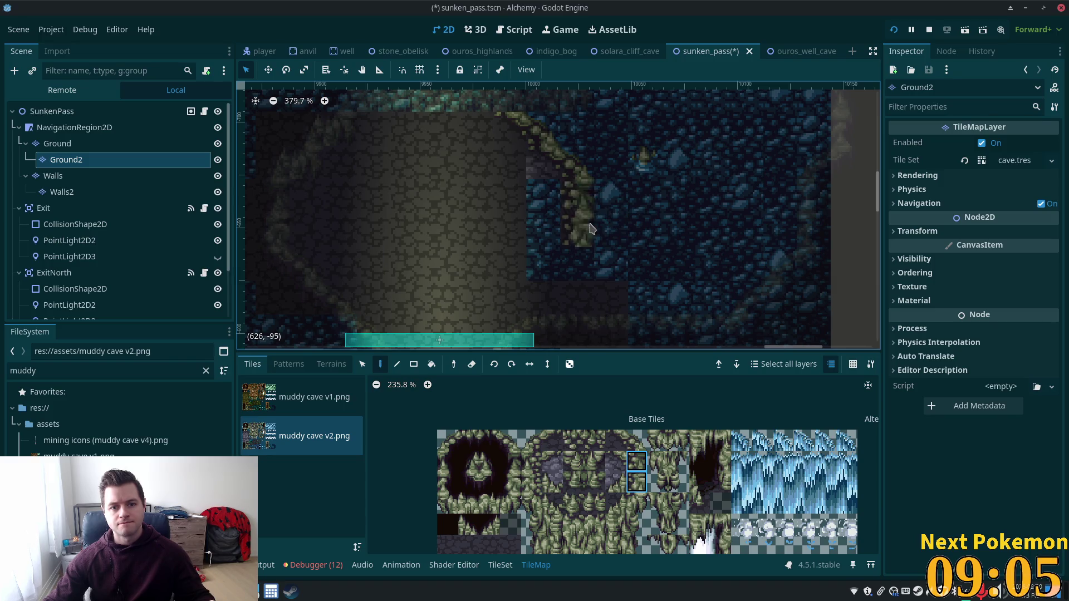
left_click(590, 282)
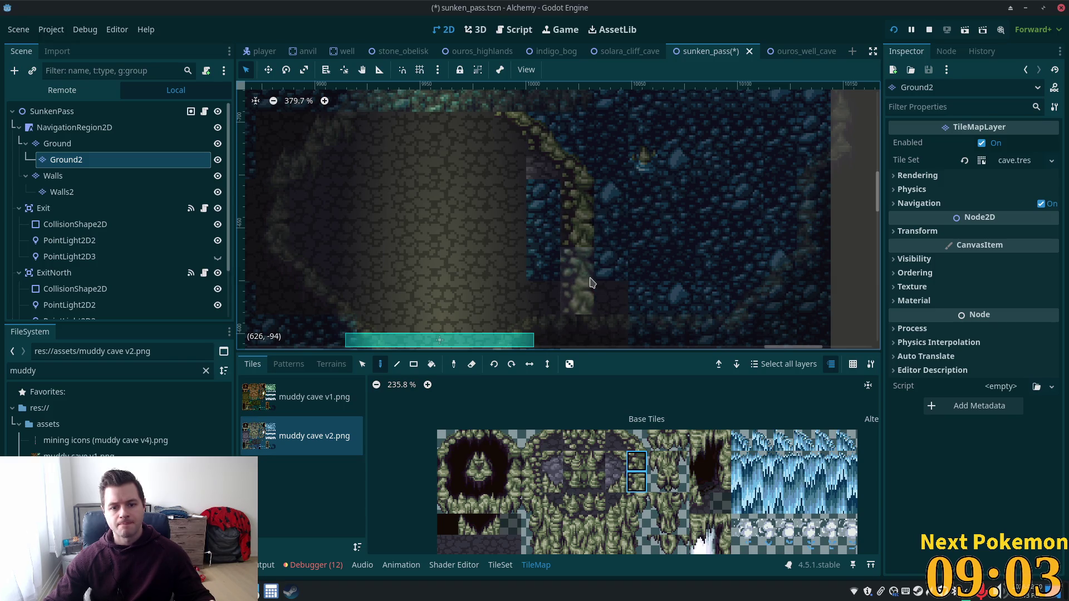
left_click(616, 504)
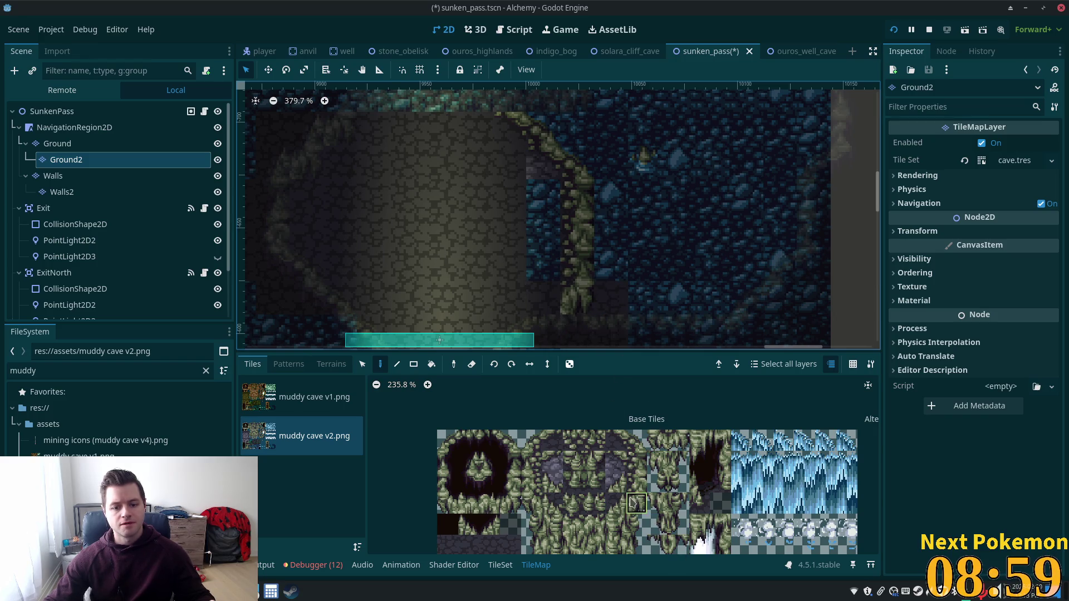
left_click(49, 111)
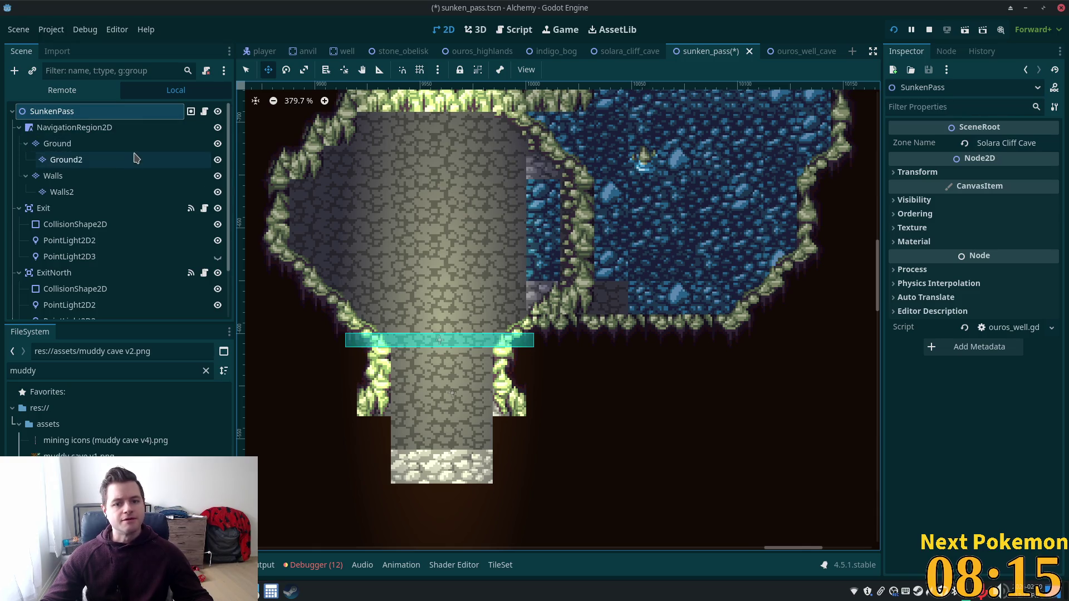
- On Ground2, paint more mossy edge tiles lower on the border toward the passage
left_click(78, 149)
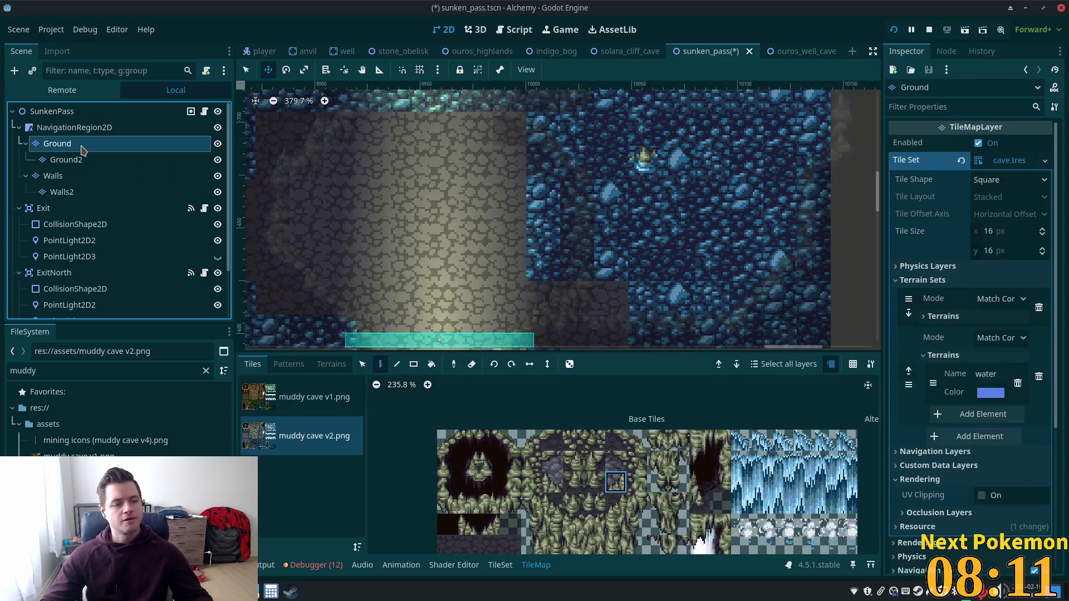
left_click(67, 160)
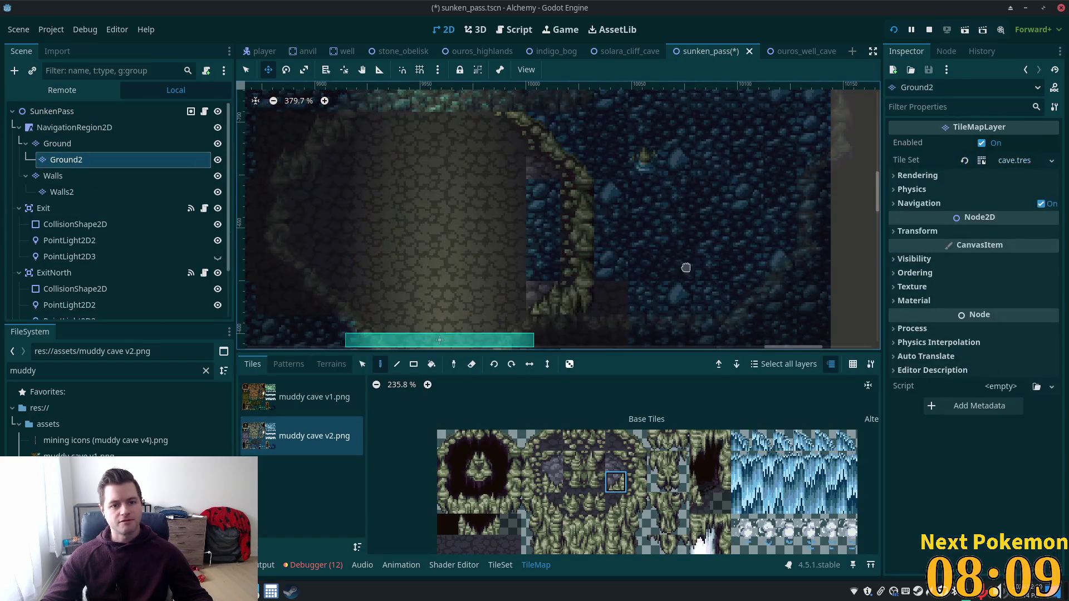
left_click(637, 441)
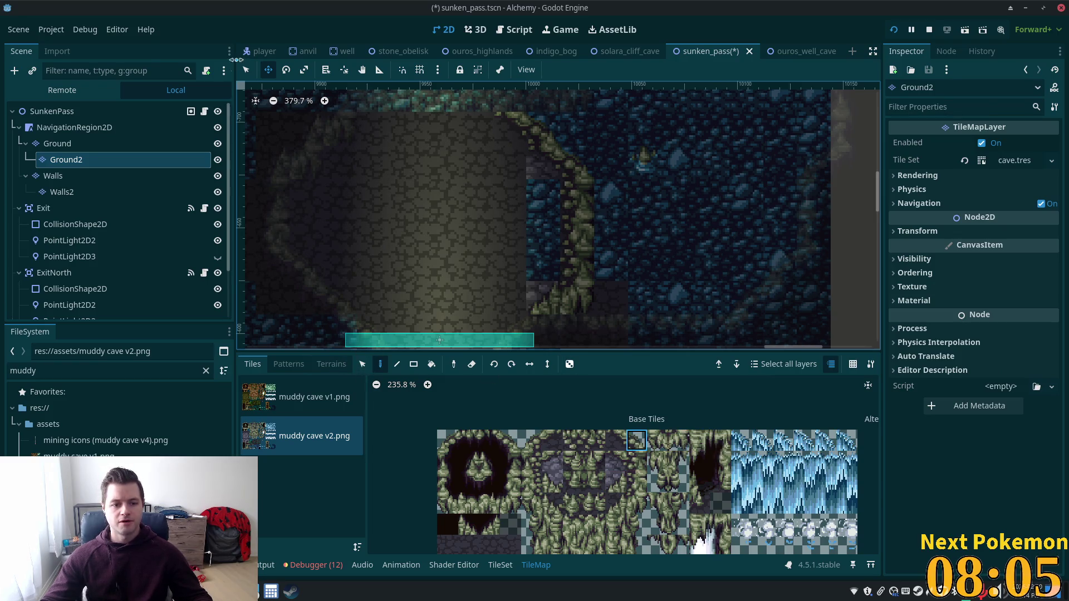
left_click(246, 69)
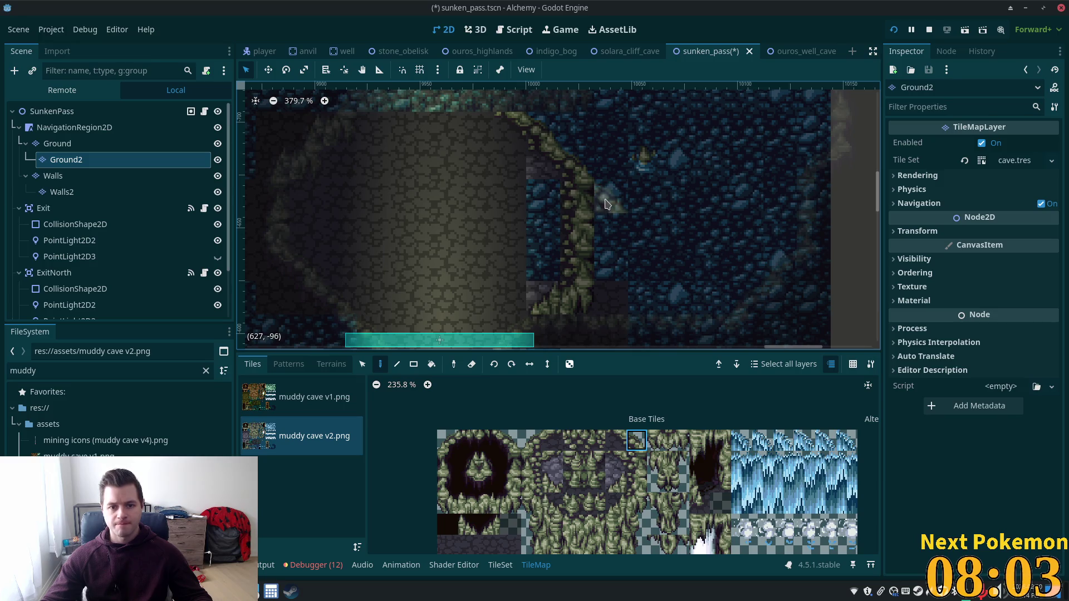
left_click(615, 460)
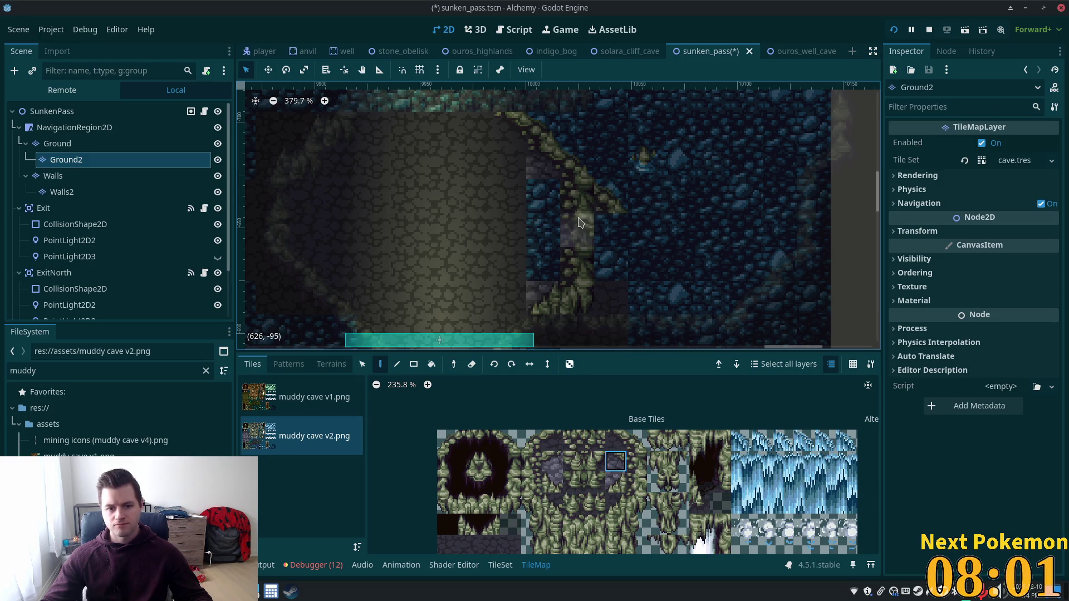
left_click(578, 201)
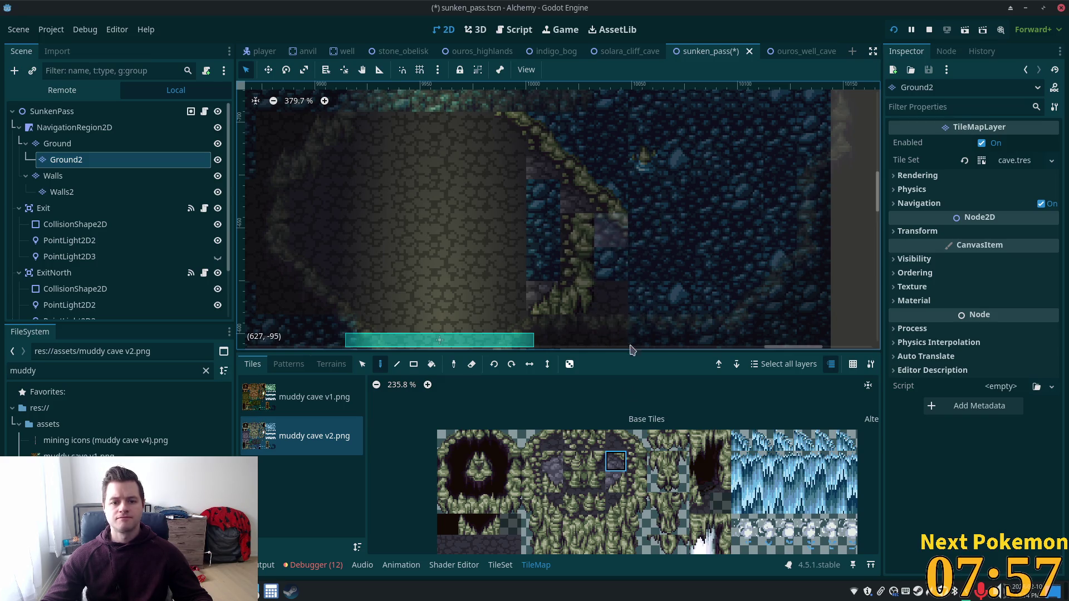
left_click(362, 363)
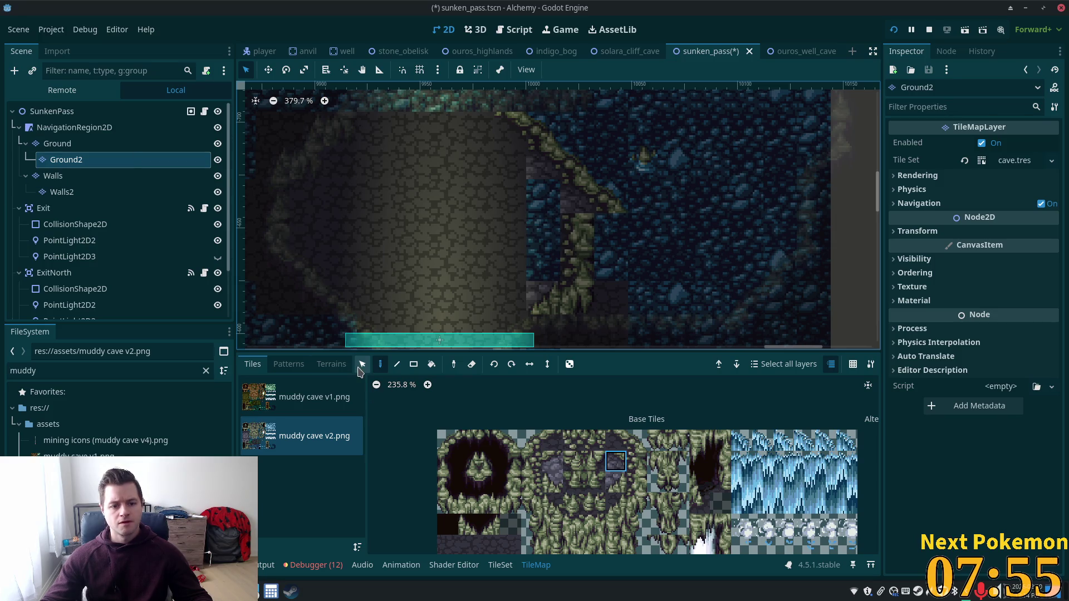
- Box-select and delete the lower stretch of edge tiles, then return to the Ground layer
mouse_move(560, 214)
left_mouse_down()
mouse_move(592, 280)
mouse_move(547, 299)
mouse_move(603, 278)
left_mouse_up()
key("Delete")
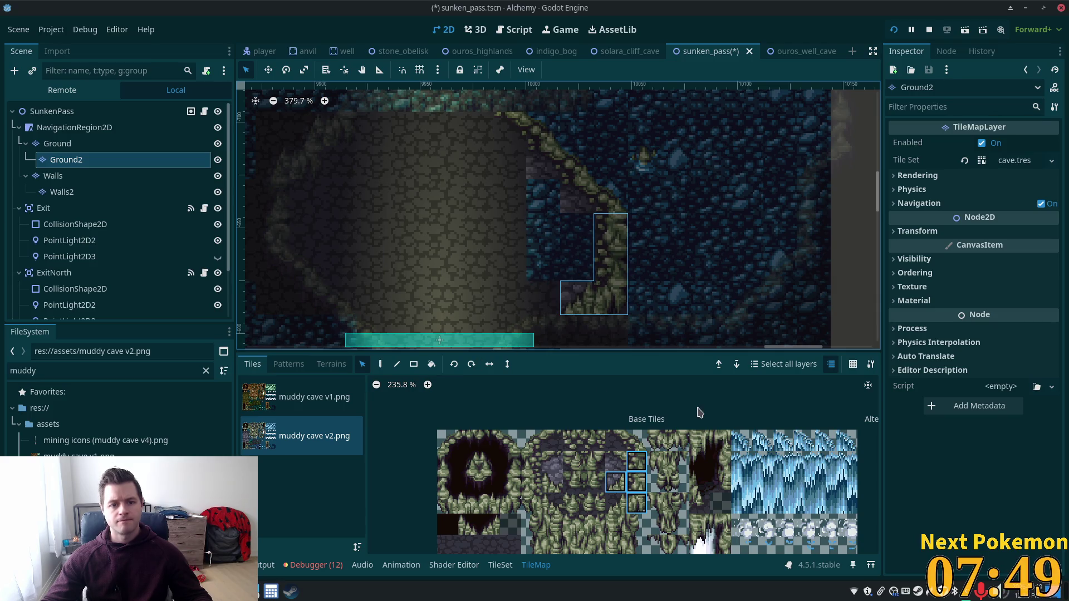
scroll(509, 515, "down", 1)
scroll(518, 506, "down", 1)
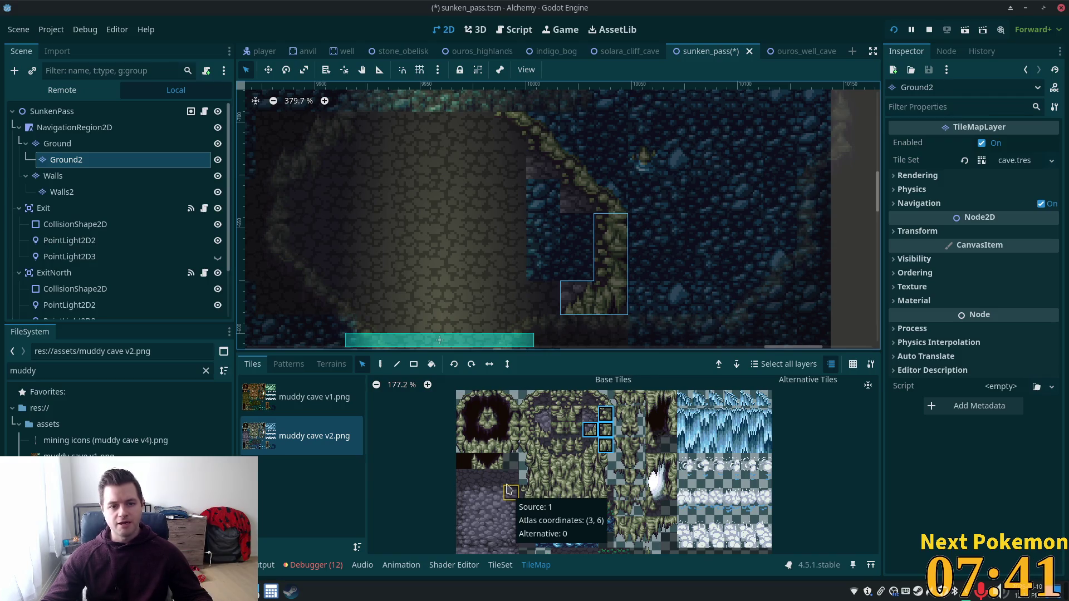
left_click(510, 479)
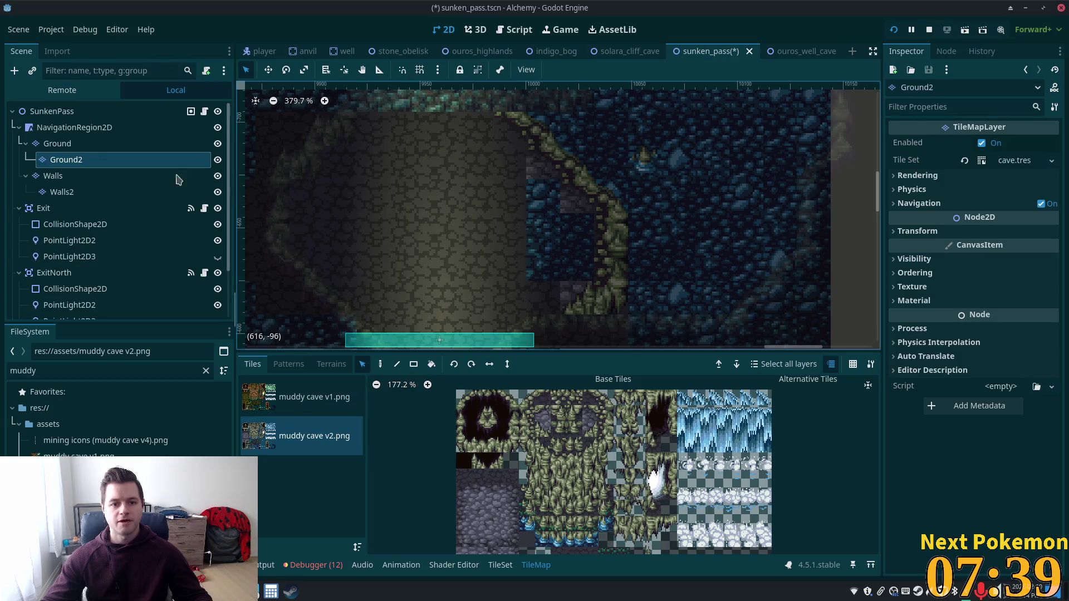
left_click(67, 145)
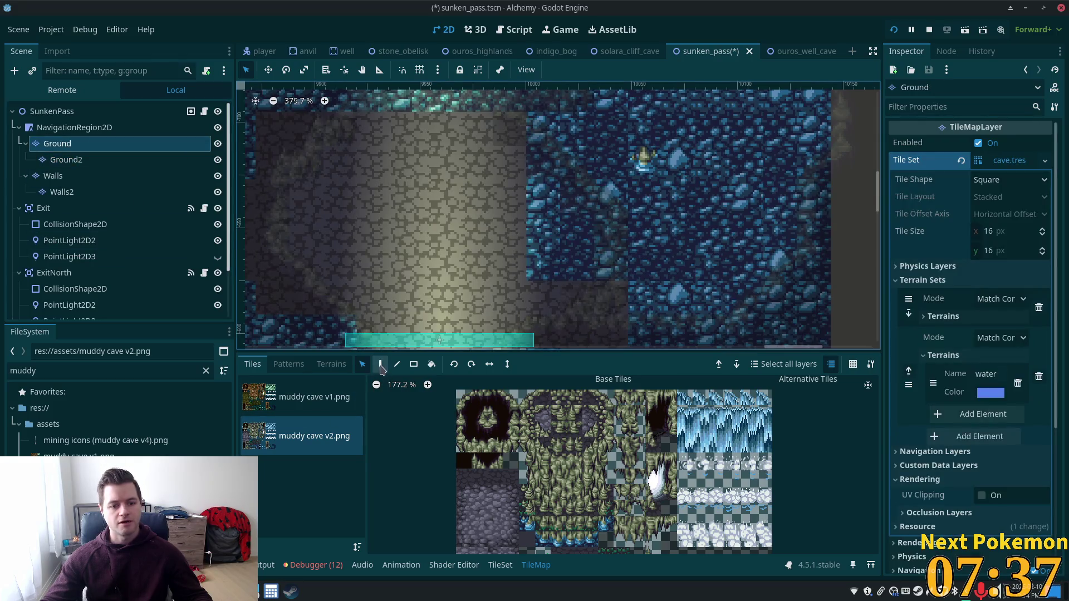
- On the Ground2 layer, dot single dark stone tiles onto the upper cobblestone floor
left_click(96, 161)
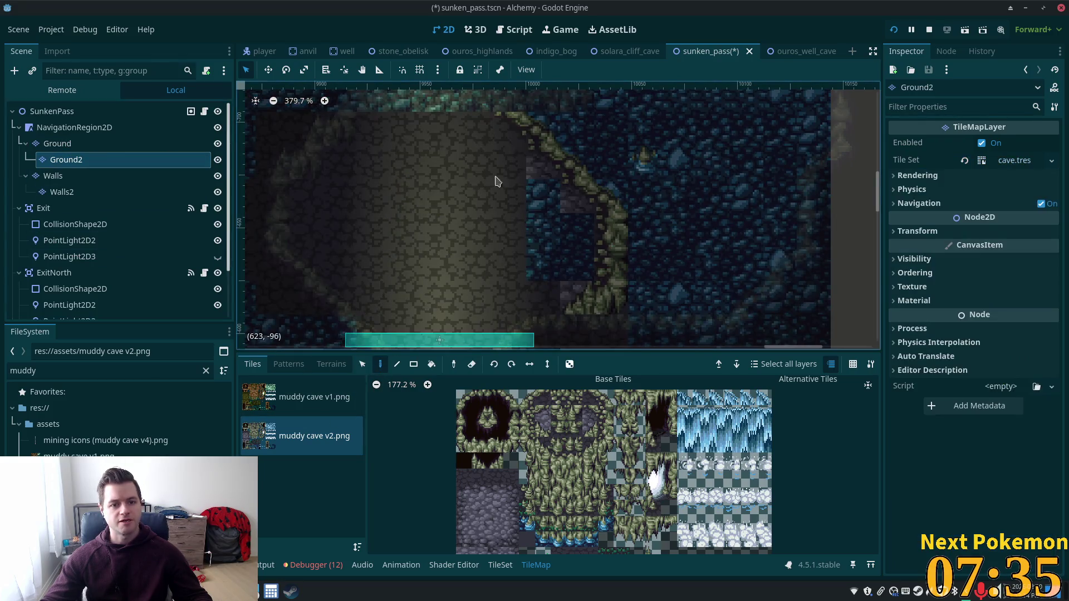
left_click(532, 173)
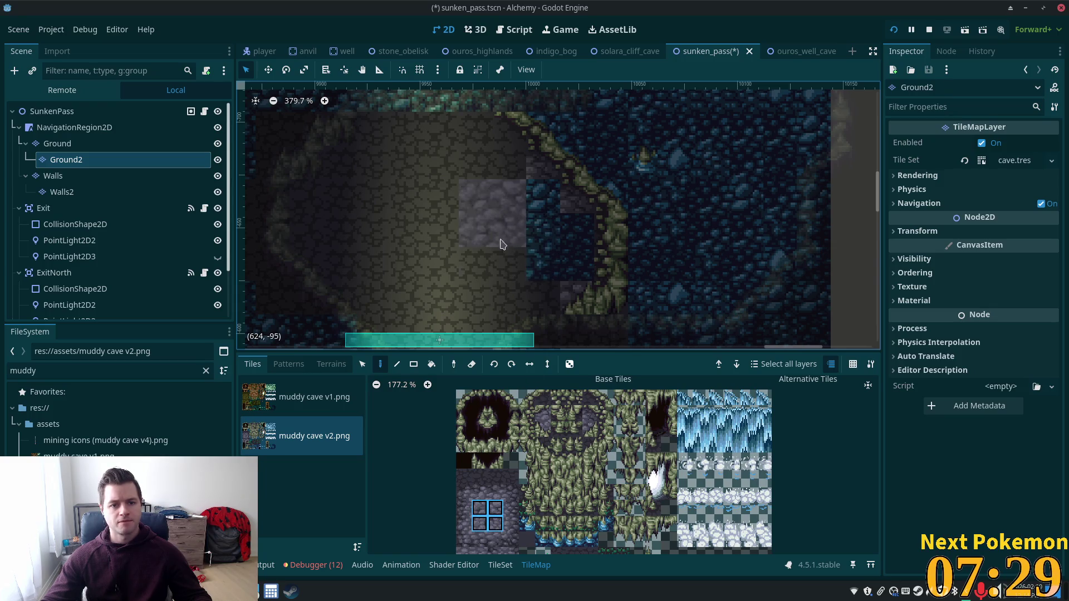
left_click(526, 493)
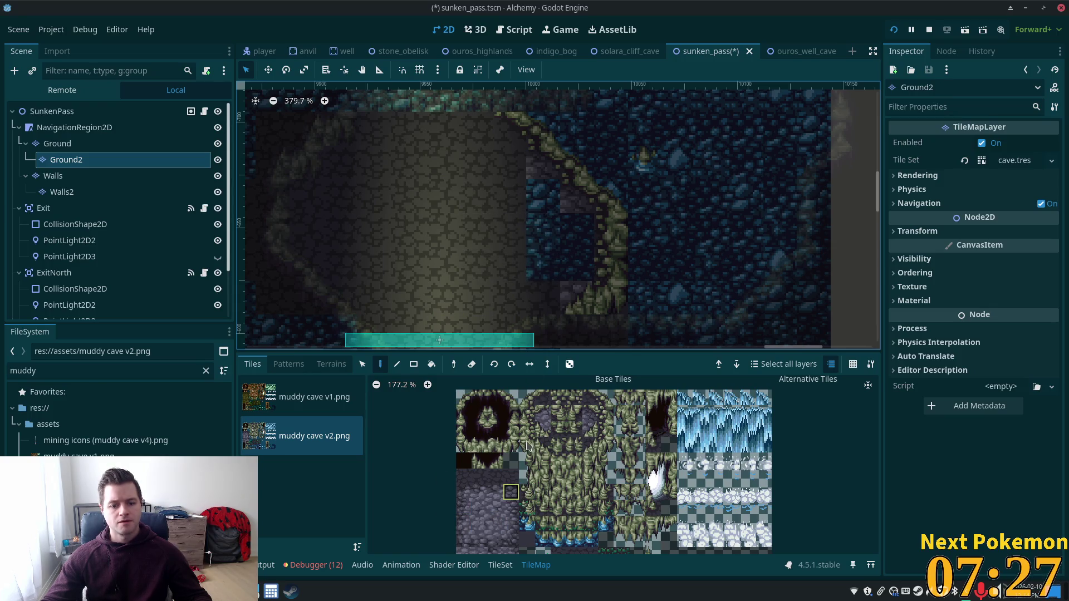
left_click(541, 208)
left_click(517, 177)
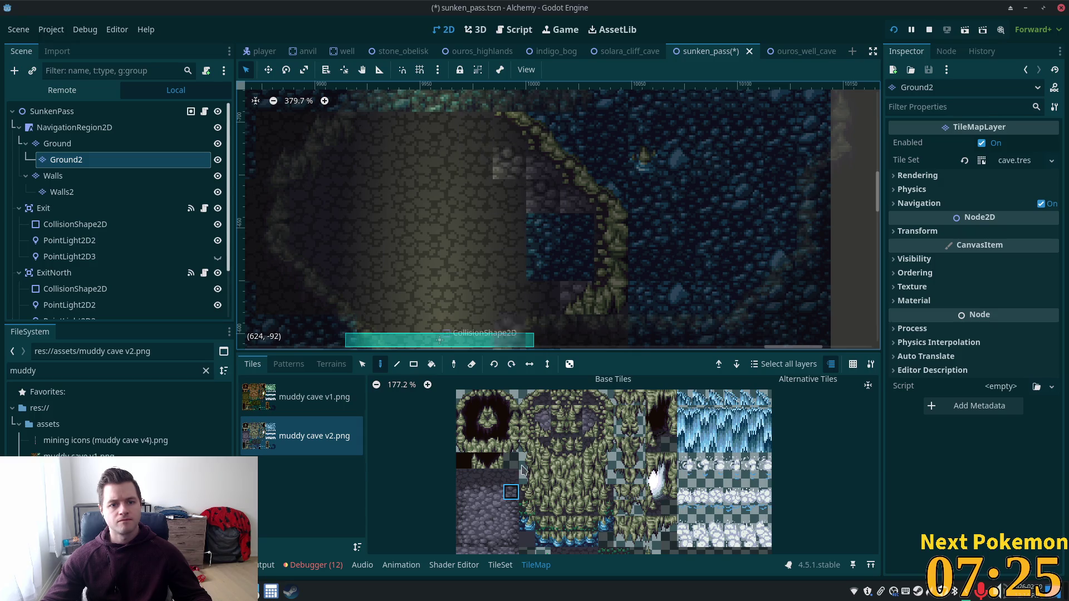
left_click(465, 174)
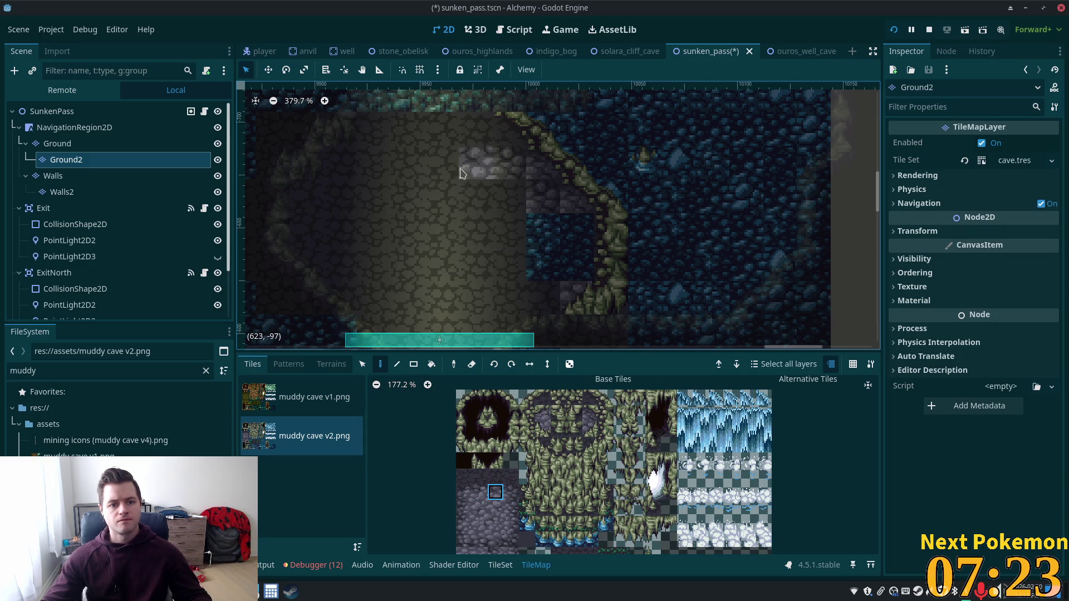
- Paint two-tile stone blocks across the upper floor and a stacked pair further left
left_click(439, 171)
left_click_drag(478, 492, 496, 493)
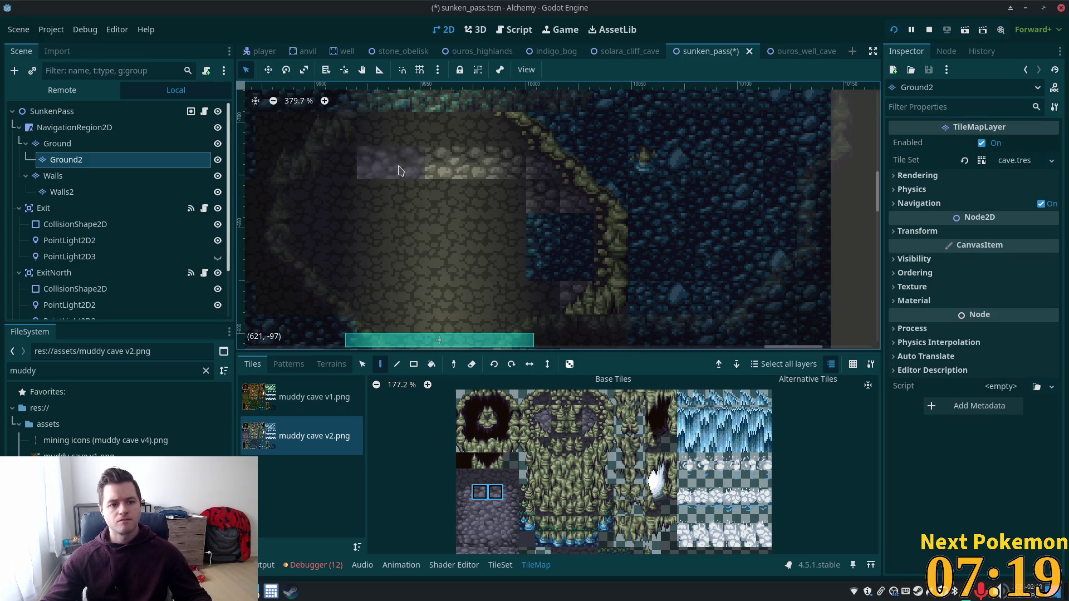
left_click(432, 169)
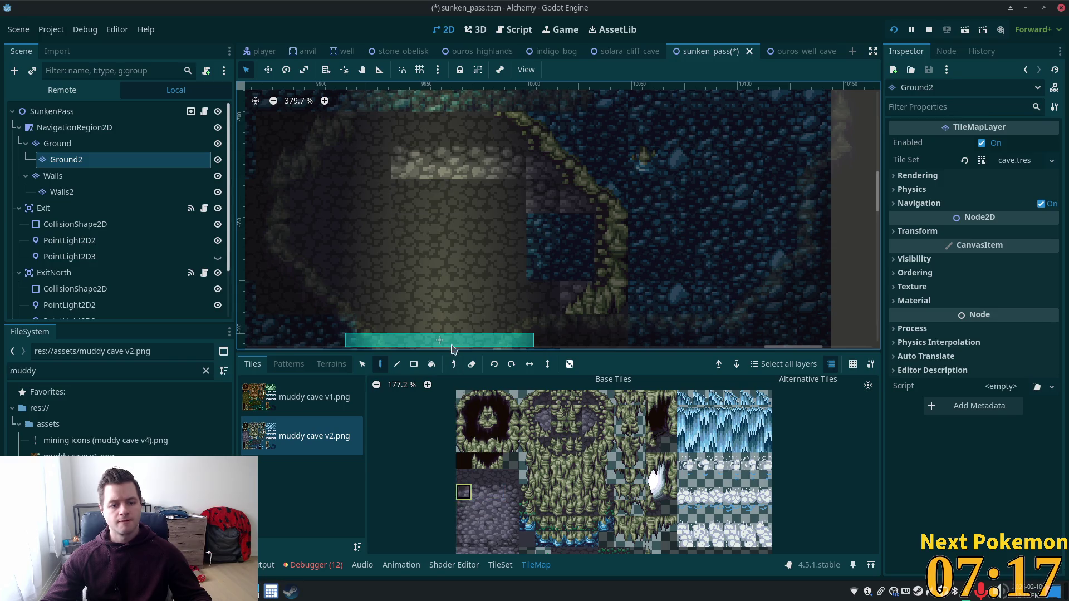
left_click(372, 173)
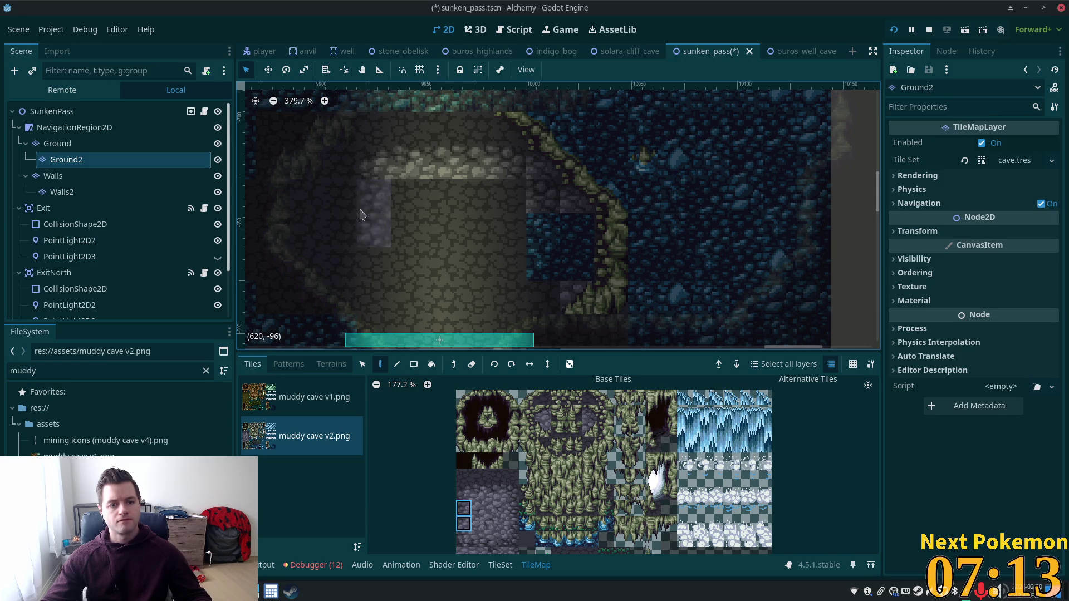
left_click(463, 506)
left_click(341, 199)
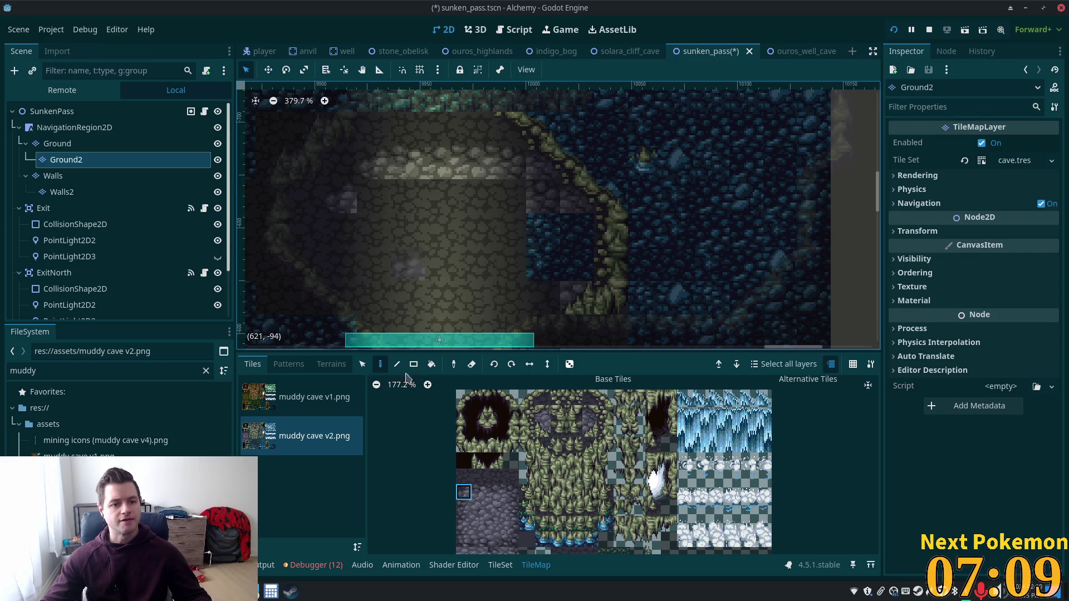
left_click(464, 523)
left_click(350, 237)
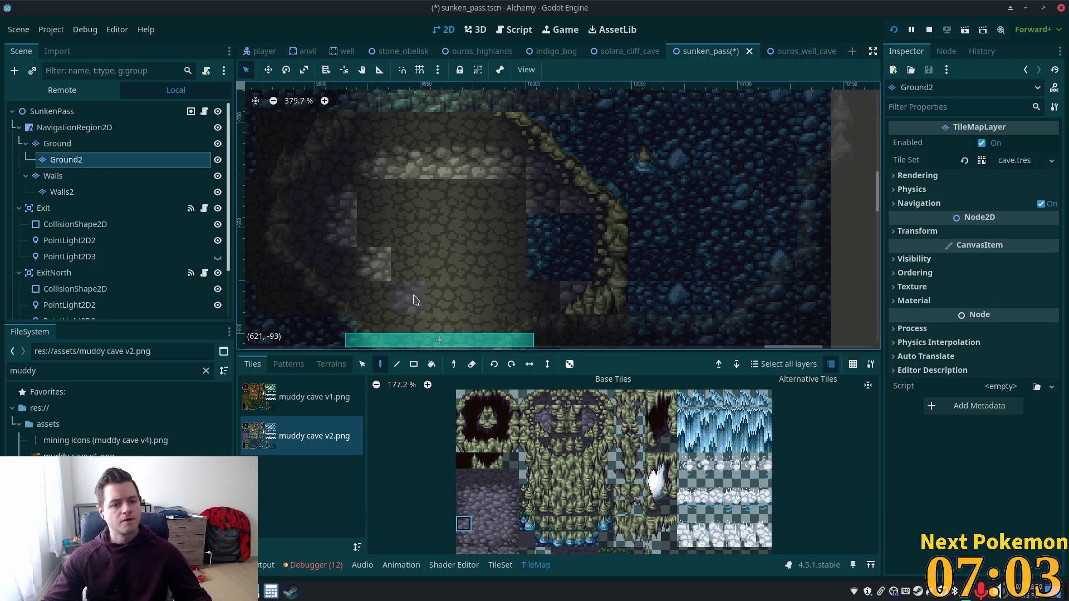
scroll(413, 299, "down", 3)
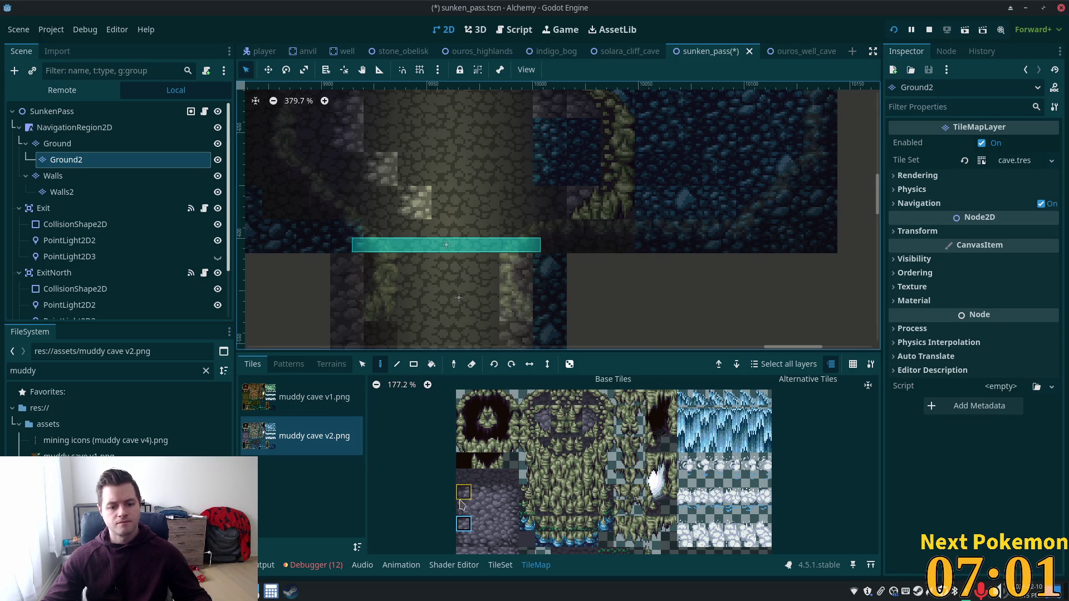
- Paint a light stone strip down the passage and a second stone column beside it
left_click_drag(458, 499, 461, 514)
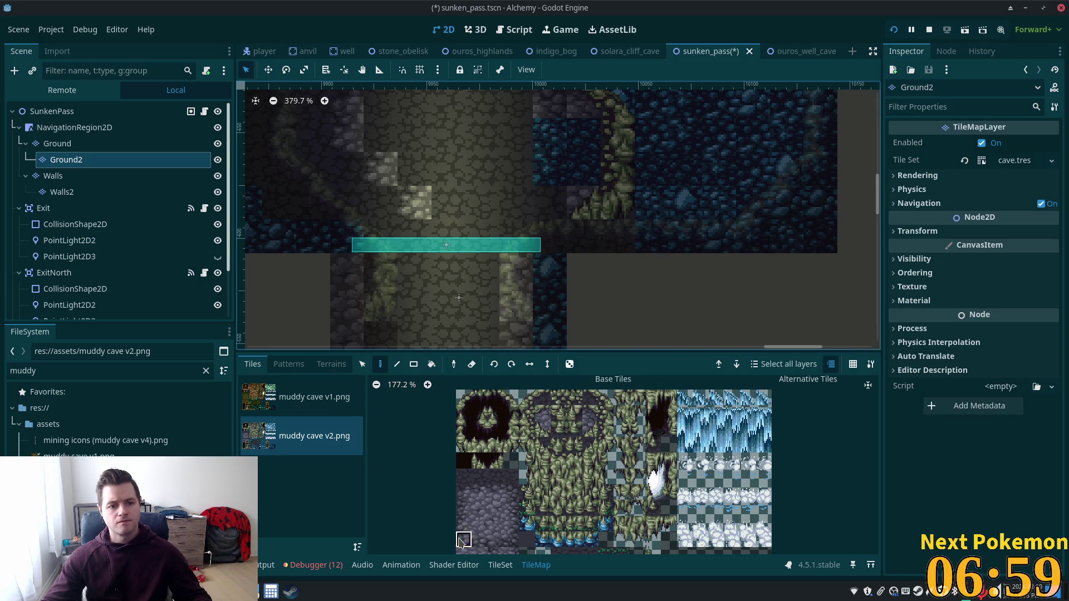
left_click(460, 537)
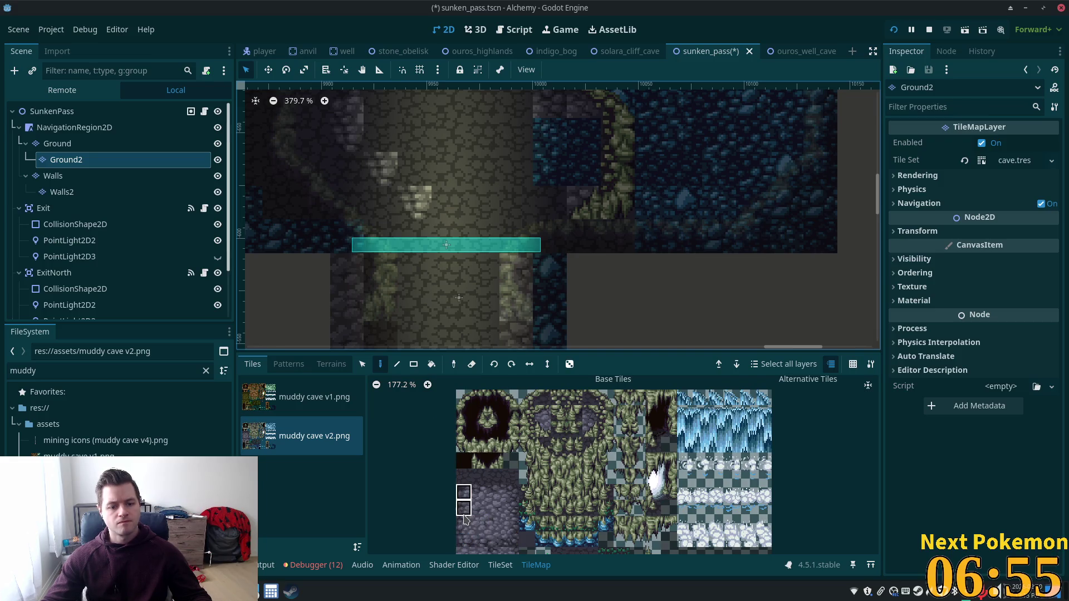
left_click_drag(464, 518, 467, 515)
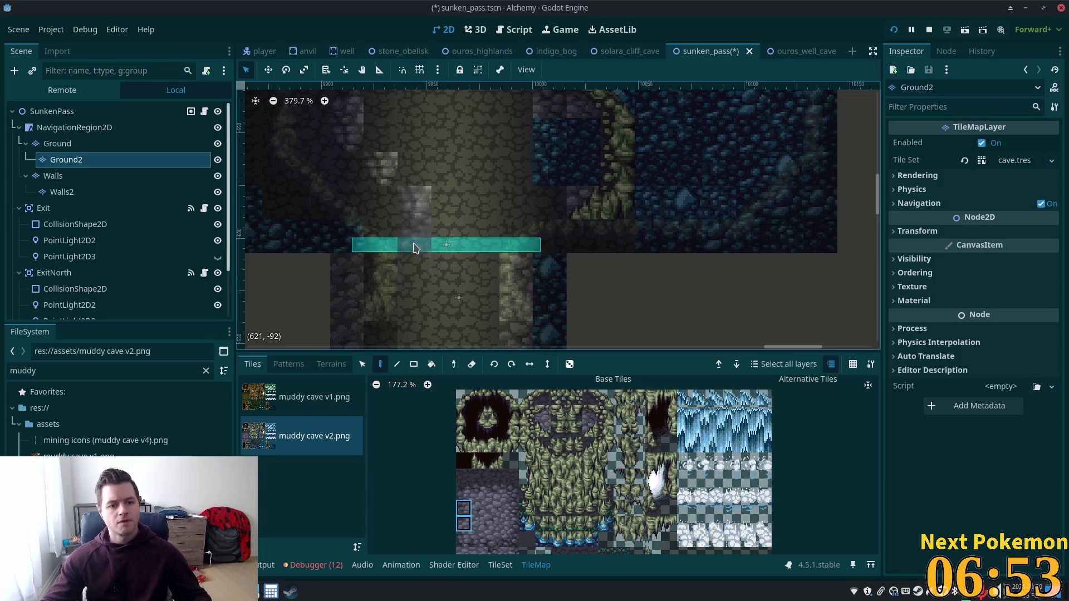
left_click_drag(417, 268, 424, 341)
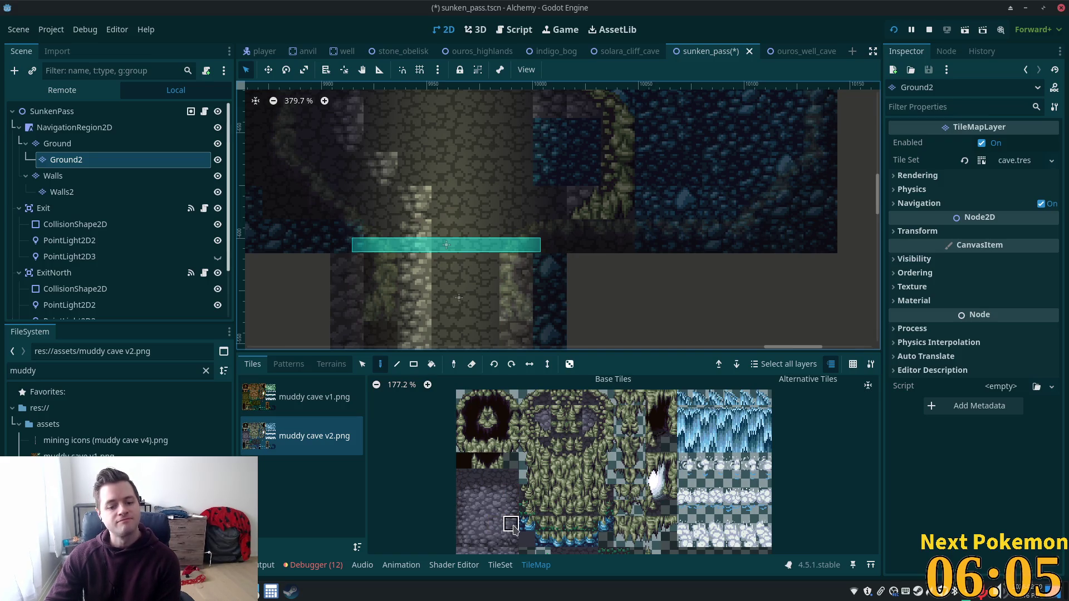
left_click(511, 524)
left_click(483, 268)
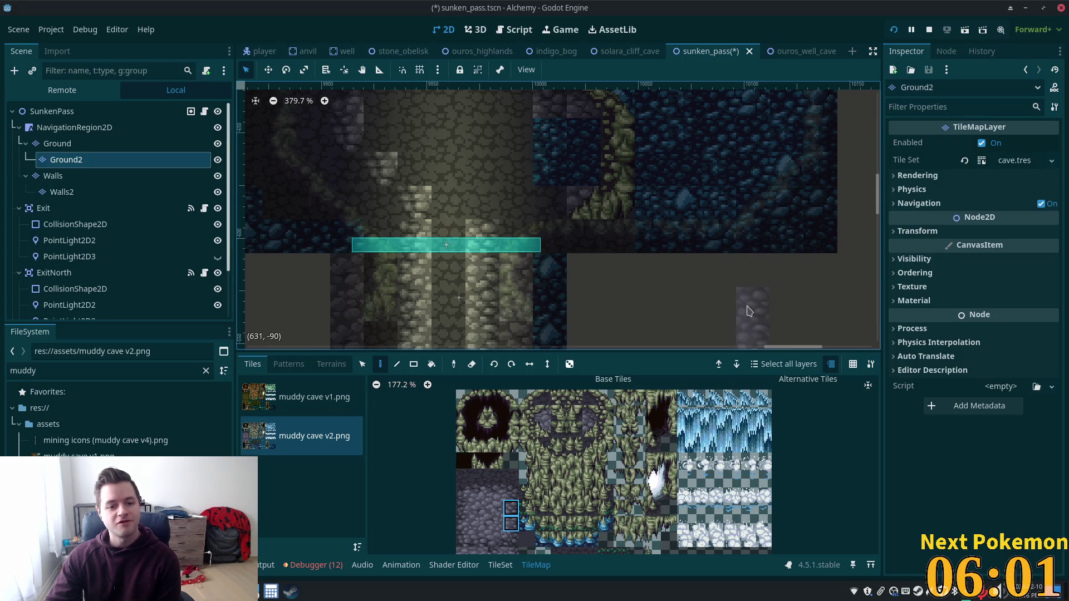
scroll(744, 275, "down", 2)
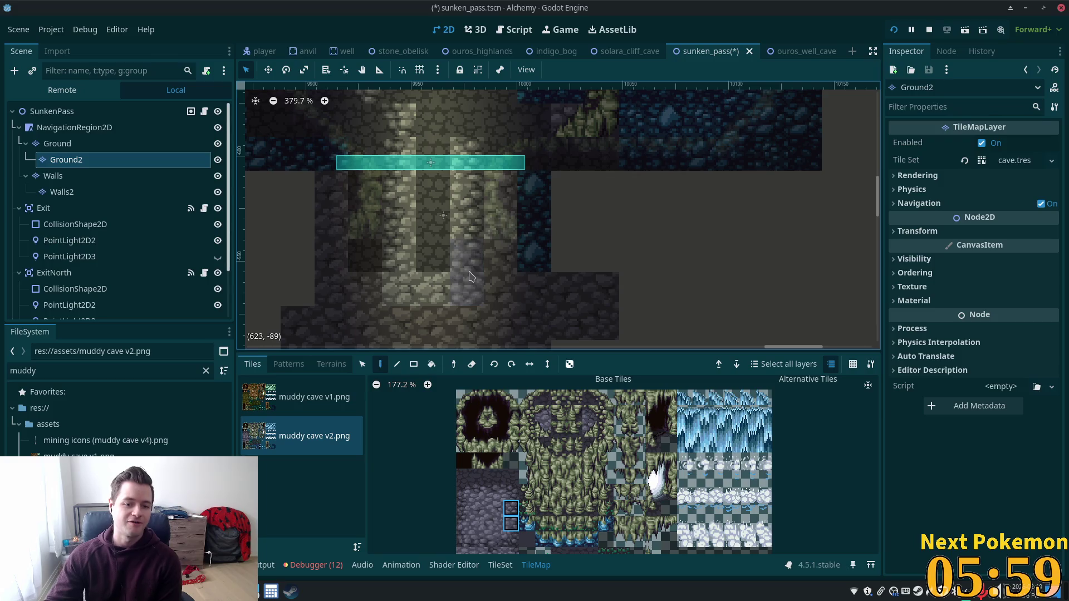
- Bring the lower floor into view and pick two-tile stone pieces from the muddy cave atlas
left_click(464, 524)
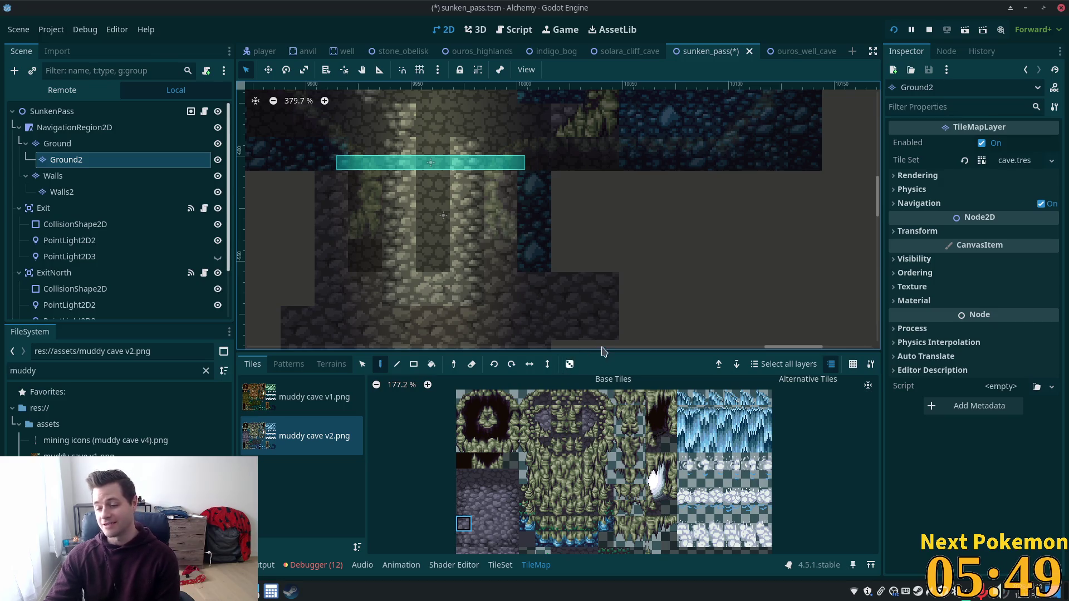
left_click_drag(637, 182, 741, 275)
scroll(740, 274, "down", 1)
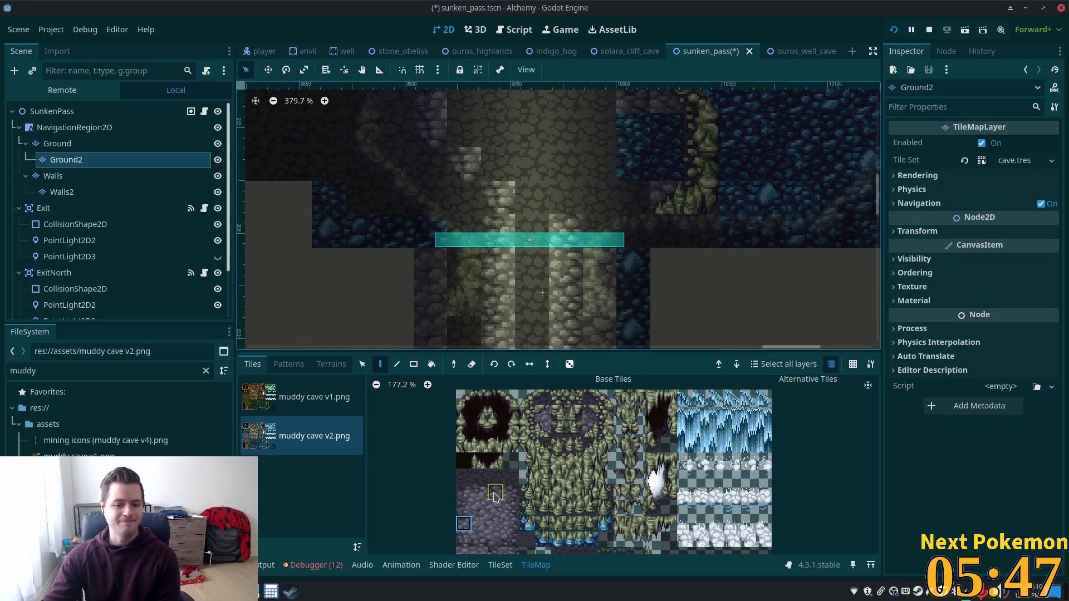
left_click(496, 492)
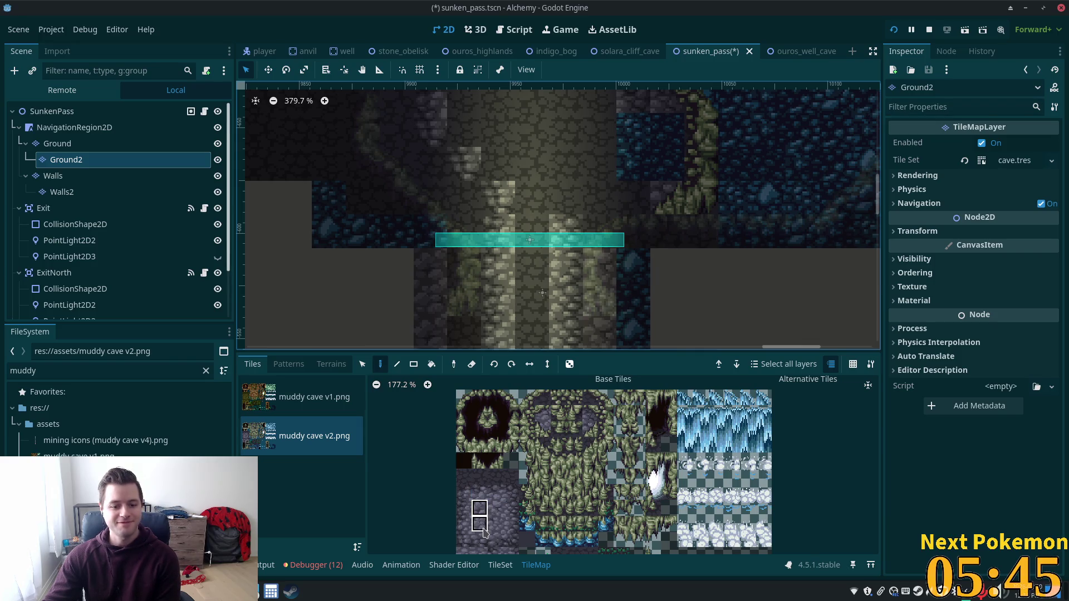
left_click_drag(479, 509, 483, 530)
left_click_drag(533, 288, 533, 343)
scroll(545, 251, "down", 3)
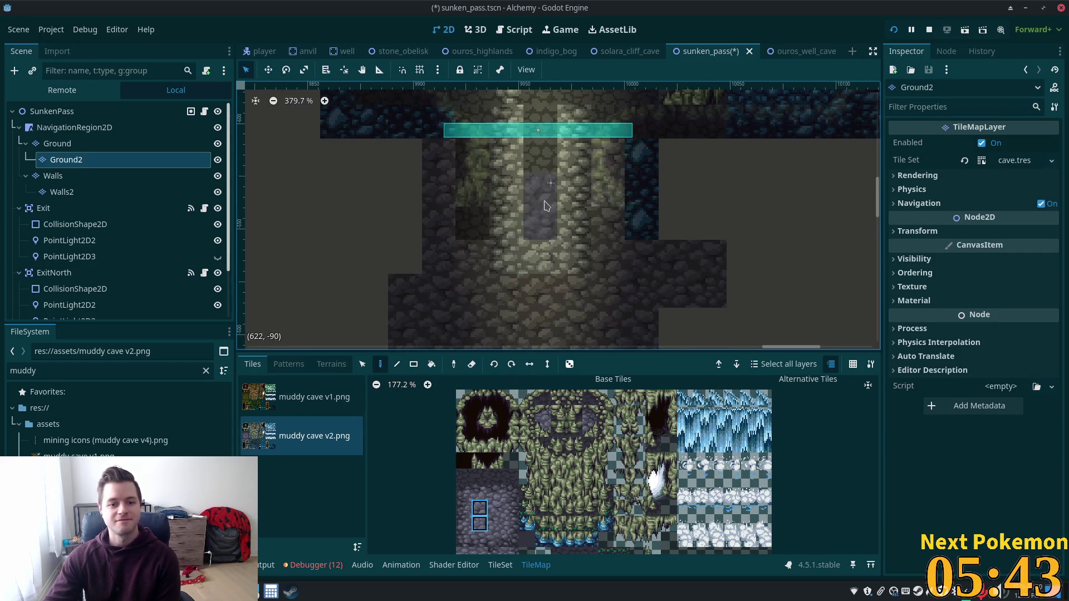
left_click_drag(492, 509, 495, 525)
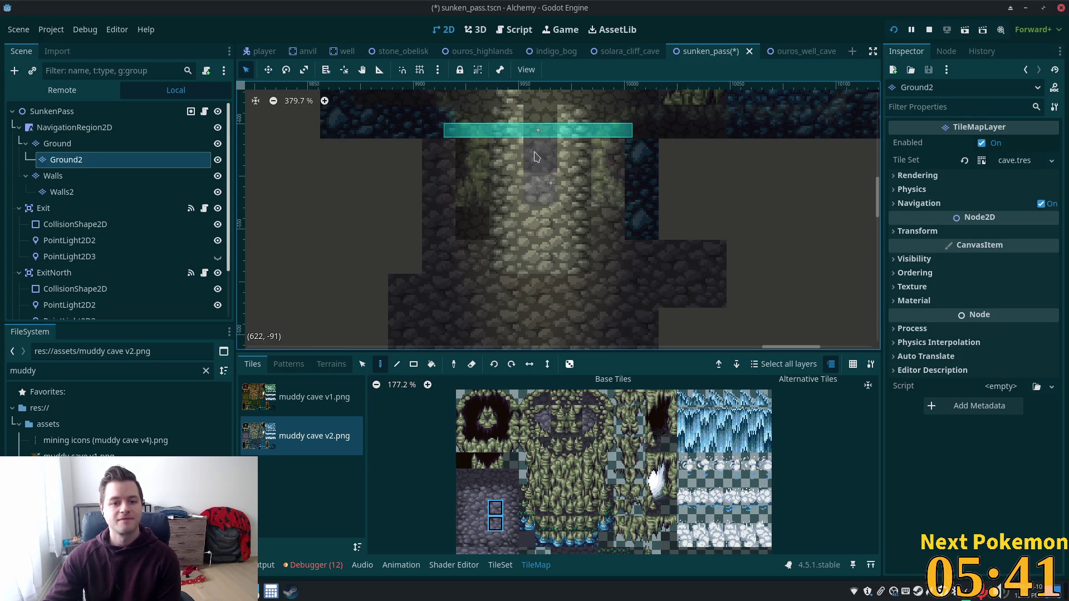
scroll(582, 304, "up", 5)
scroll(582, 304, "up", 1)
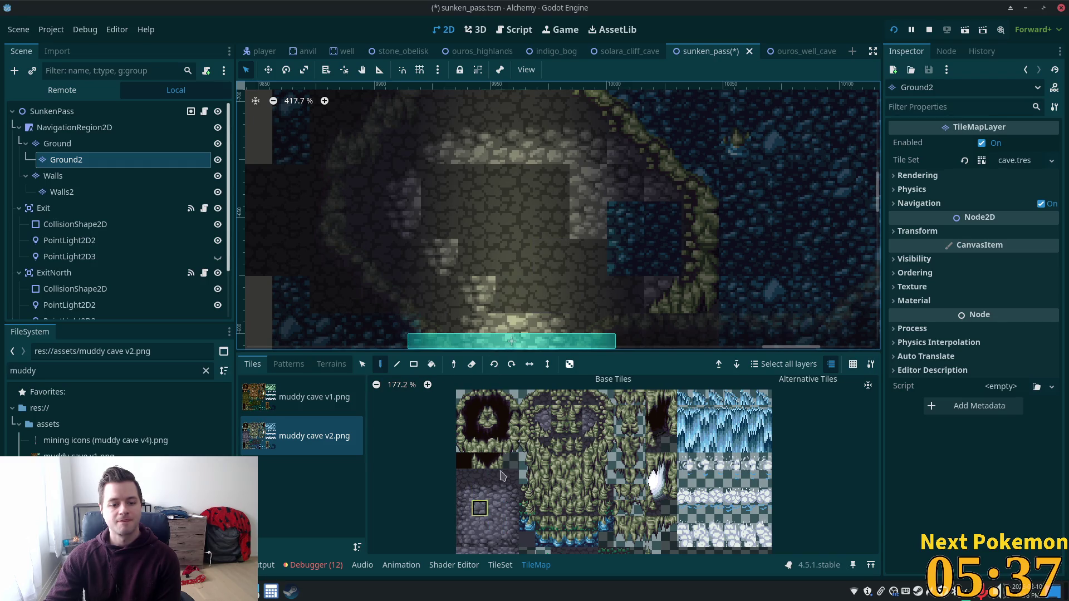
- Paint light stone blocks along the floor's right edge, undoing one stray grey tile
left_click(479, 507)
left_click(533, 220)
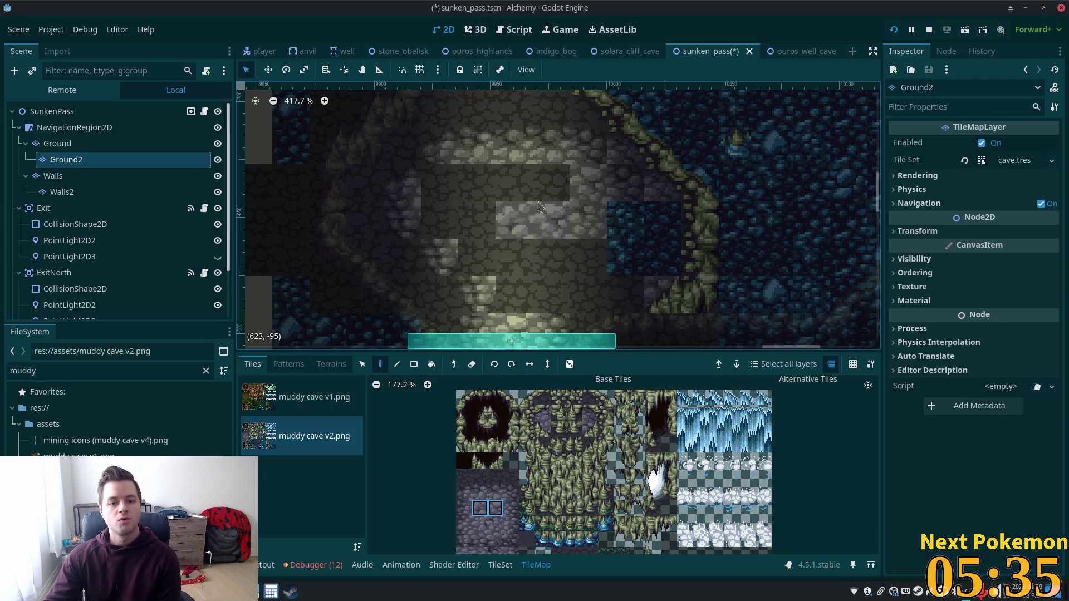
left_click(494, 493)
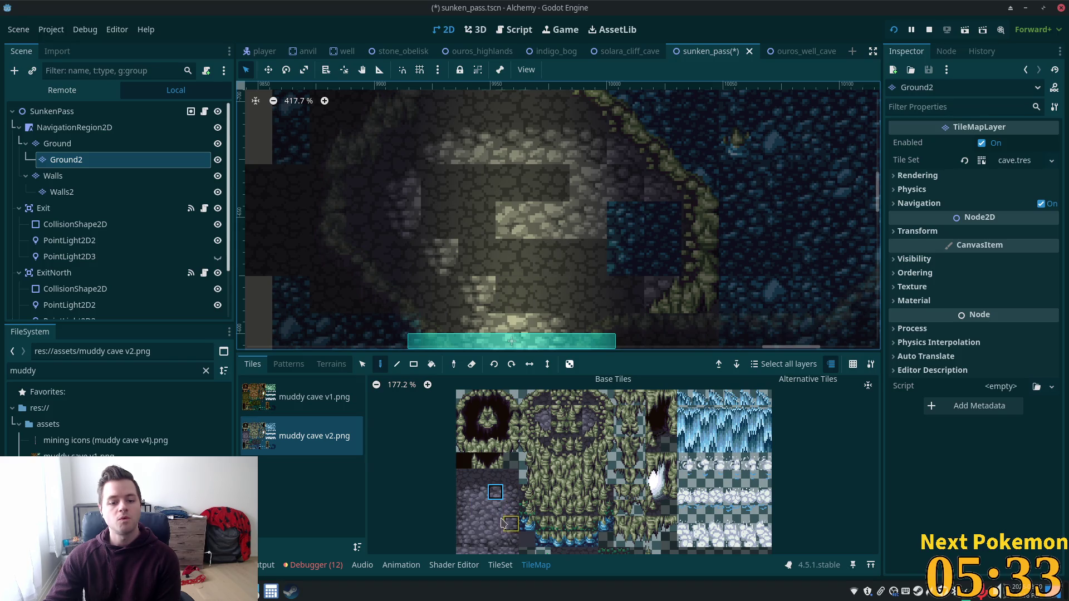
left_click(552, 184)
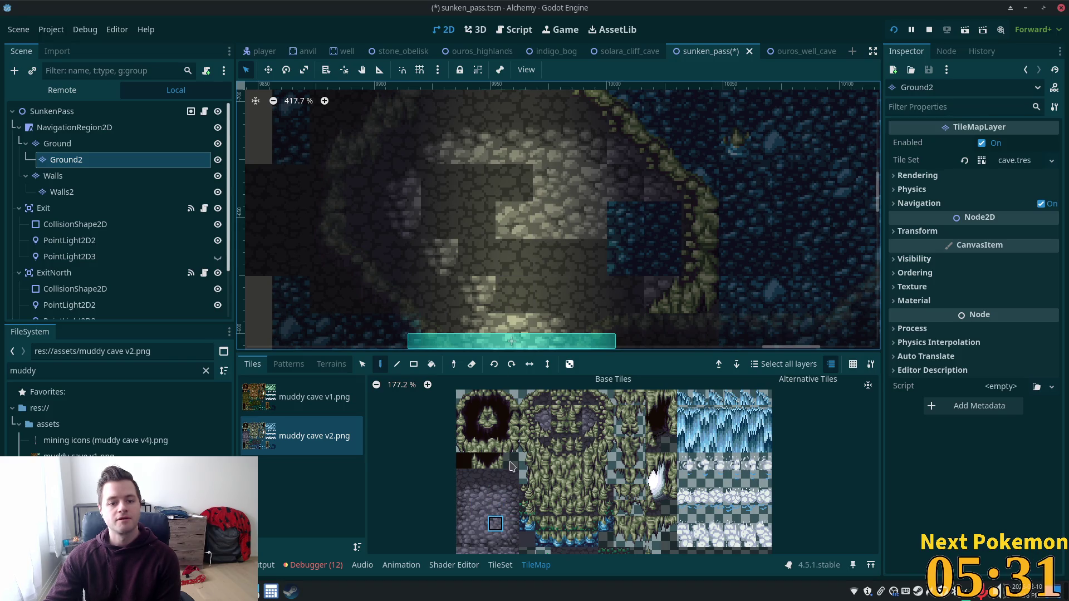
left_click(513, 258)
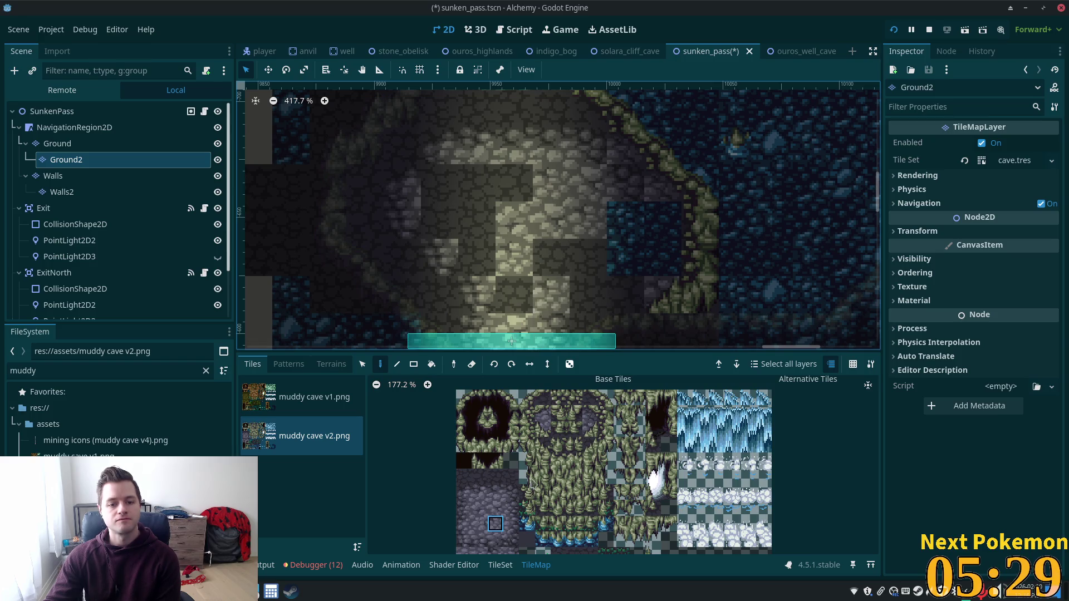
left_click(479, 524)
left_click(477, 294)
key("ctrl+z")
- Erase the column of dark tiles at the floor edge to expose the light ground
right_click(440, 219)
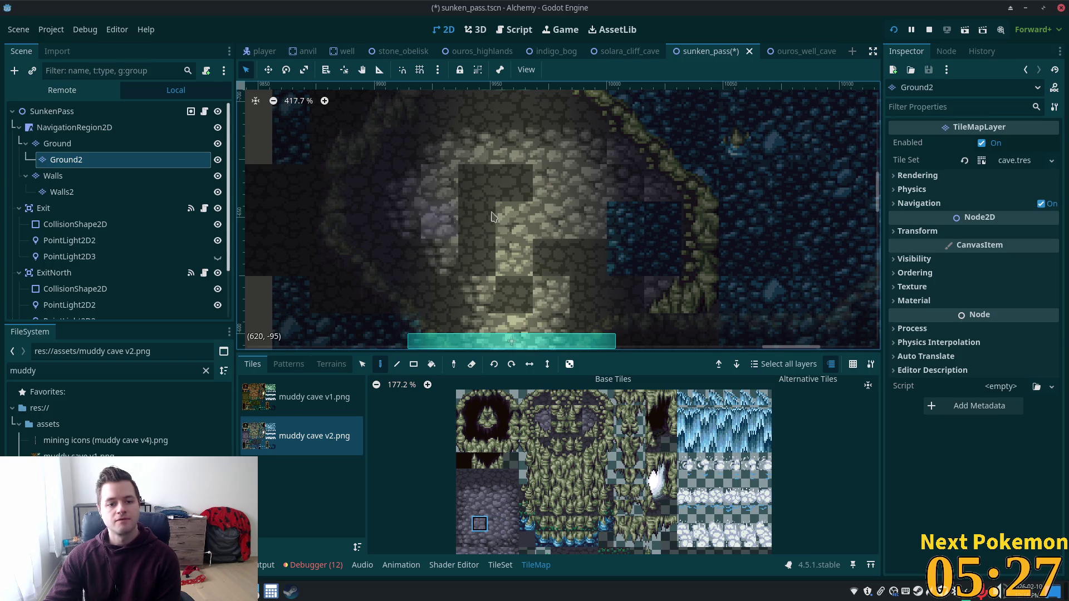
left_click(479, 509)
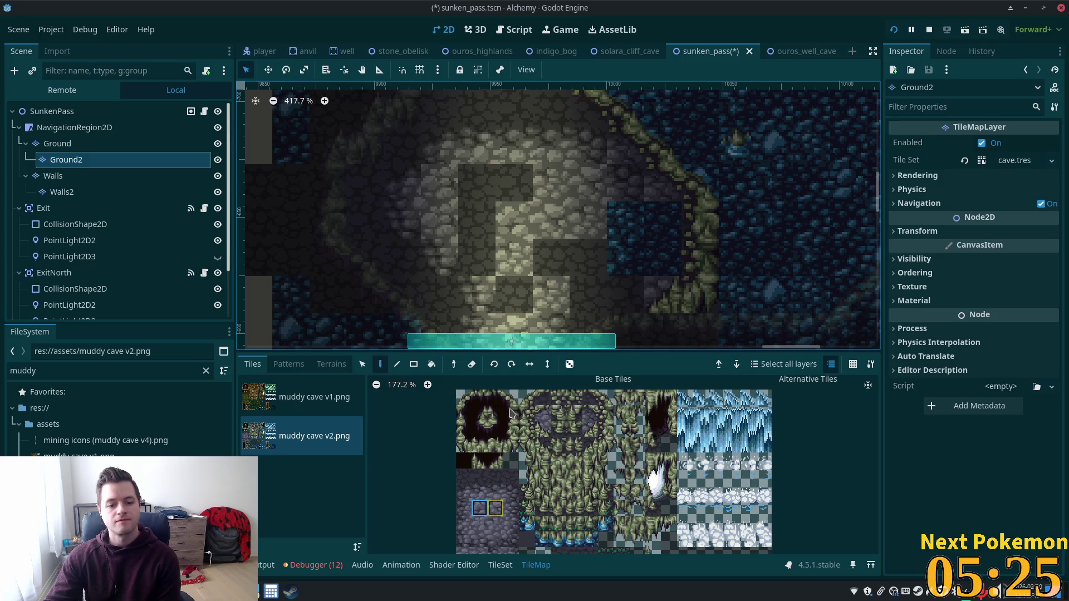
right_click(477, 185)
left_click(477, 528)
right_click(477, 295)
right_click(478, 258)
right_click(477, 220)
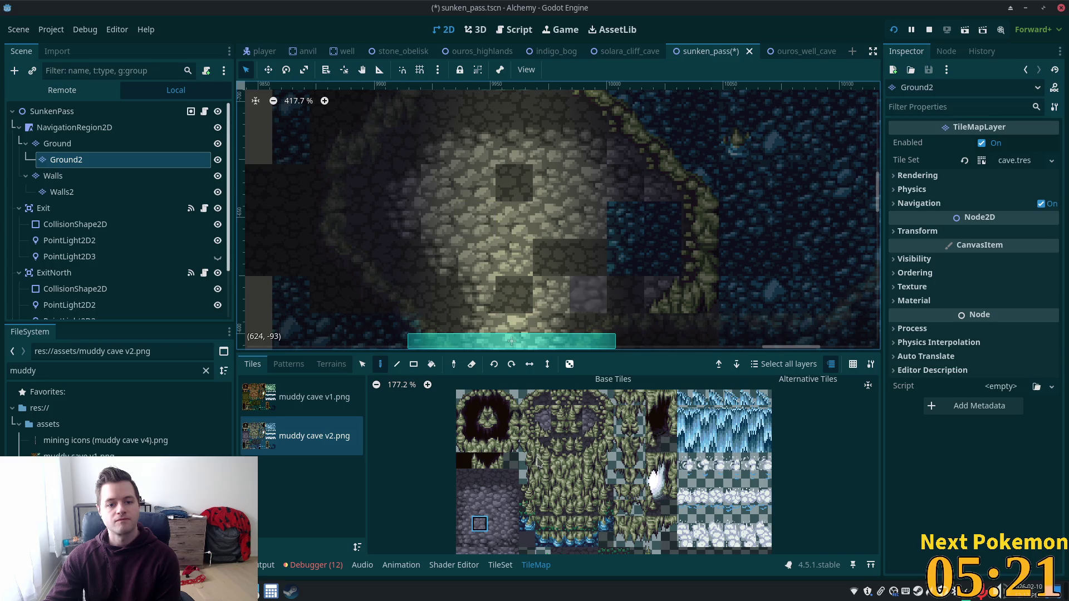
- Replace two more dark tiles with grey stone, then test-run the game and stop it with F8
left_click(496, 509)
right_click(513, 184)
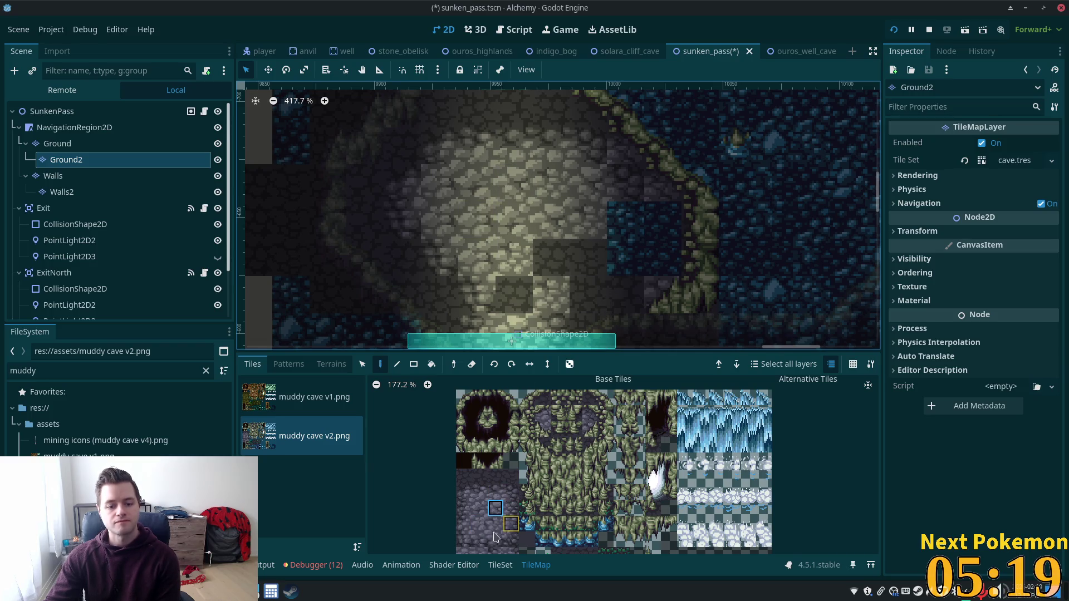
right_click(514, 296)
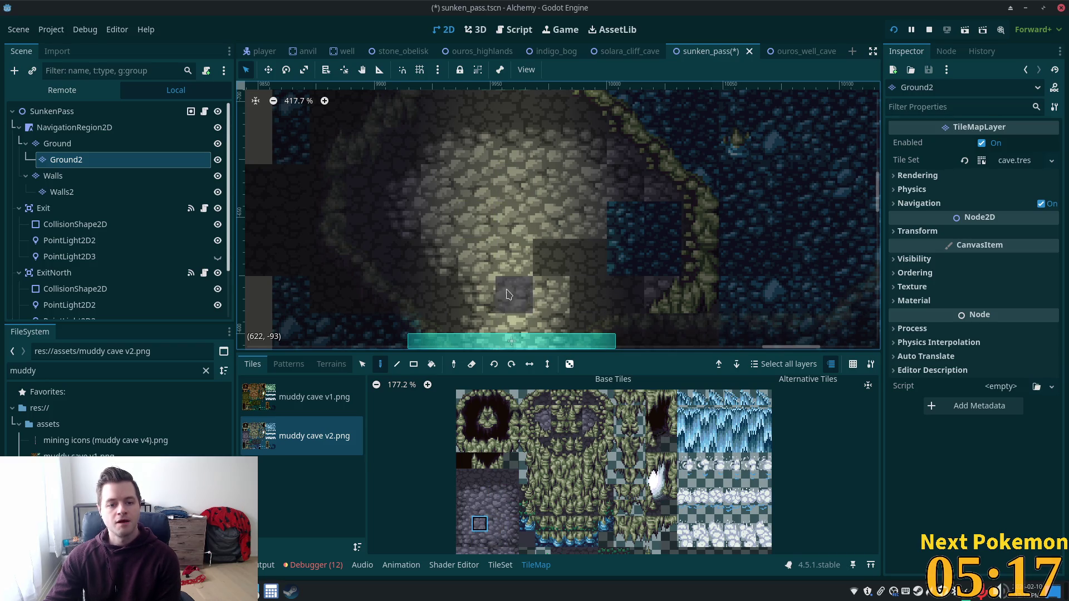
left_click(495, 524)
left_click(561, 270)
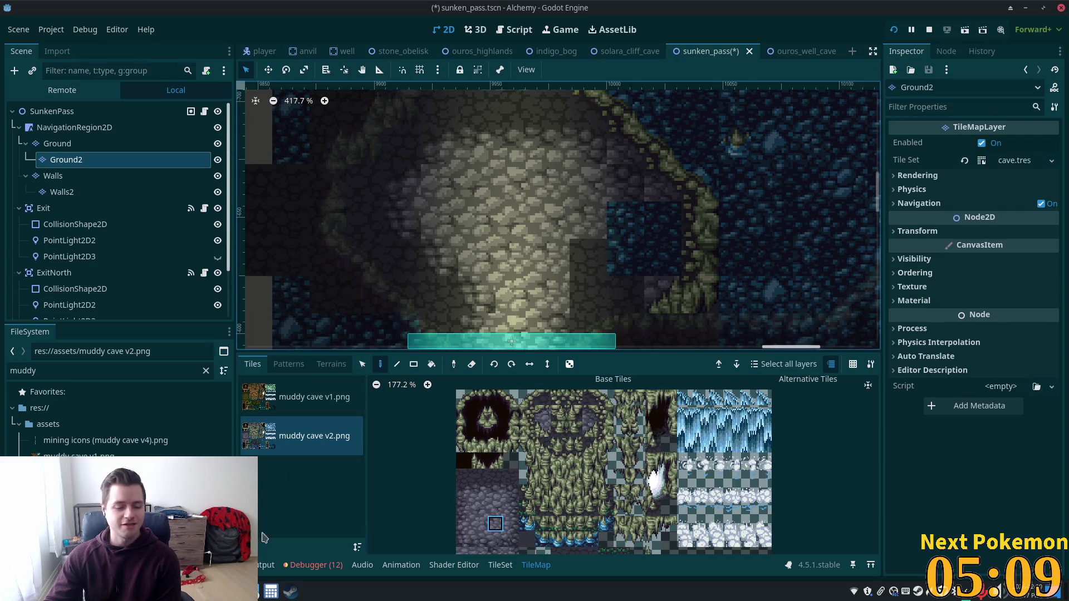
mouse_move(311, 416)
left_click(284, 522)
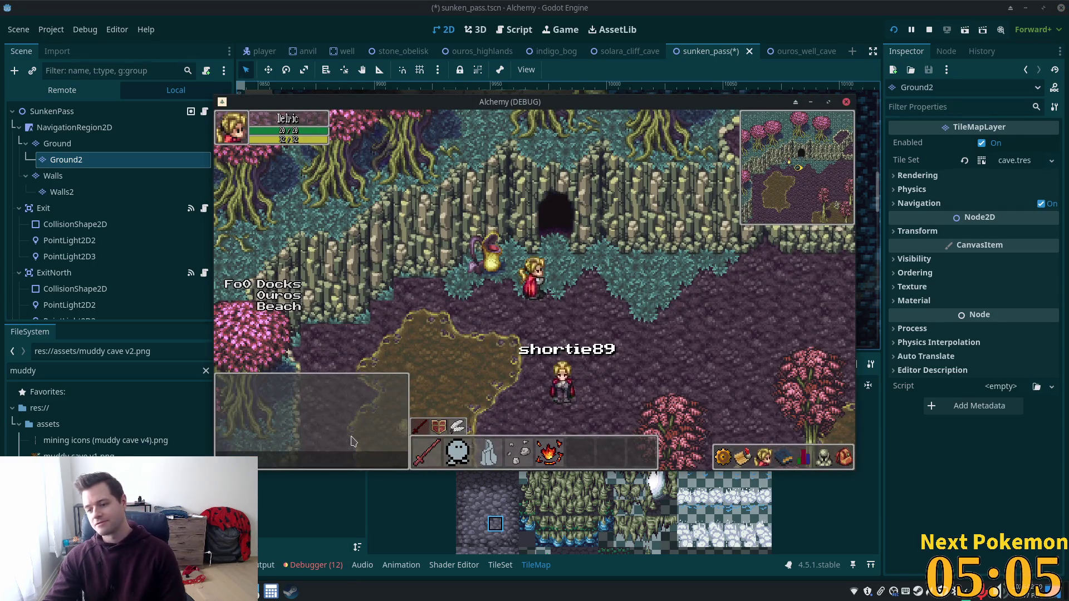
key("F8")
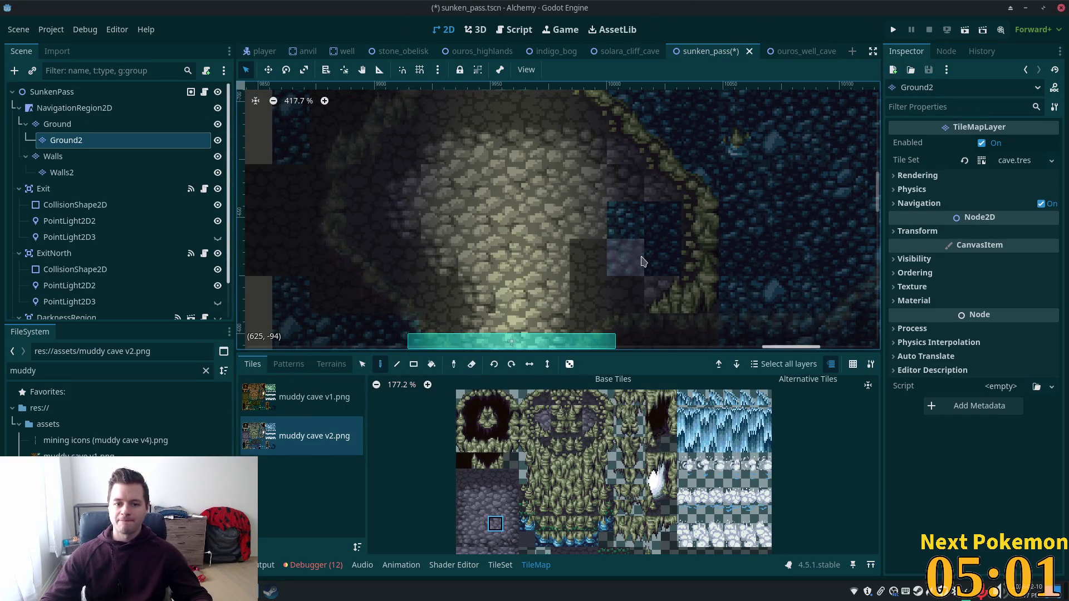
scroll(660, 242, "down", 1)
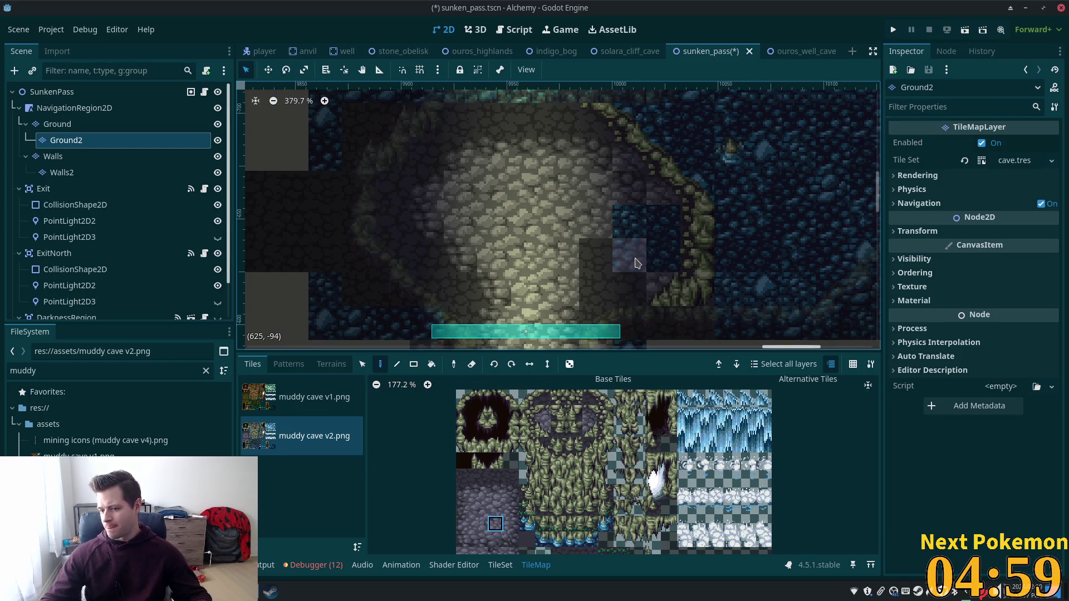
scroll(660, 246, "up", 4)
scroll(619, 245, "up", 2)
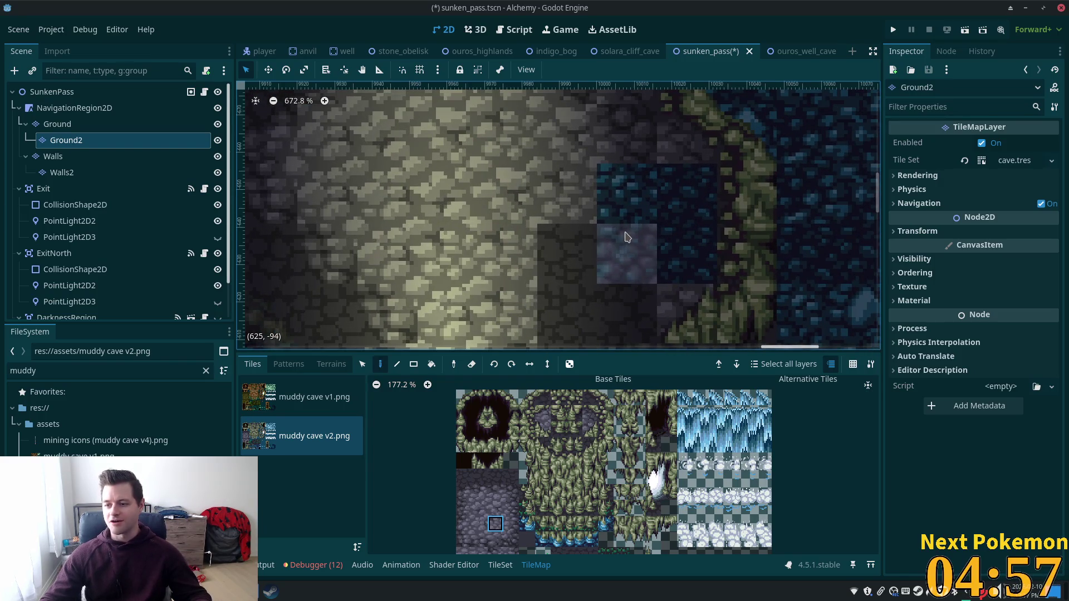
- Pan along the cave's right edge and paint light stone over a blue tile there
left_click_drag(625, 237, 576, 273)
left_click_drag(497, 525, 512, 532)
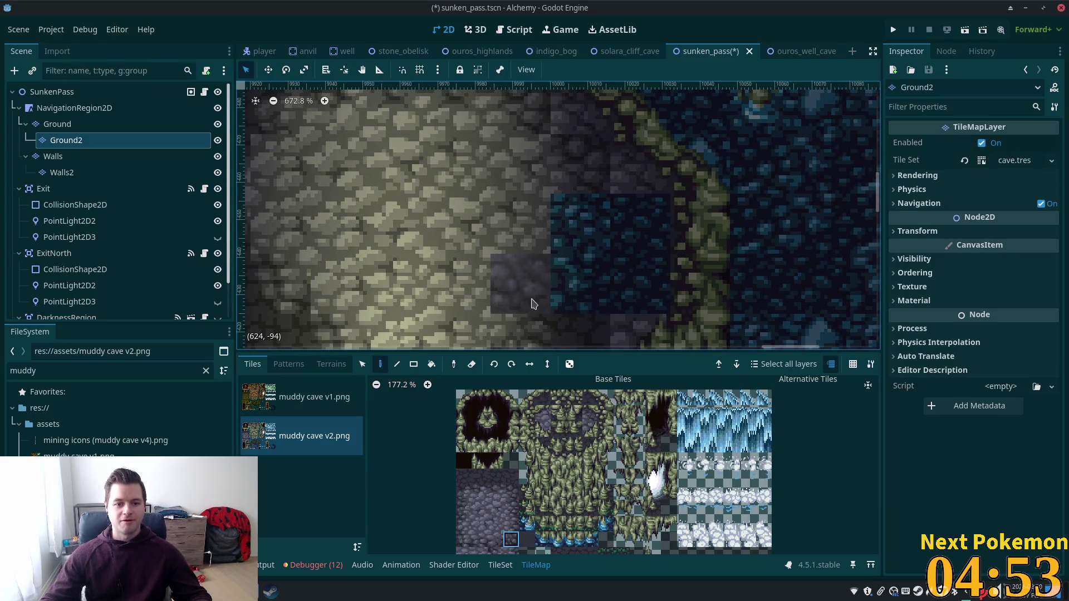
left_click_drag(568, 298, 522, 307)
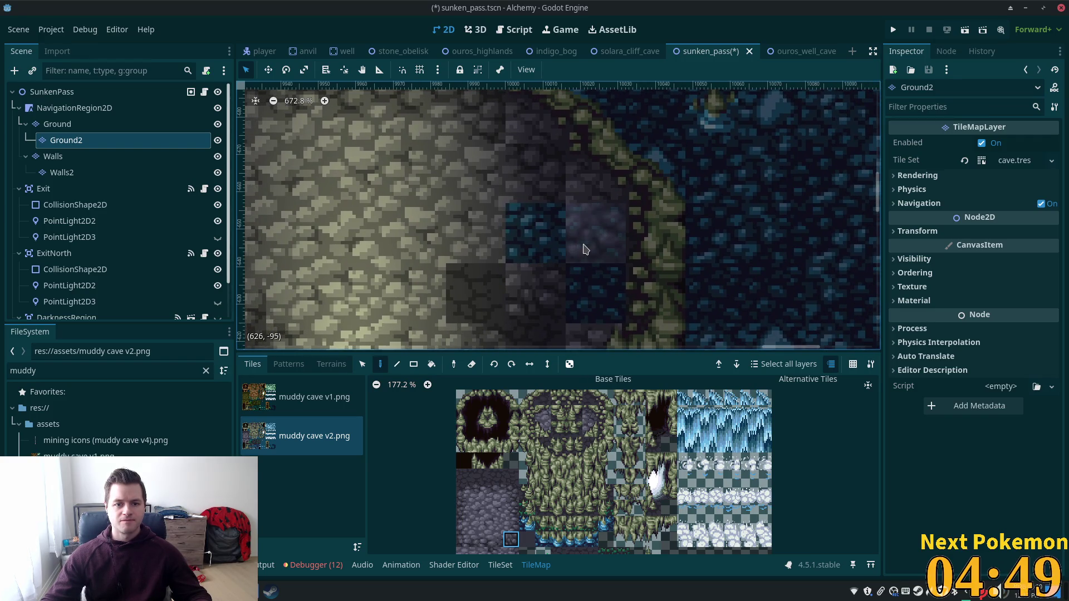
left_click(510, 524)
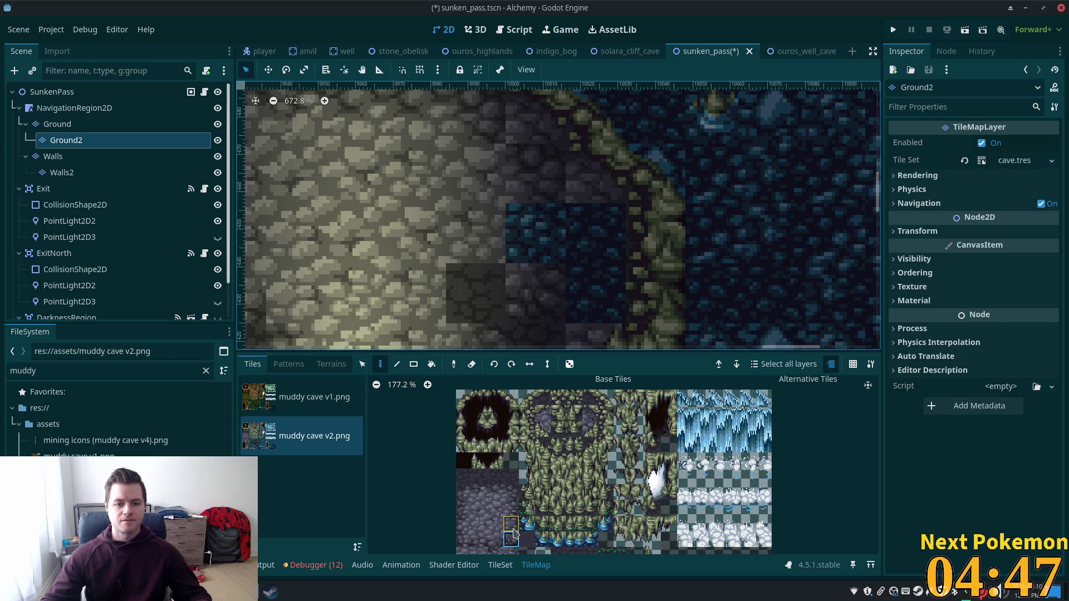
left_click(606, 268)
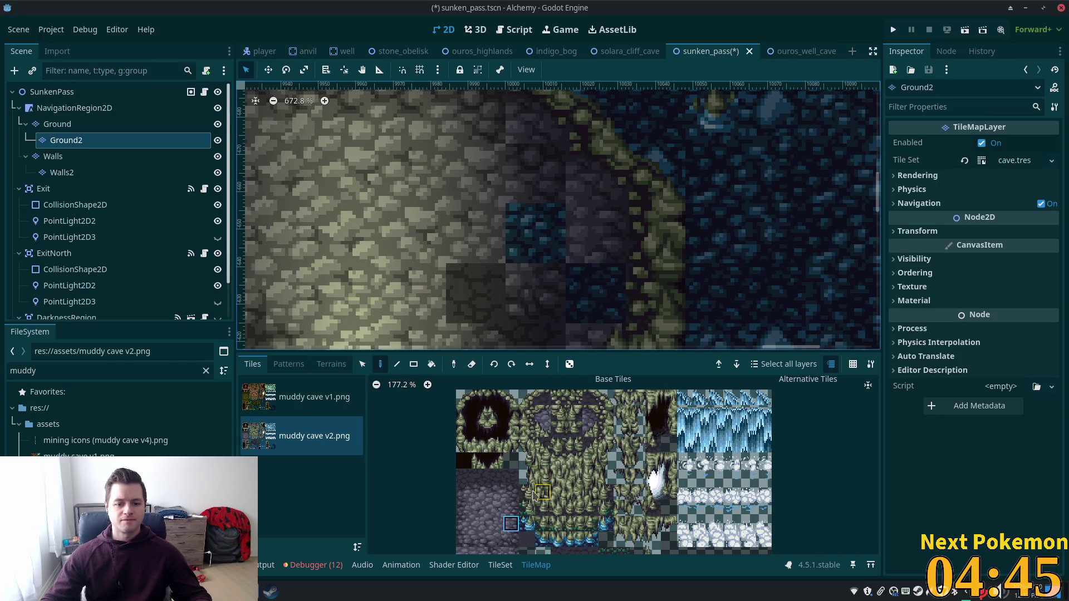
left_click(495, 479)
left_click_drag(599, 310, 661, 184)
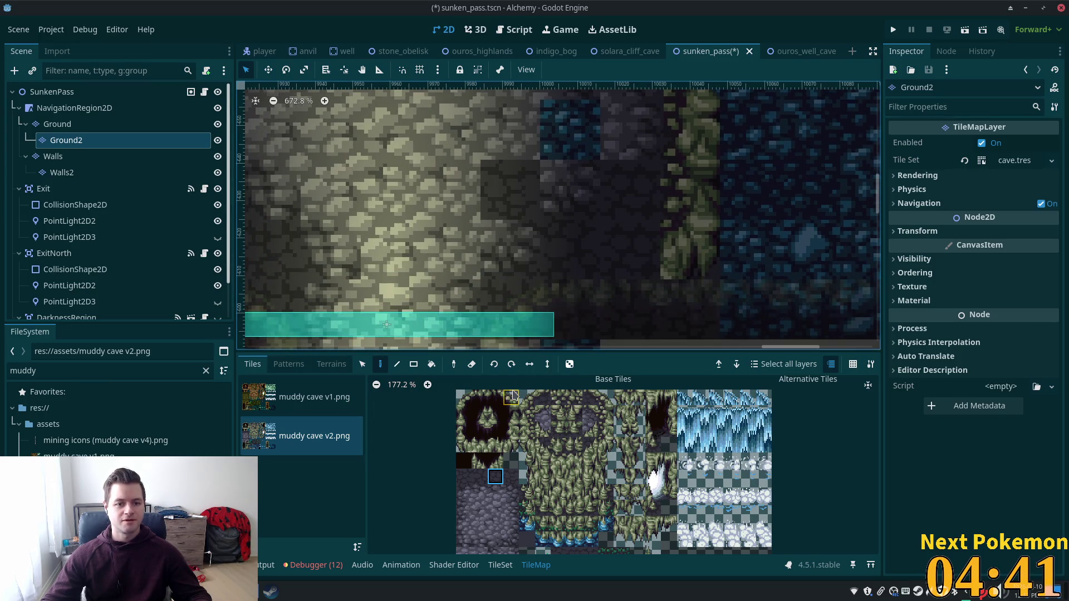
left_click(465, 525)
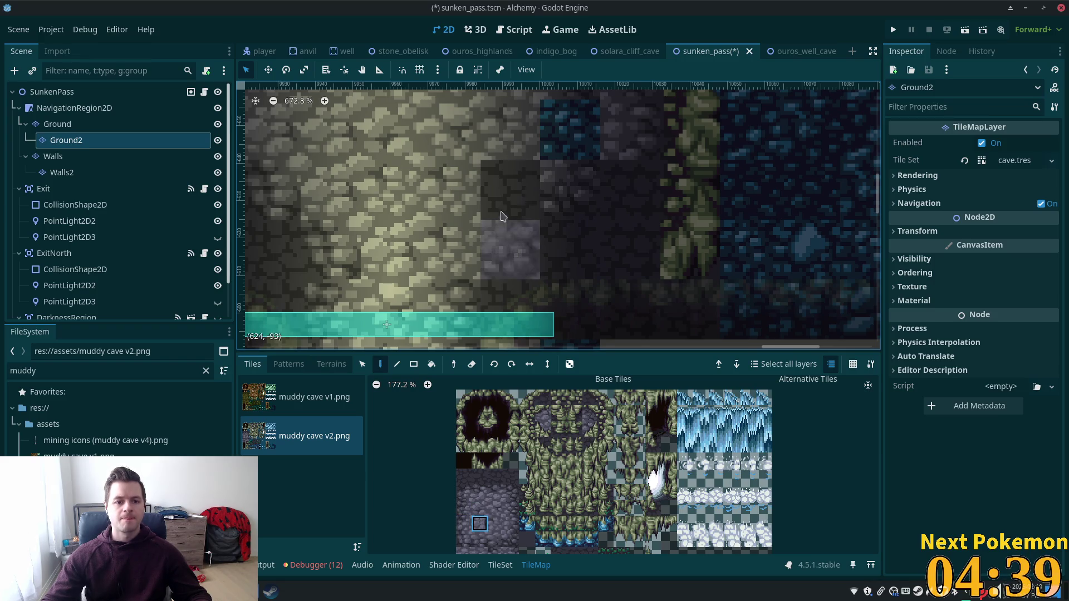
left_click_drag(604, 225, 558, 199)
scroll(652, 284, "down", 2)
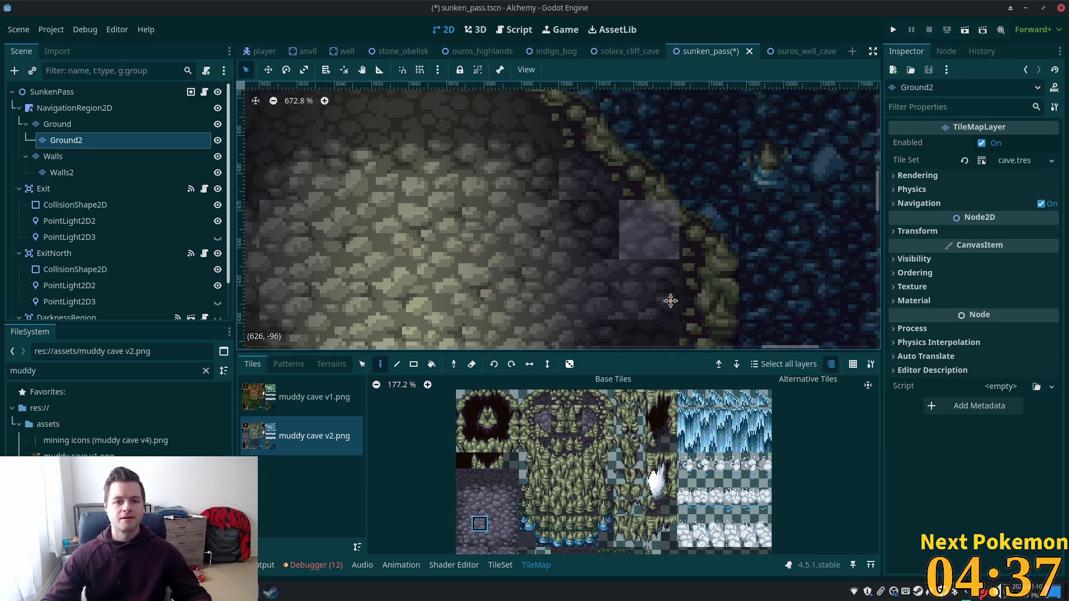
- Flip between the SunkenPass root, Ground and Ground2 layers to compare the floor edge
left_click(52, 92)
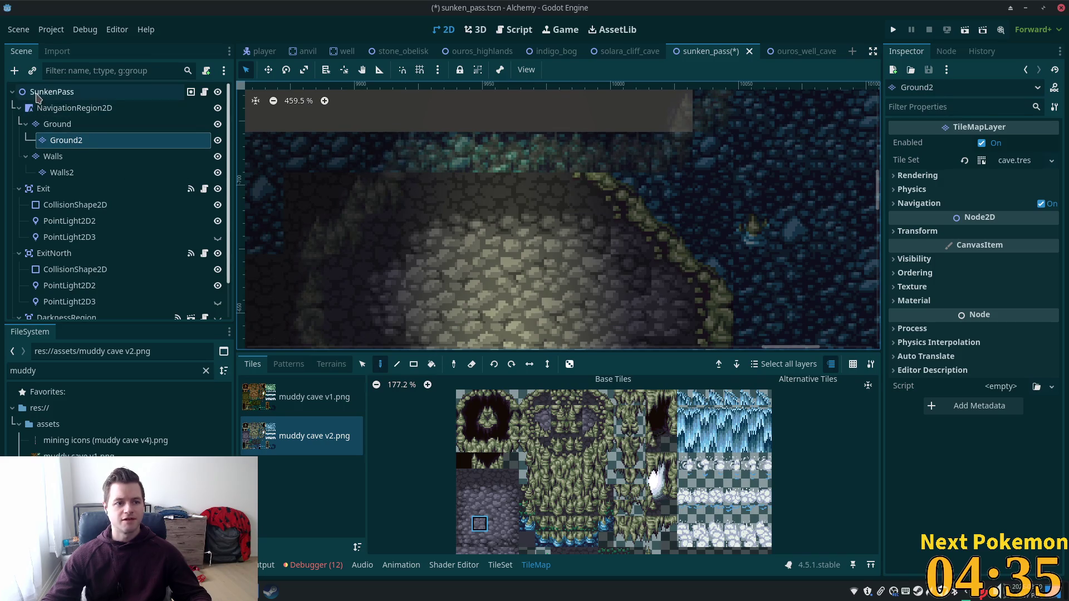
left_click_drag(796, 334, 808, 269)
scroll(597, 310, "up", 1)
scroll(543, 293, "up", 1)
scroll(537, 291, "up", 1)
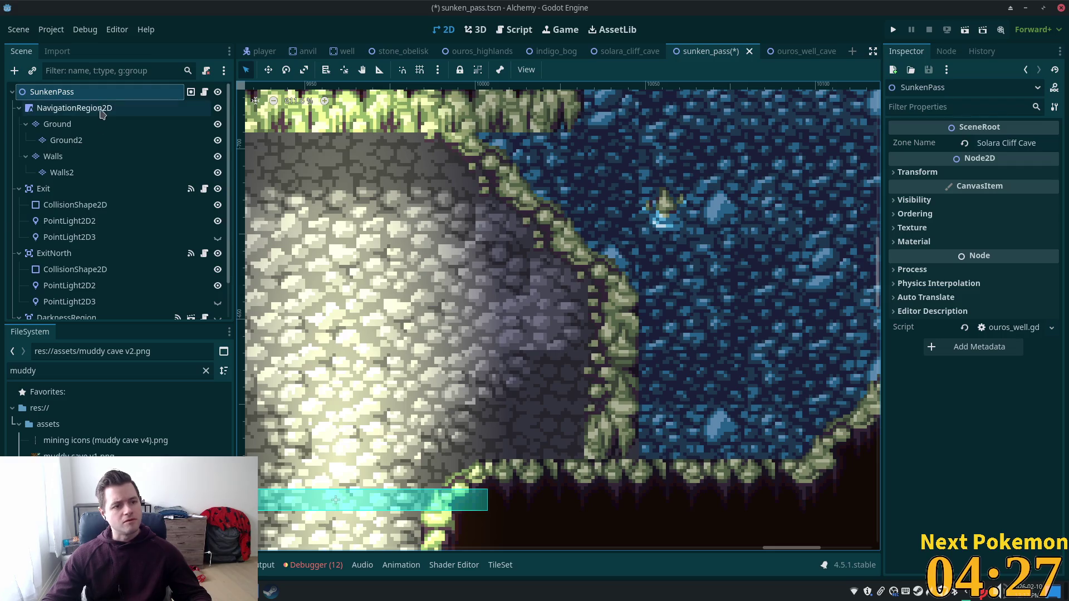
left_click(65, 140)
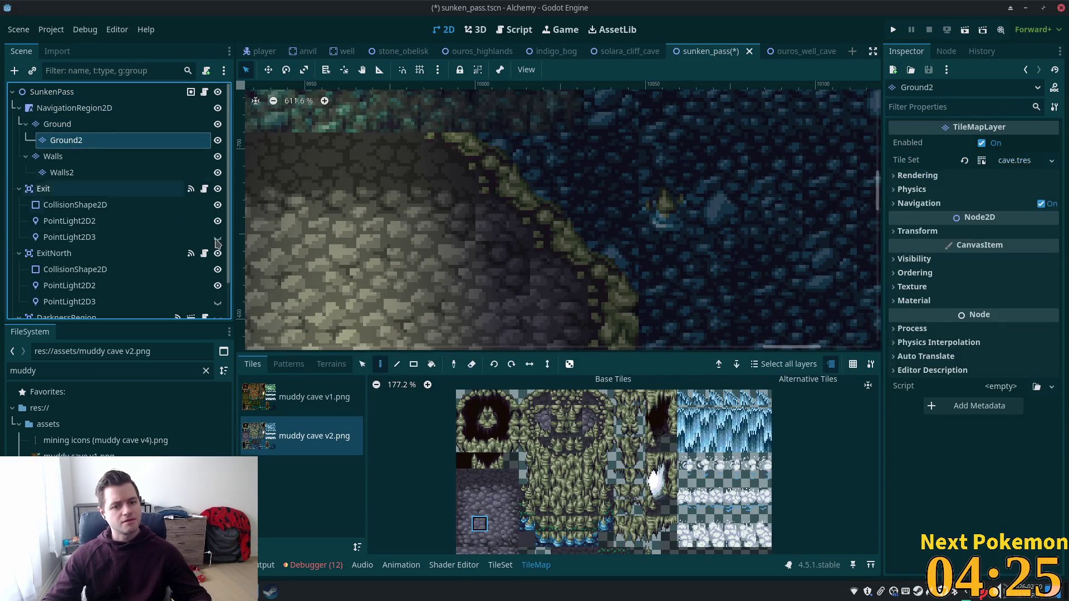
left_click(590, 399)
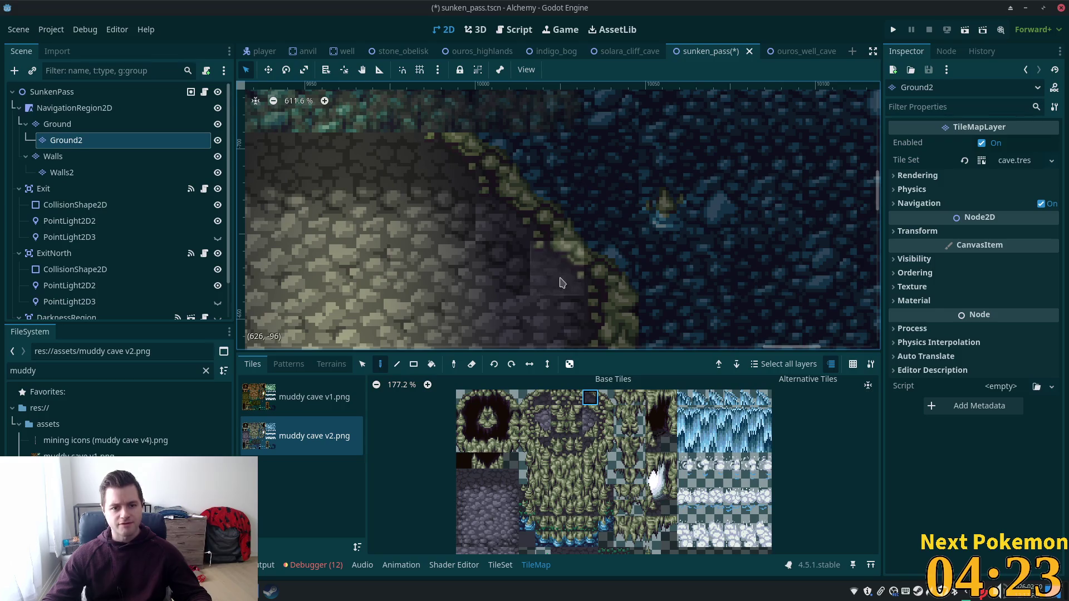
key("Up")
key("Up")
key("Up")
scroll(414, 264, "down", 2)
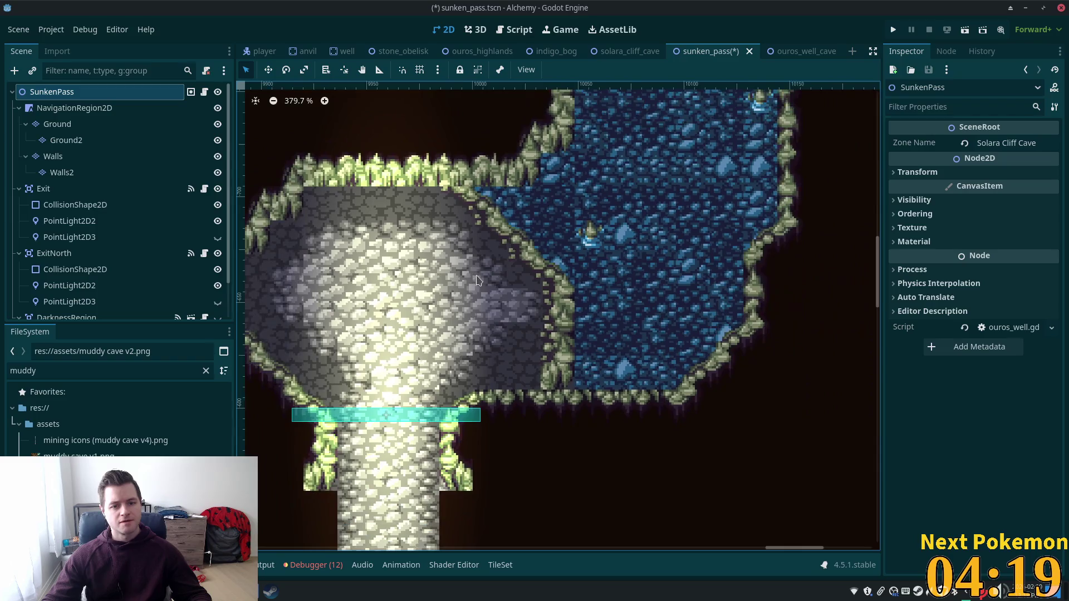
scroll(632, 224, "up", 3)
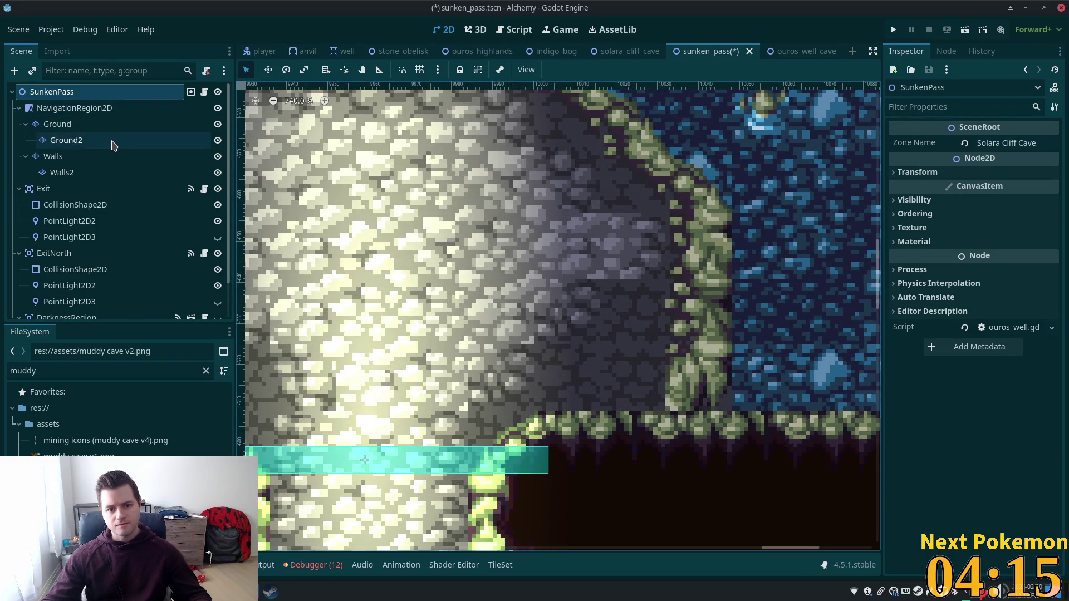
left_click(113, 140)
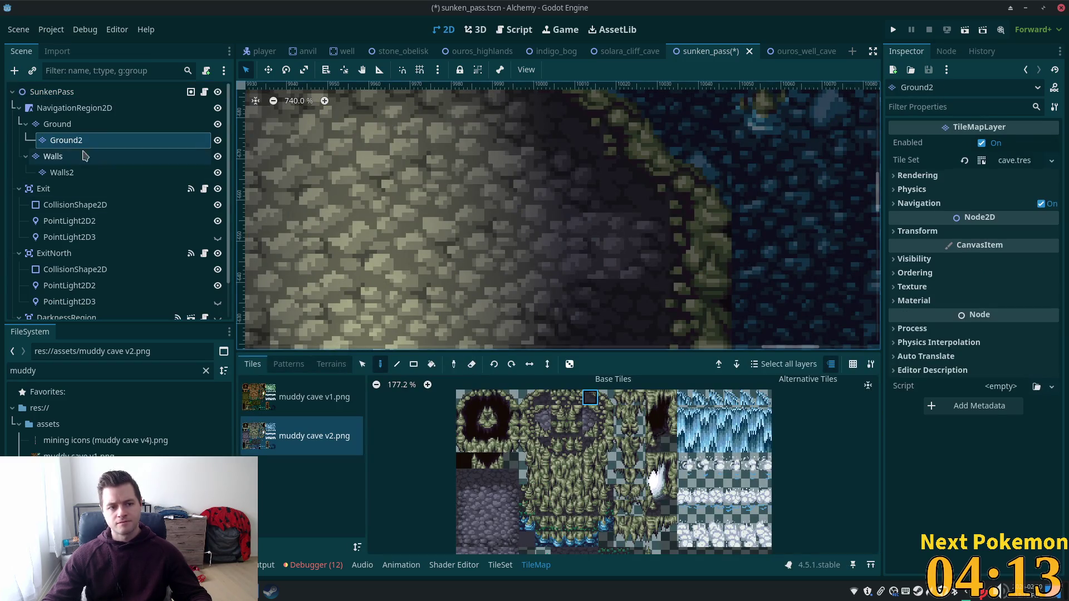
left_click(38, 123)
left_click(52, 139)
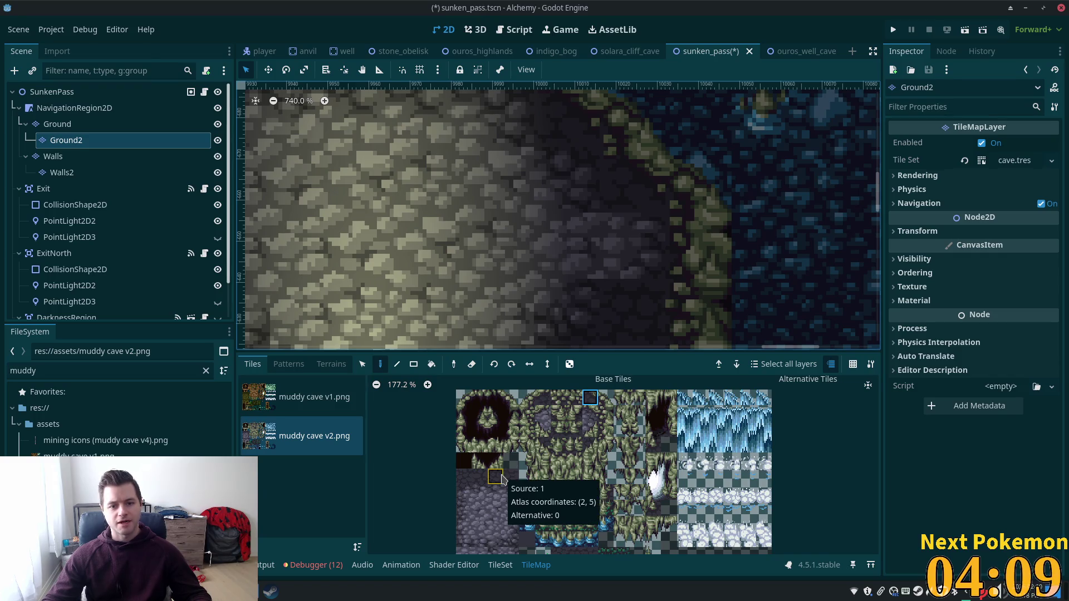
- Paint a dark cobble patch across the floor edge, then bring up the Instantiate Child Scene picker
left_click(511, 508)
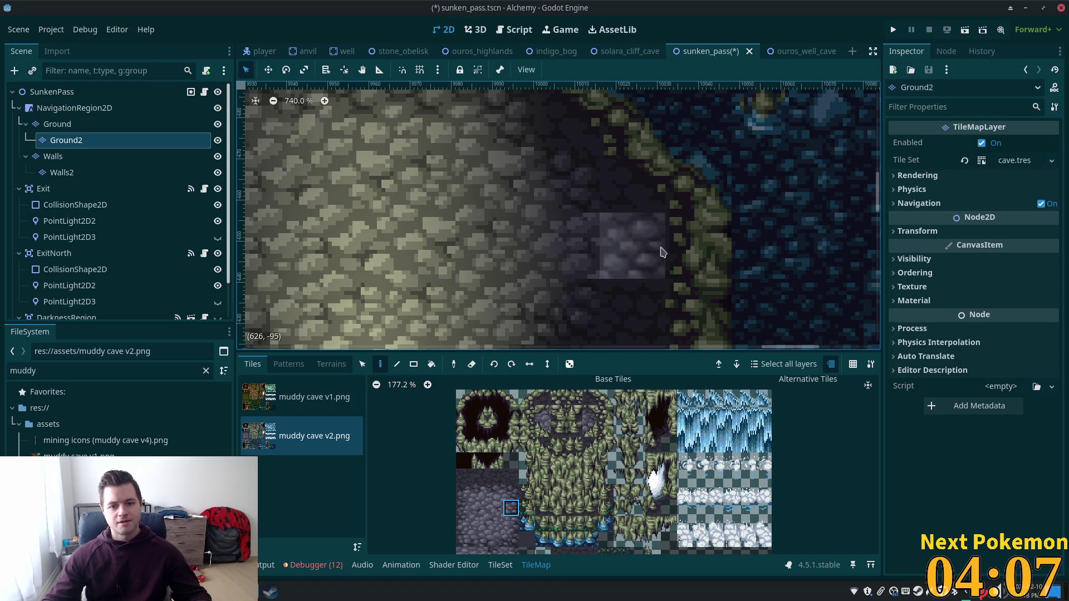
left_click(50, 92)
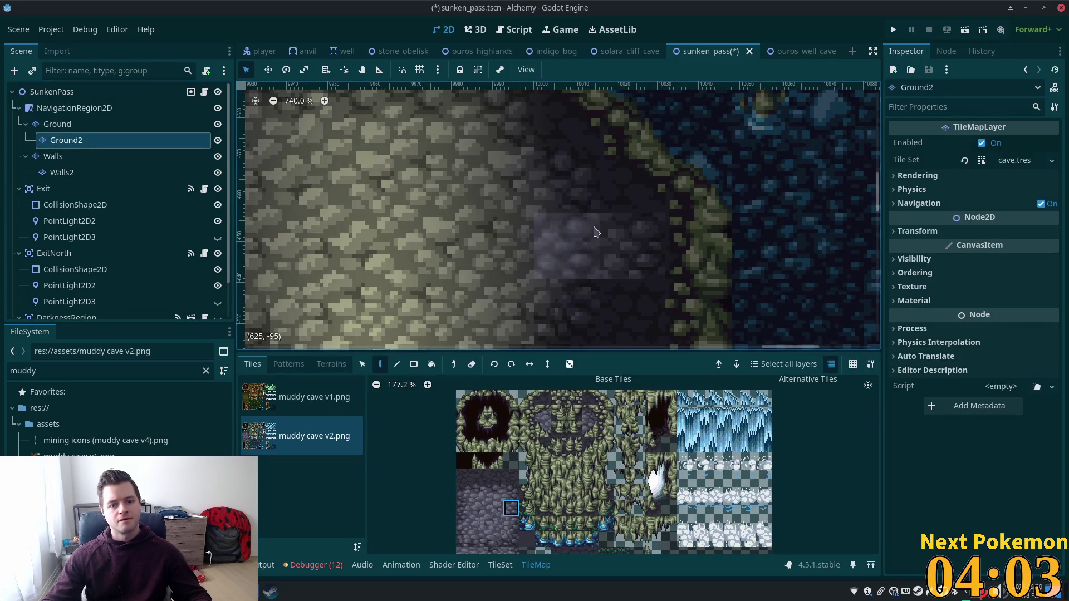
left_click_drag(568, 242, 702, 317)
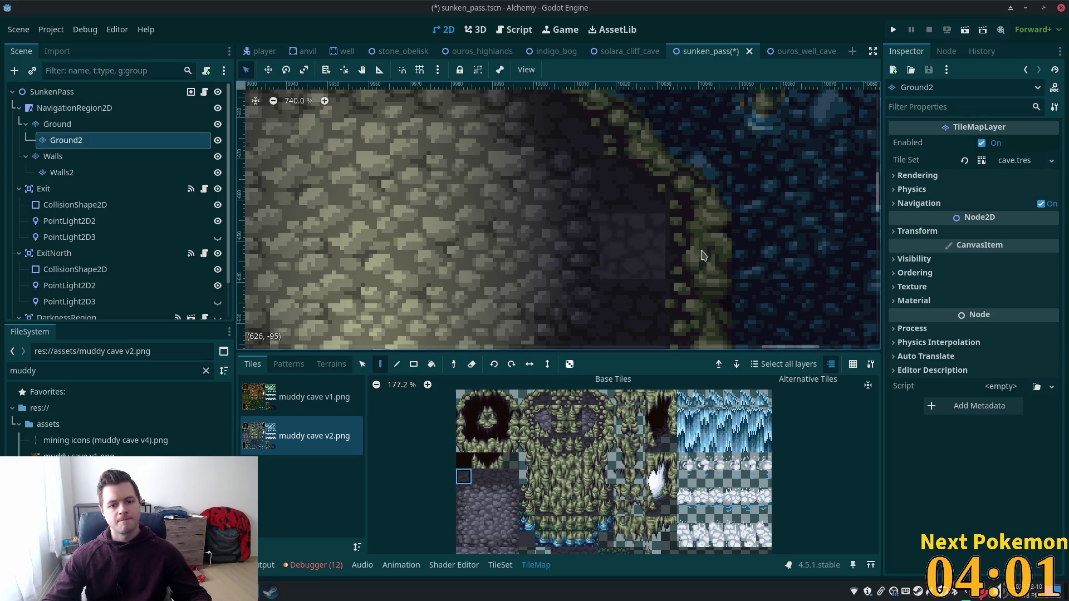
left_click(32, 71)
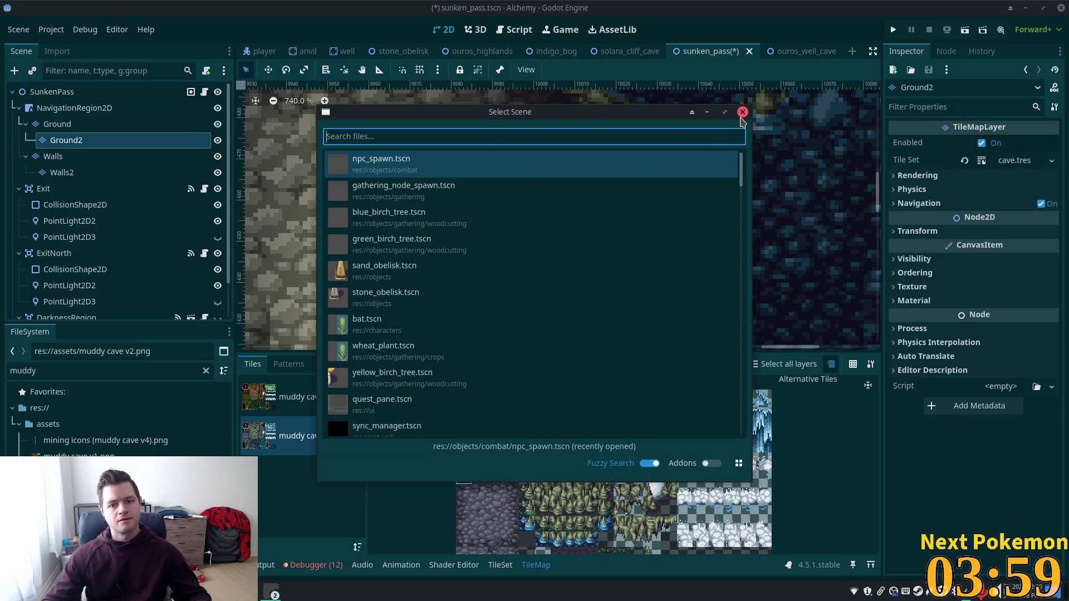
- Dismiss the scene picker and switch from Godot to the Brave browser's phpMyAdmin tab
left_click(742, 112)
left_click(52, 92)
scroll(348, 228, "up", 3)
scroll(360, 221, "down", 3)
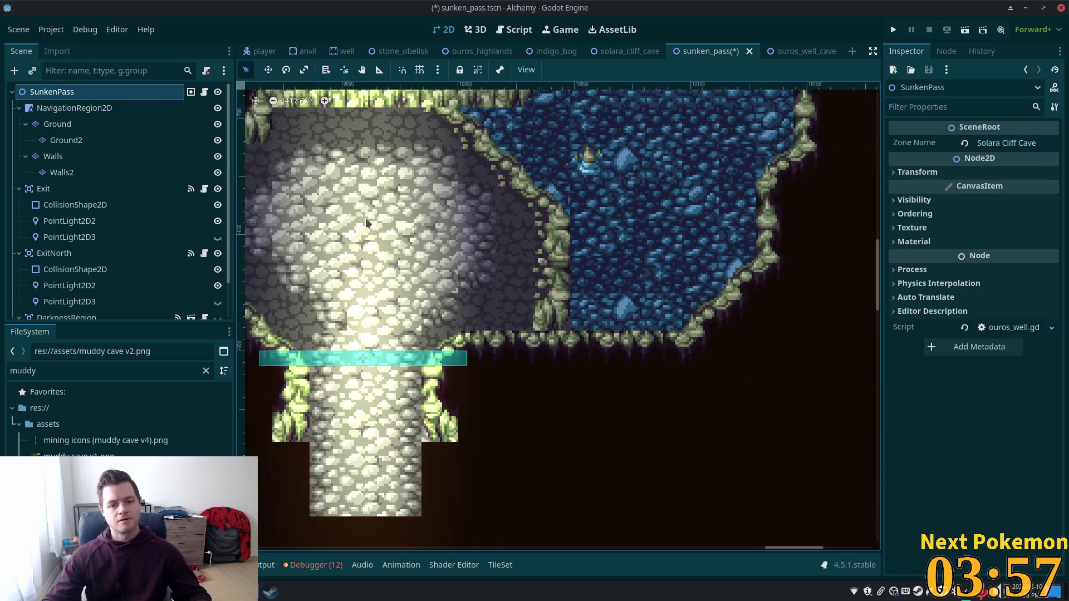
scroll(360, 222, "down", 2)
scroll(746, 319, "down", 2)
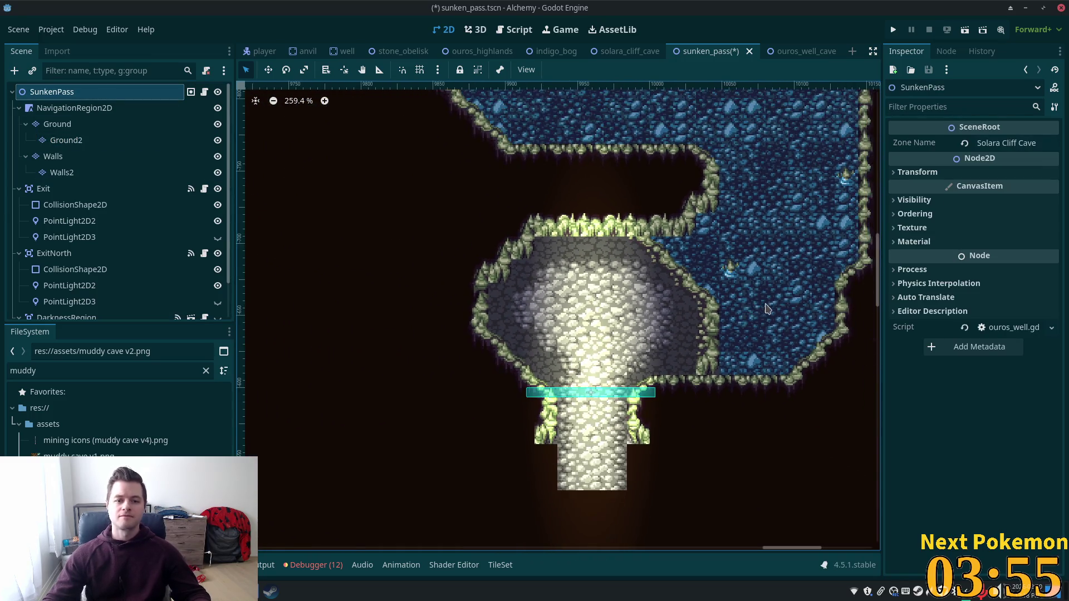
scroll(737, 332, "down", 1)
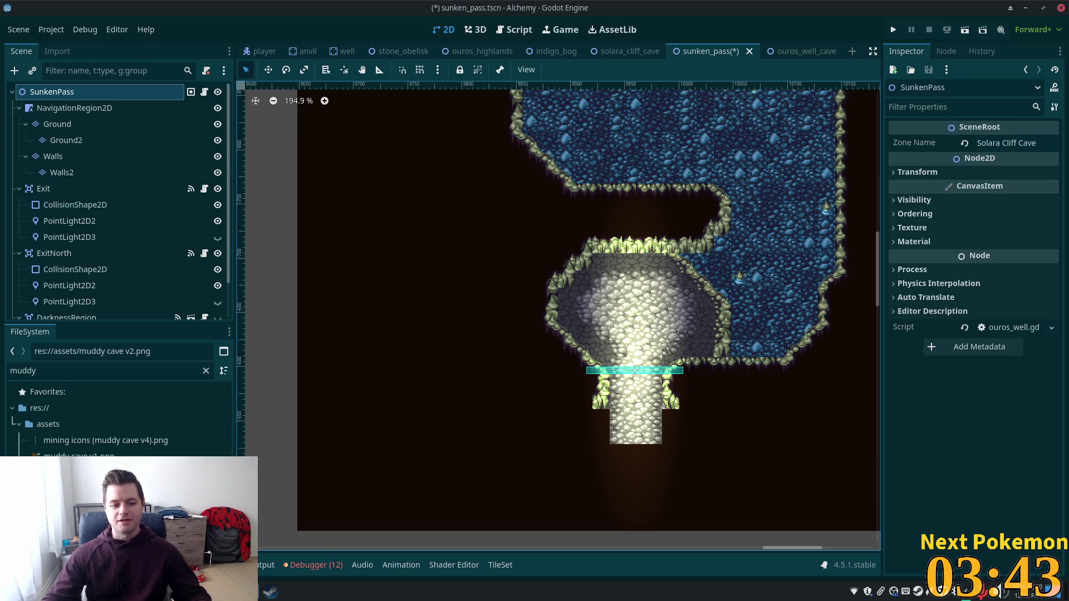
left_click(243, 592)
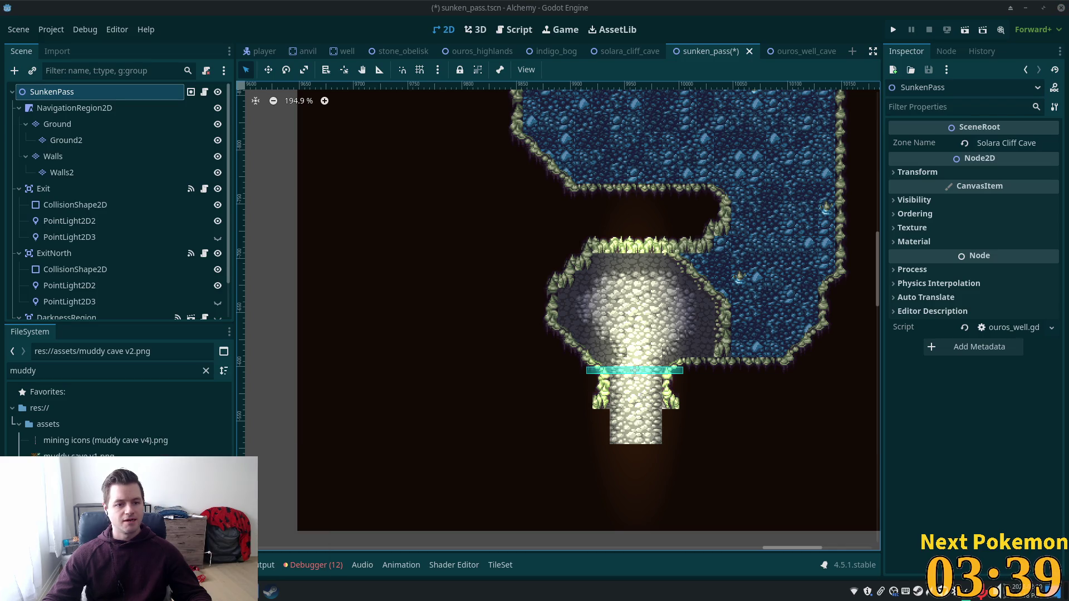
left_click(288, 547)
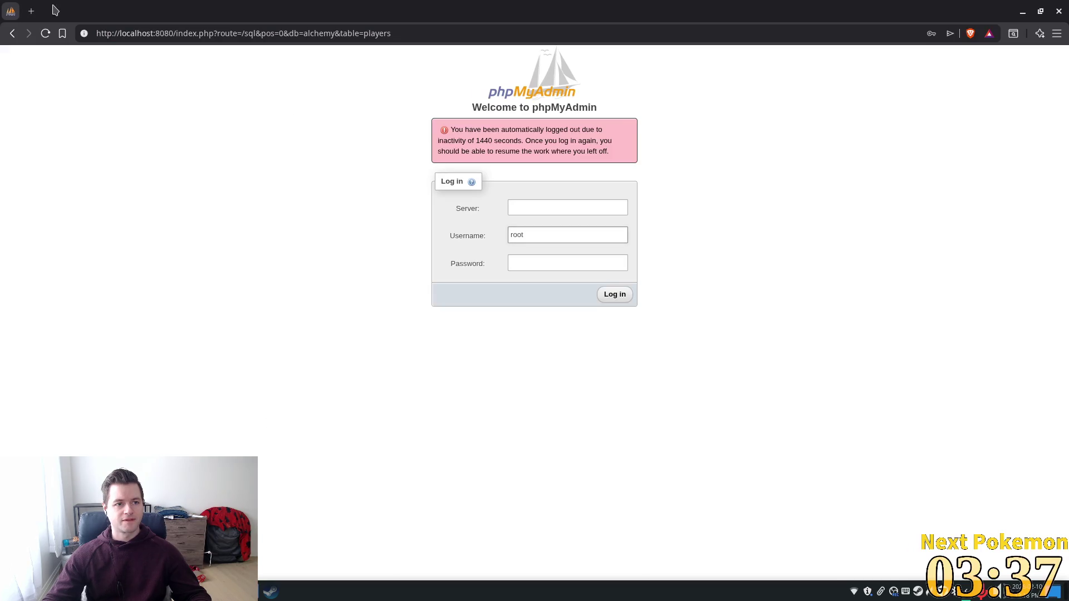
type("g")
key("Return")
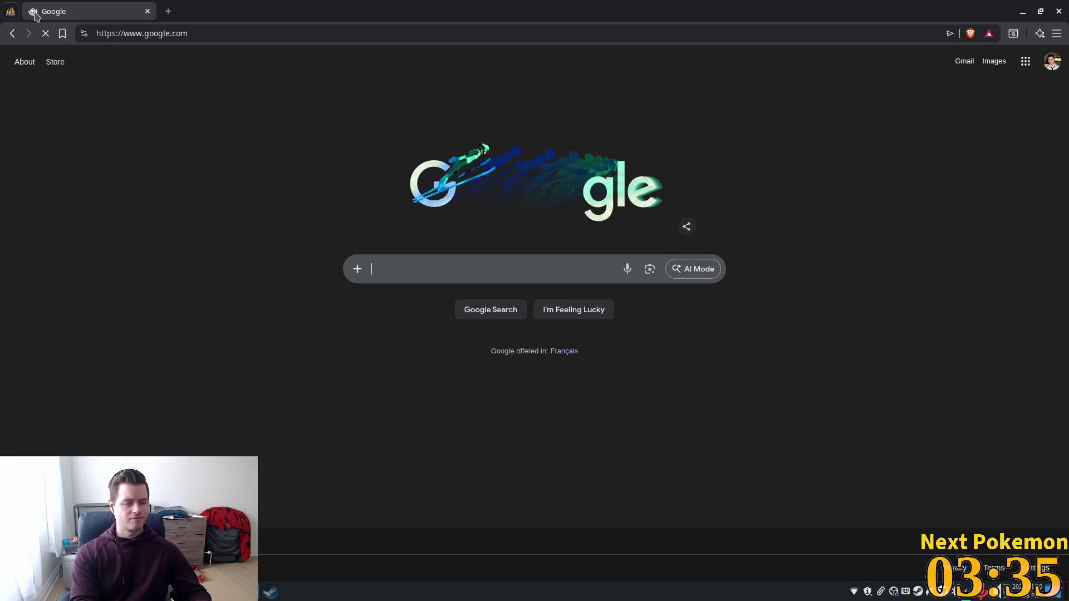
type("haribo")
key("Return")
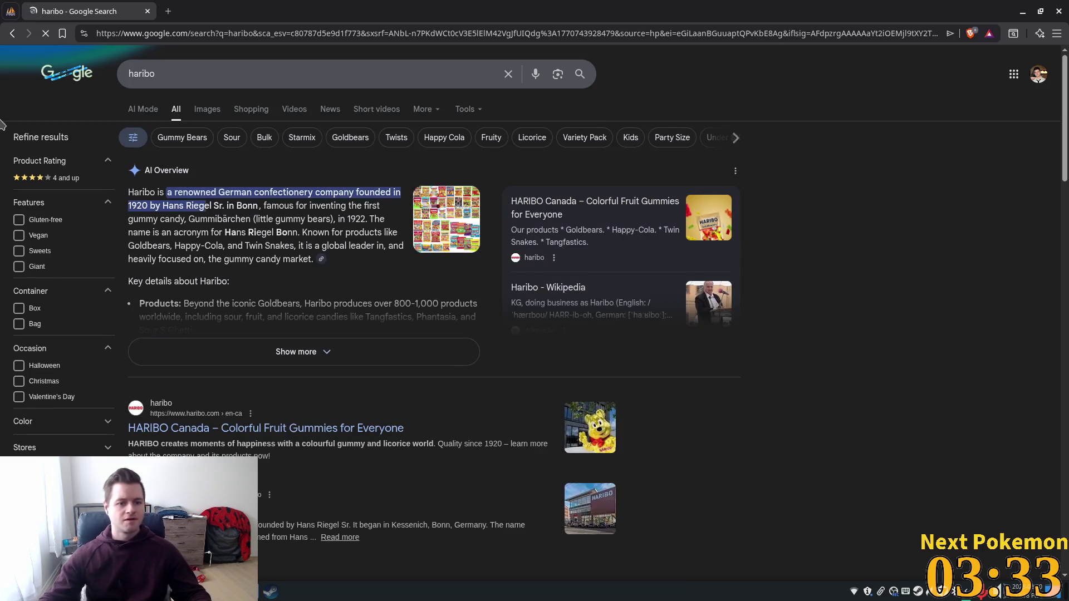
left_click(207, 108)
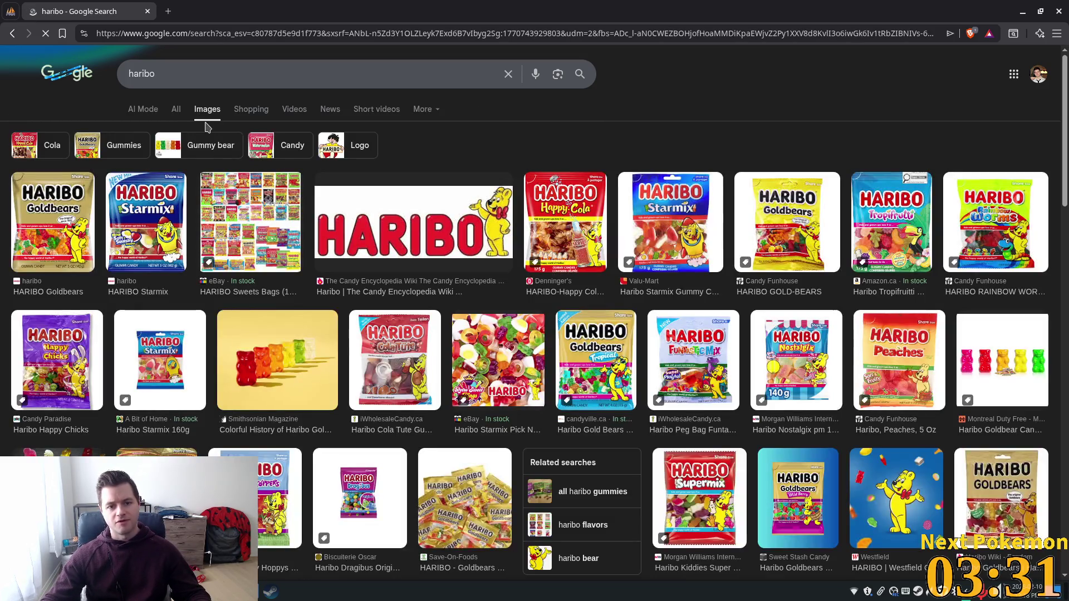
left_click(714, 242)
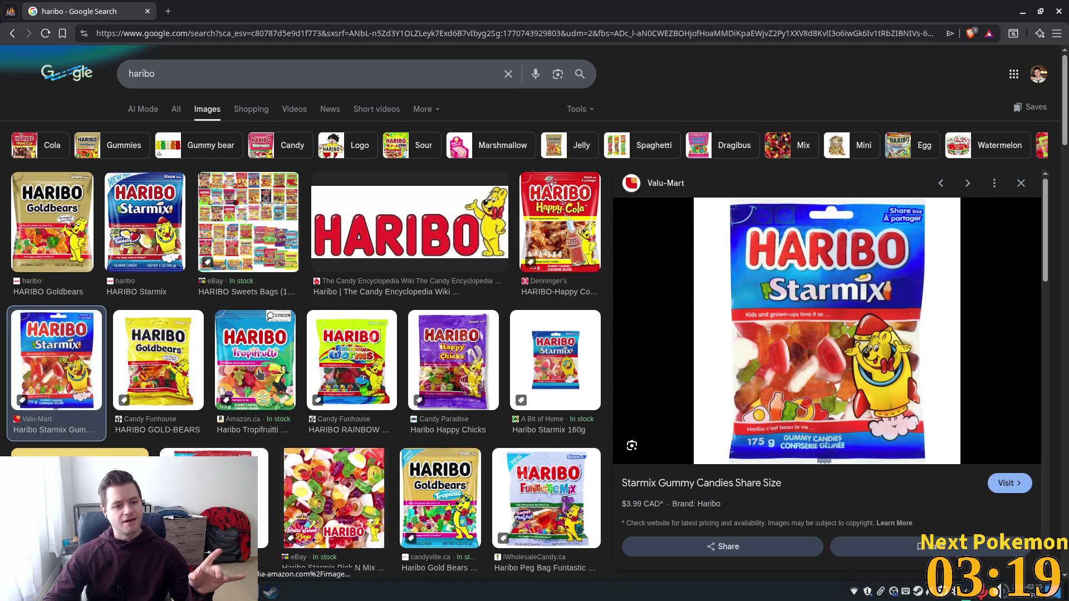
scroll(245, 99, "down", 2)
scroll(244, 99, "down", 3)
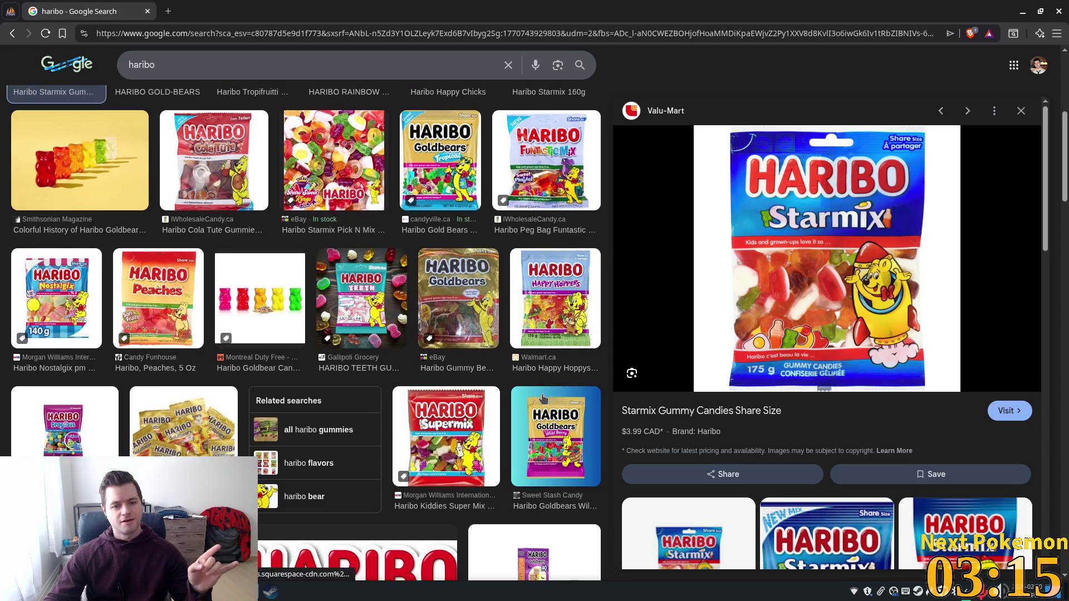
scroll(542, 402, "down", 5)
scroll(528, 400, "down", 2)
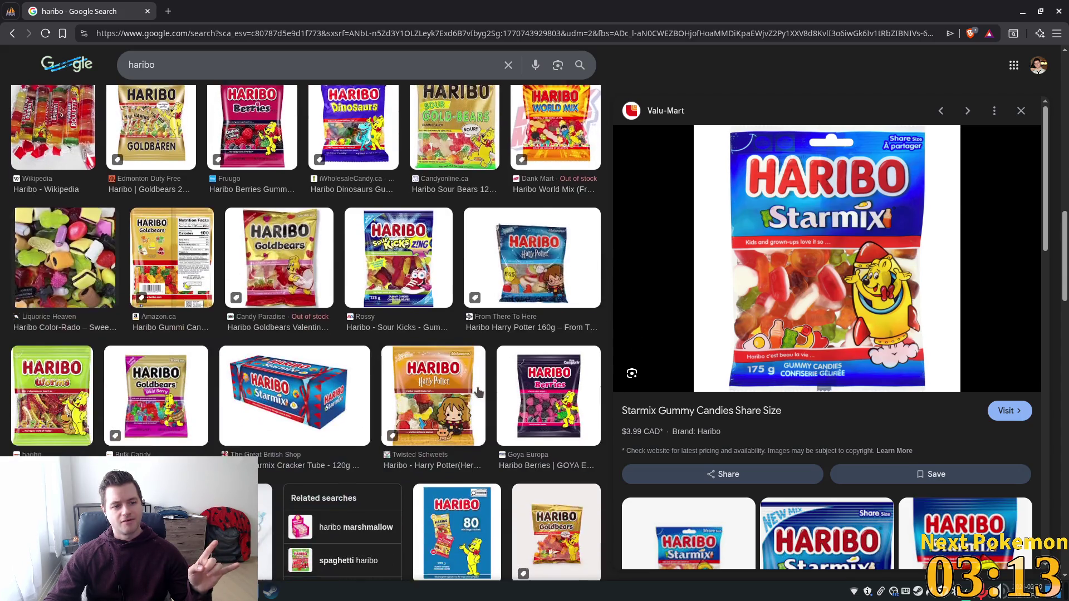
left_click(221, 68)
type("tw")
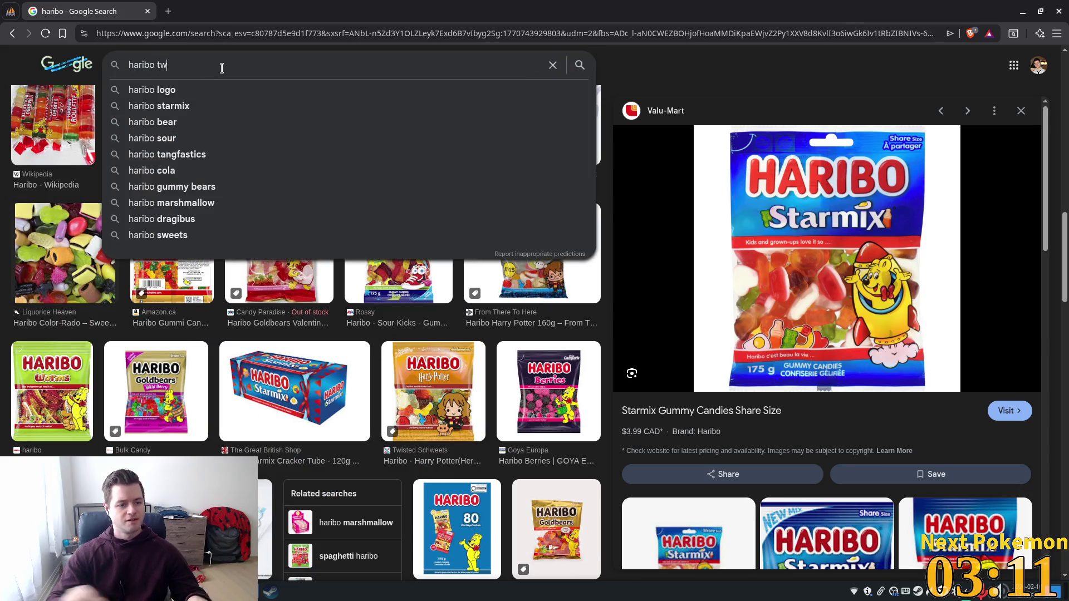
type("in snakes")
key("Return")
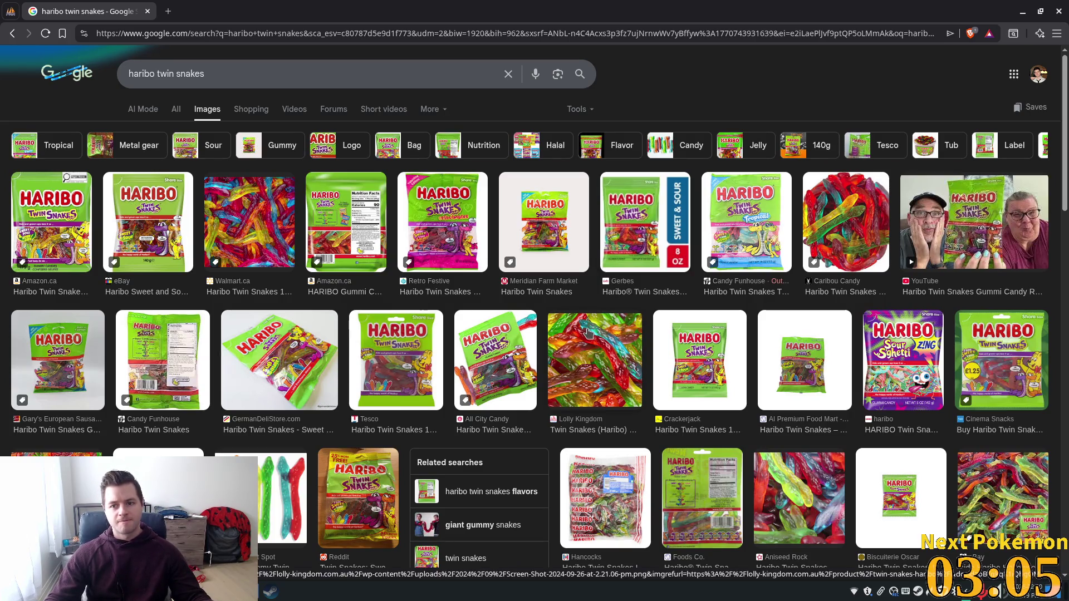
left_click(147, 11)
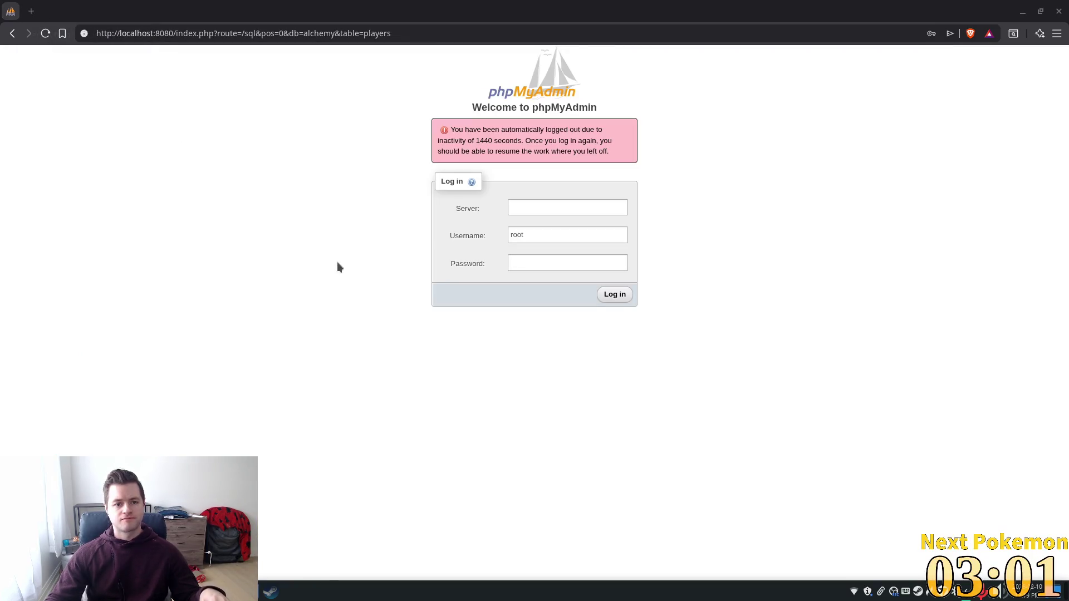
key("alt+Tab")
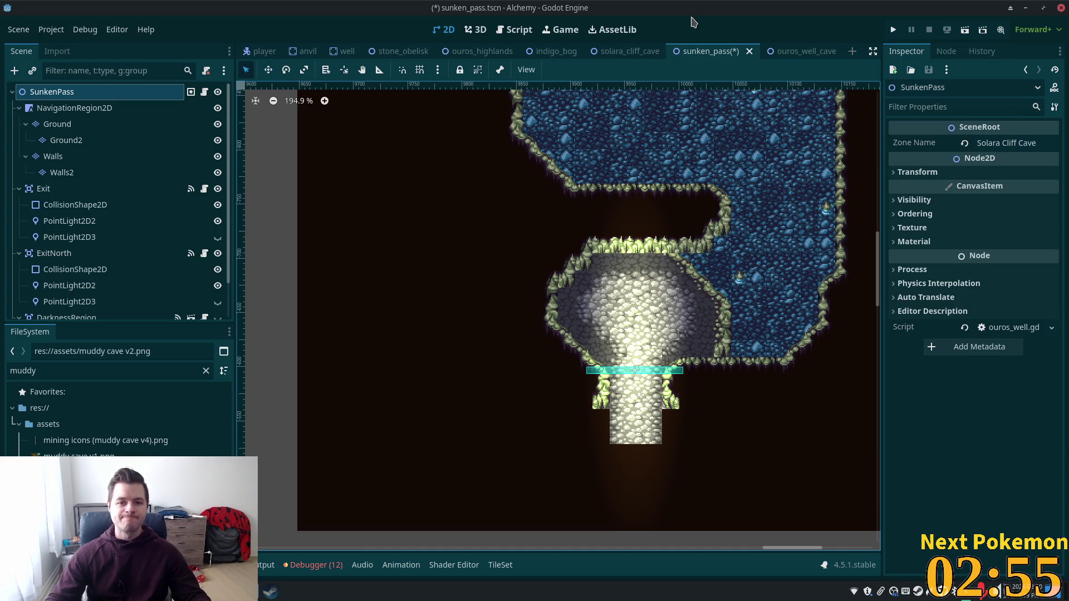
- Save the sunken_pass scene with Ctrl+S
key("ctrl+s")
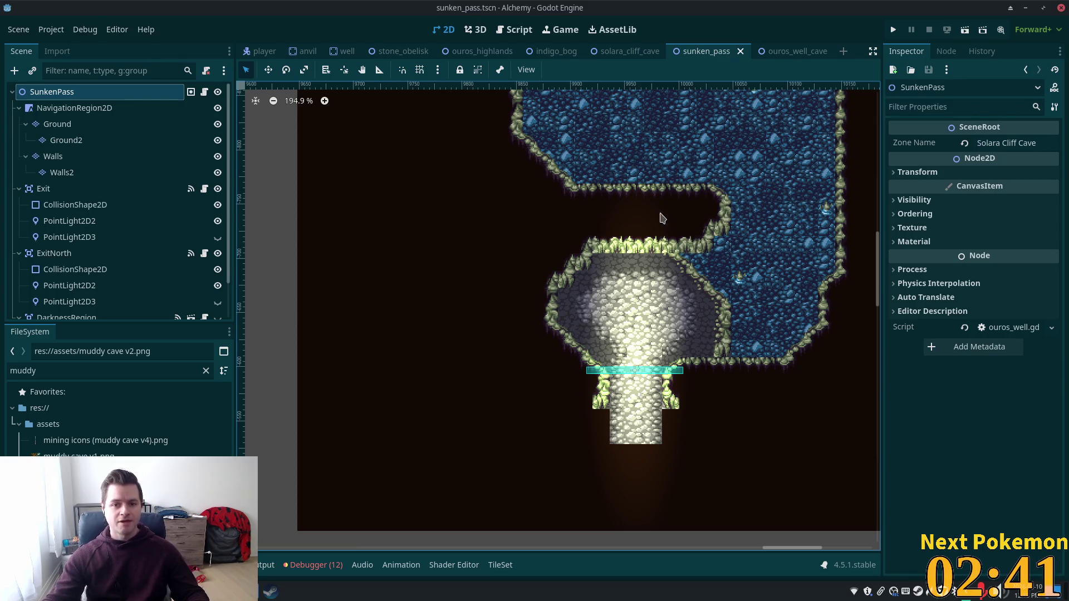
scroll(678, 325, "up", 3)
scroll(702, 328, "up", 2)
scroll(701, 329, "up", 3)
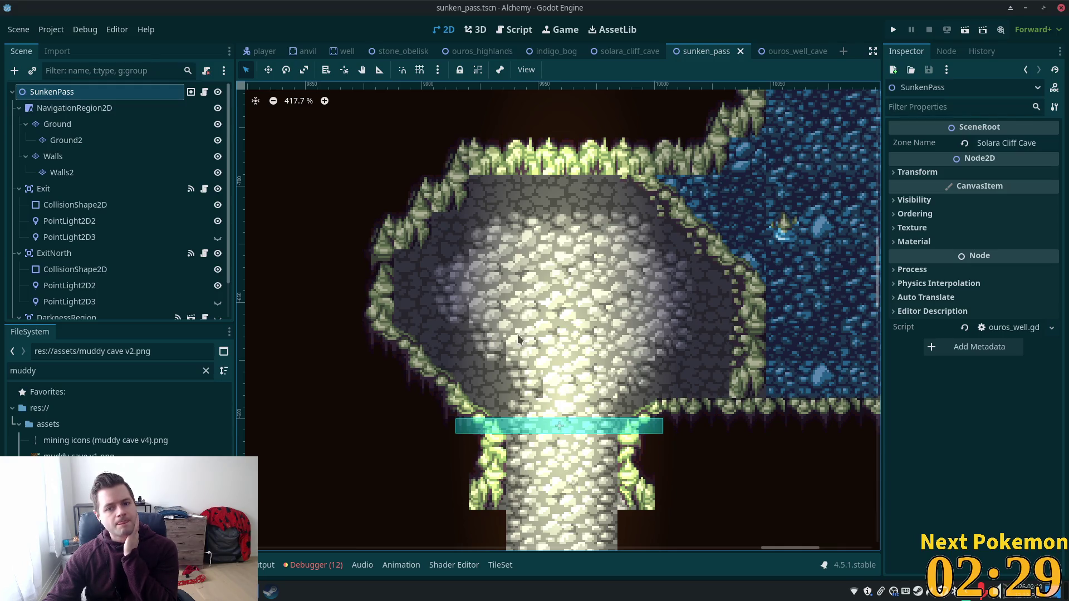
scroll(586, 322, "down", 2)
scroll(603, 314, "down", 2)
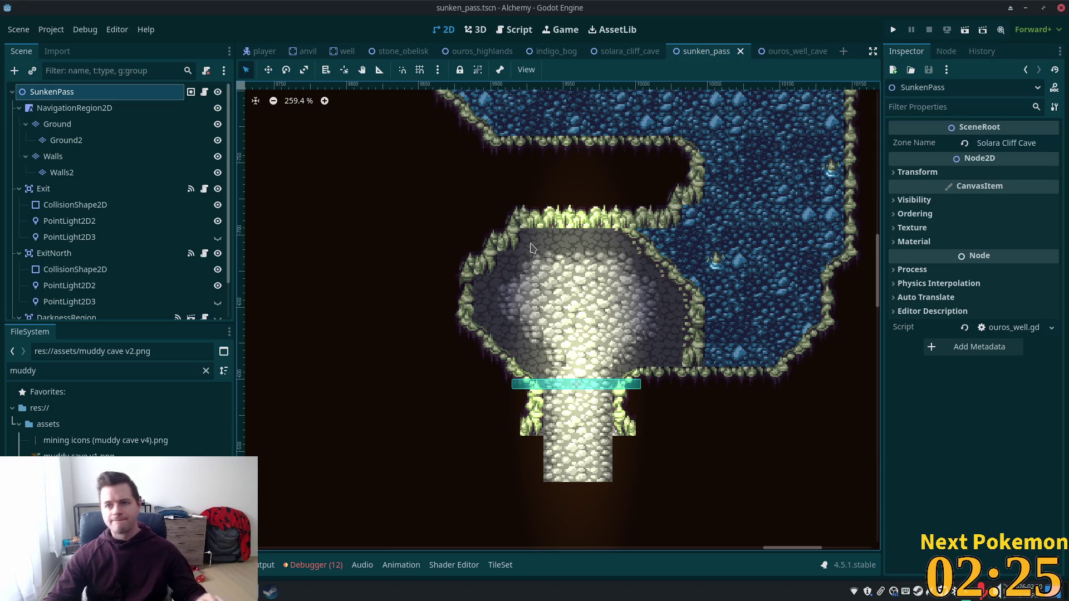
scroll(527, 322, "down", 6)
scroll(531, 345, "up", 3)
scroll(532, 346, "up", 5)
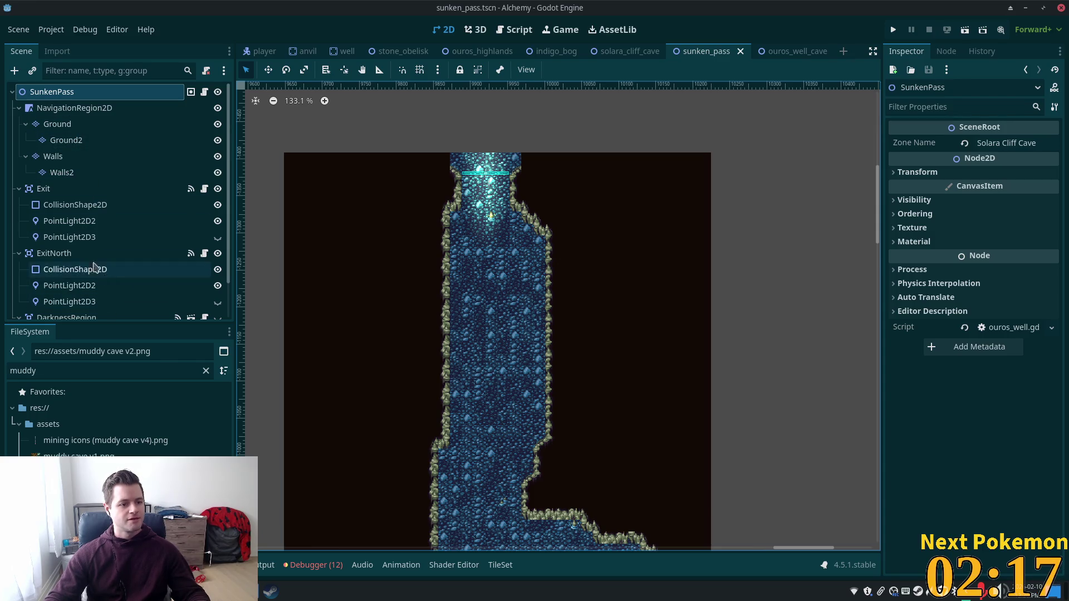
- Set ExitNorth's Destination Scene to res://scenes/indigo_bog.tscn and switch to the indigo_bog scene
left_click(79, 237)
left_click(1029, 180)
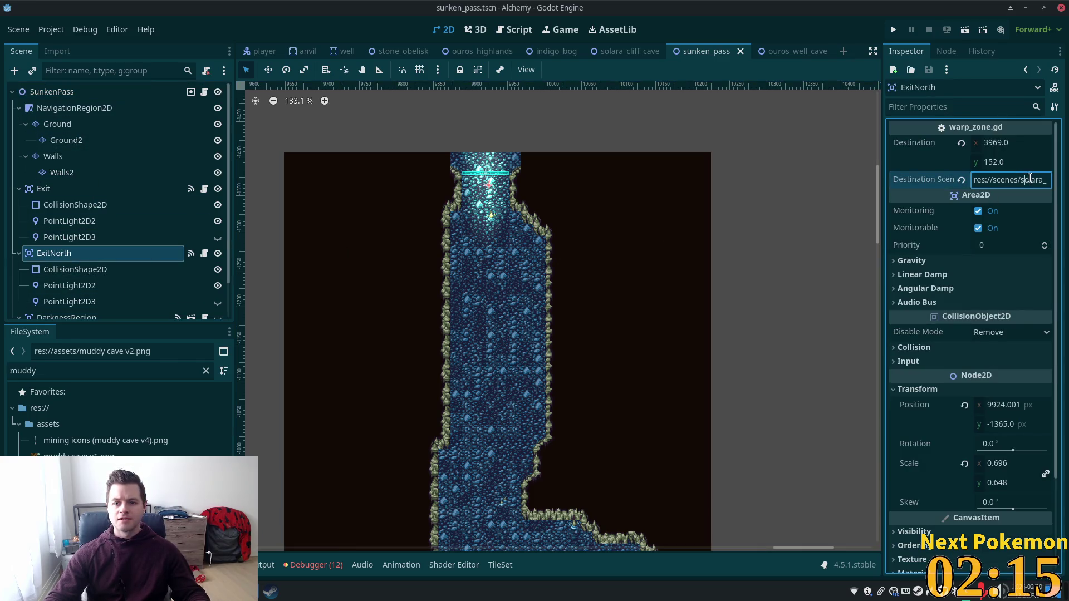
key("ctrl+a")
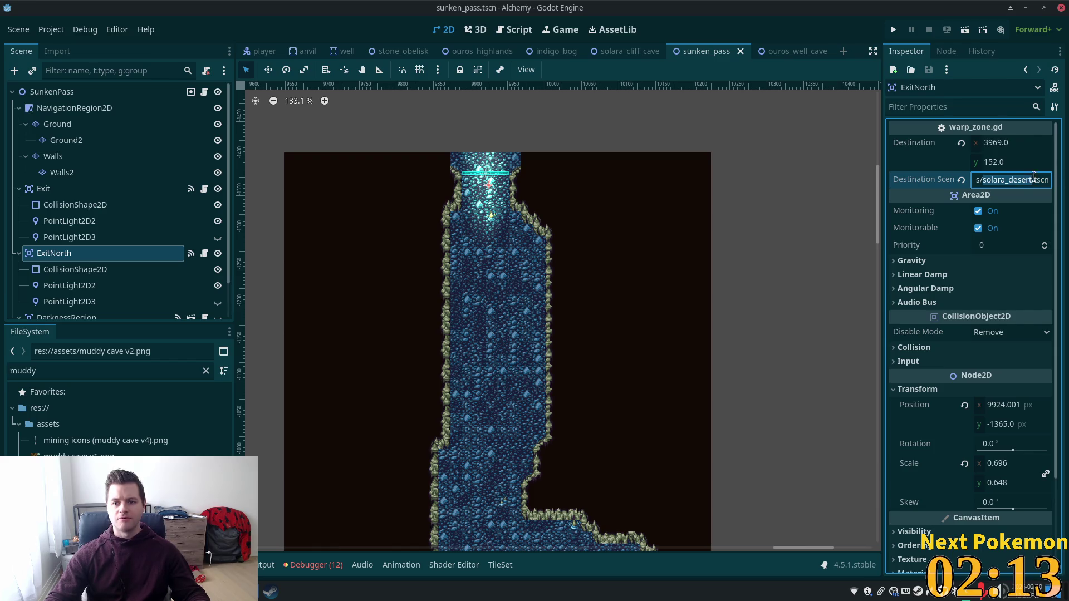
type("indigo")
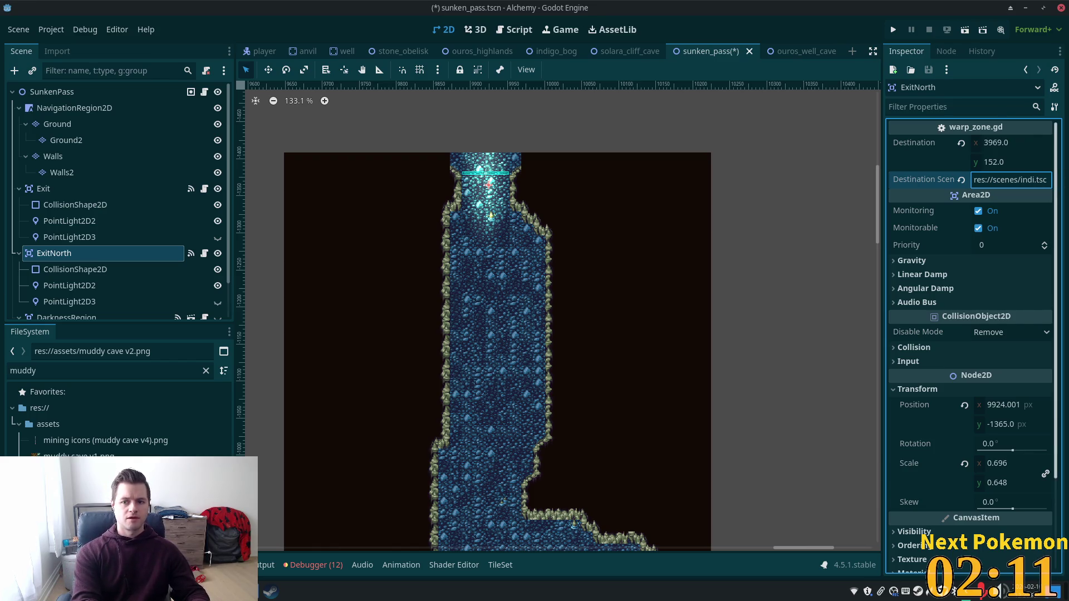
type("_bog")
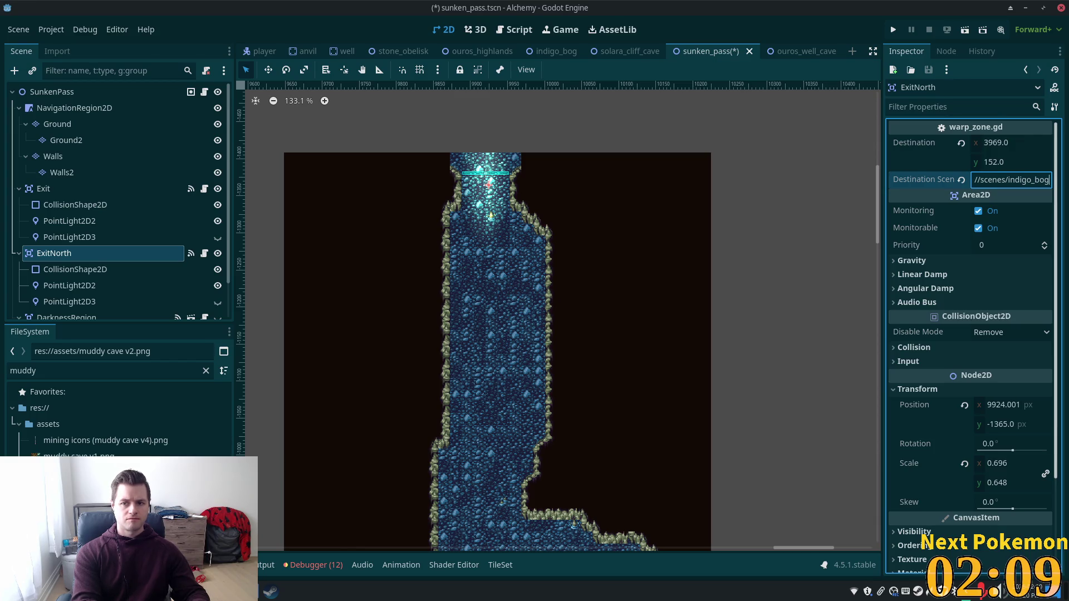
key("Return")
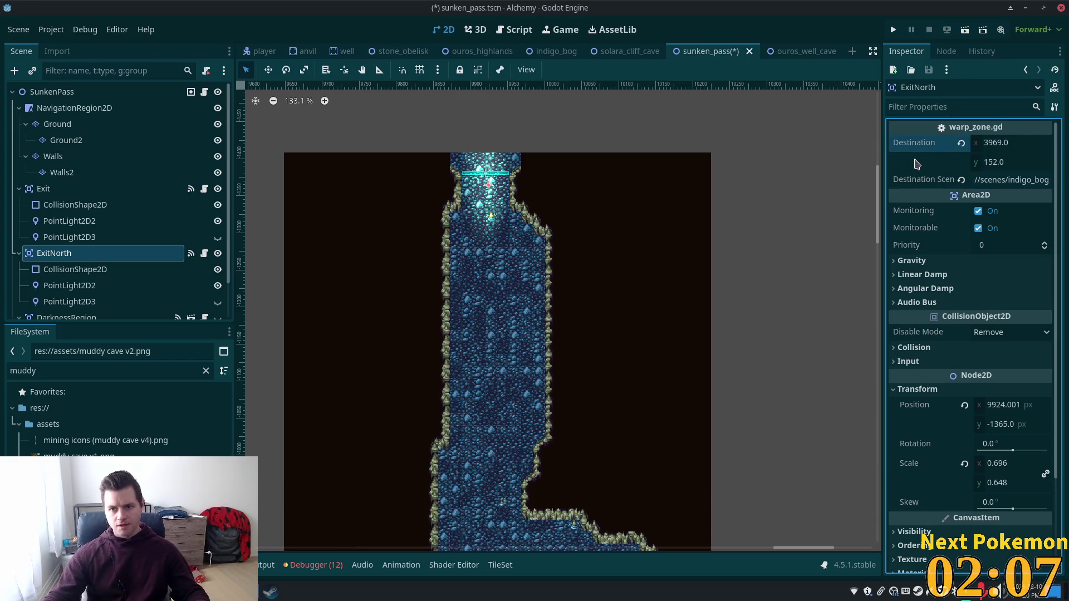
left_click(552, 50)
scroll(436, 302, "up", 3)
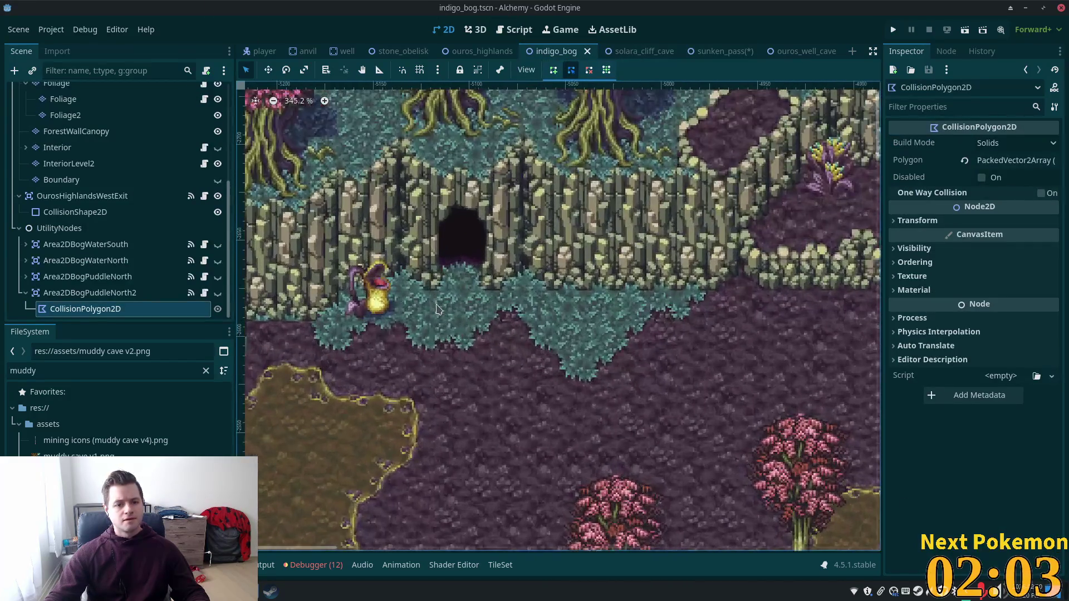
scroll(468, 290, "up", 2)
- Add a Node2D via Add Node Here on the canvas, then delete it as misplaced
right_click(468, 293)
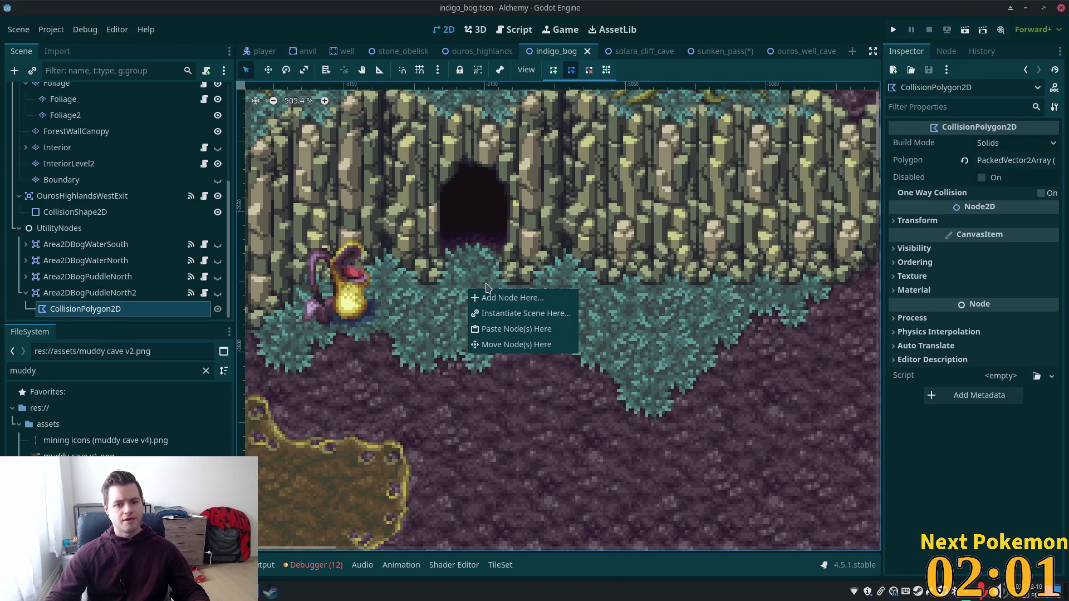
left_click(548, 299)
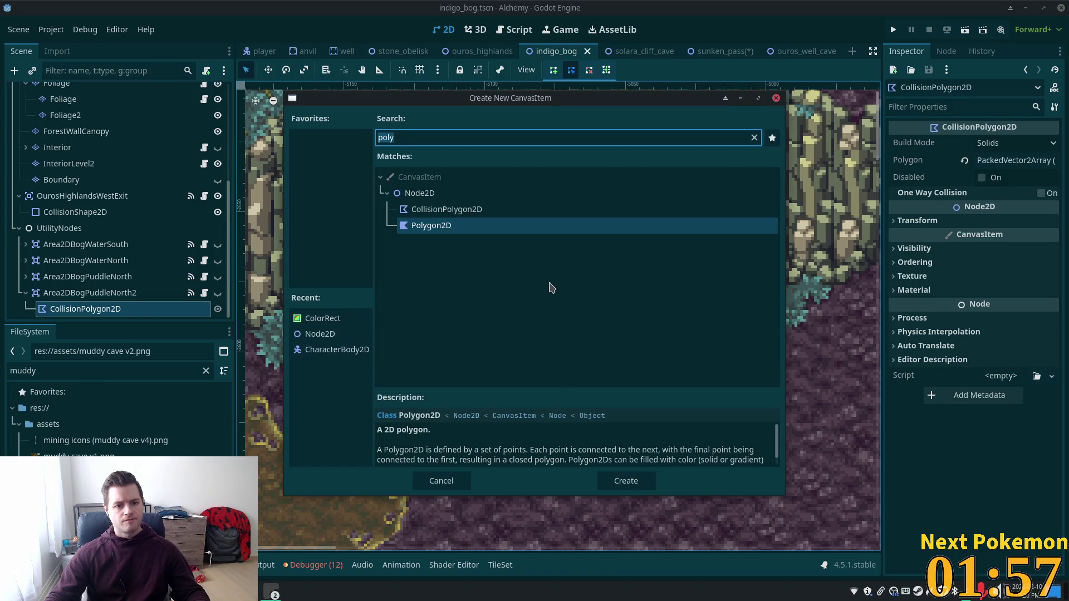
left_click(458, 192)
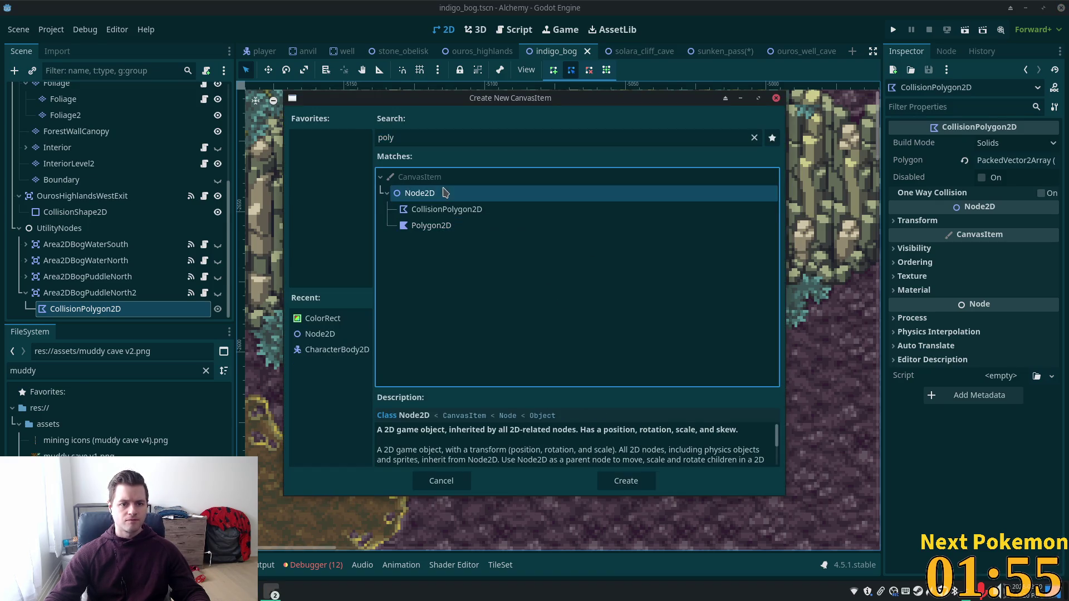
double_click(458, 198)
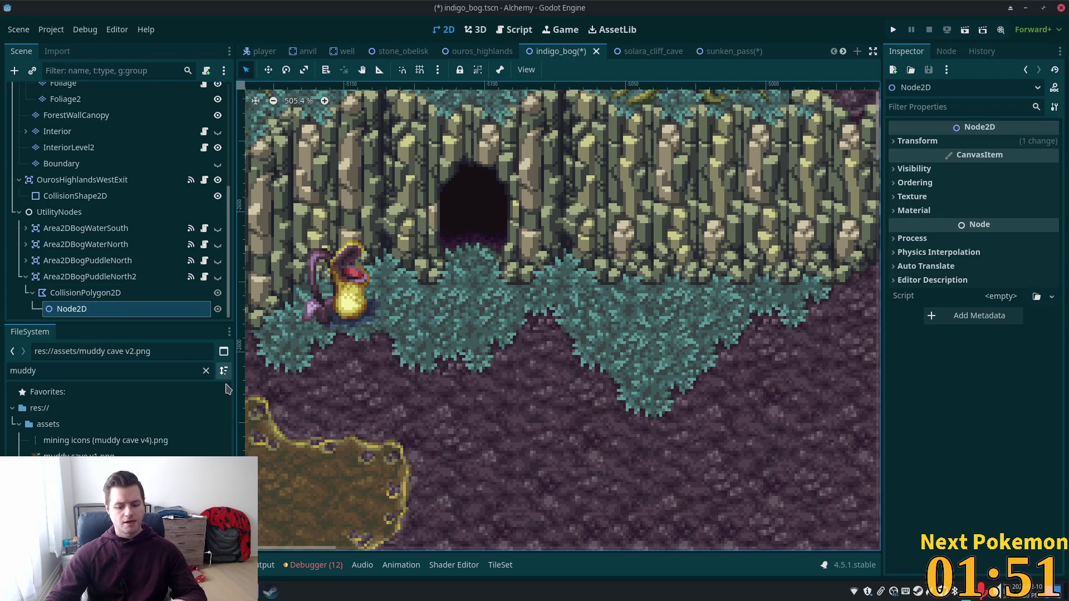
key("Delete")
left_click(566, 312)
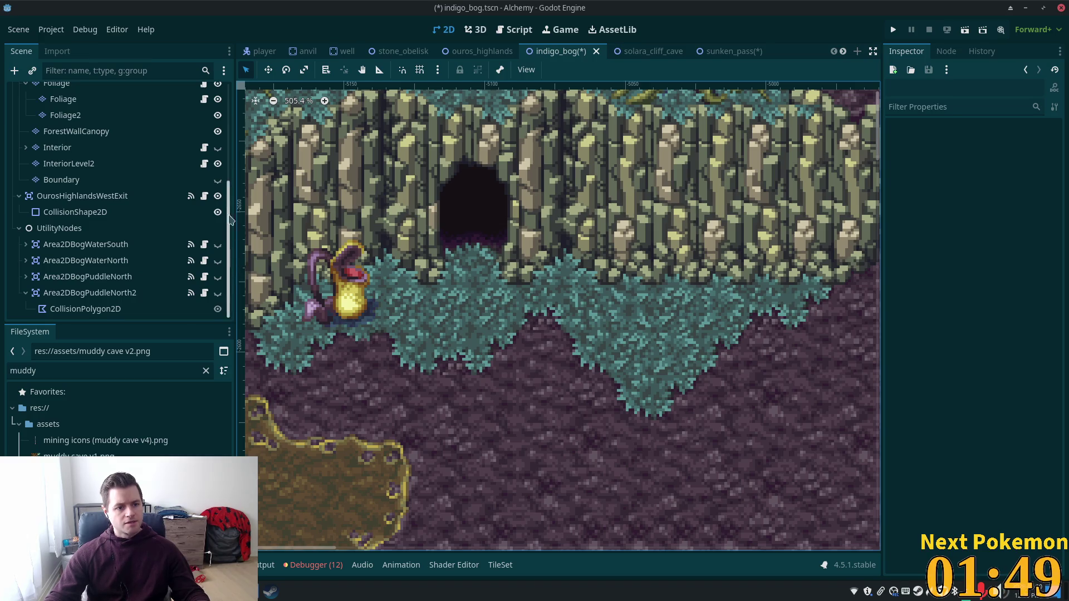
scroll(126, 167, "up", 5)
- Select the IndigoBog root and add the Node2D again directly under it
left_click(121, 91)
right_click(475, 298)
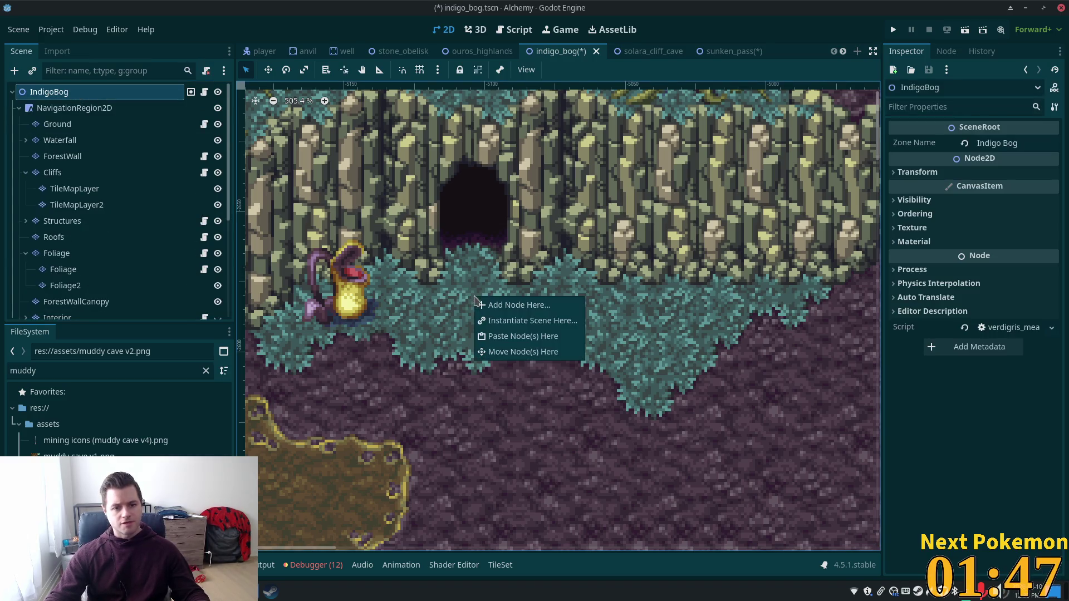
left_click(513, 305)
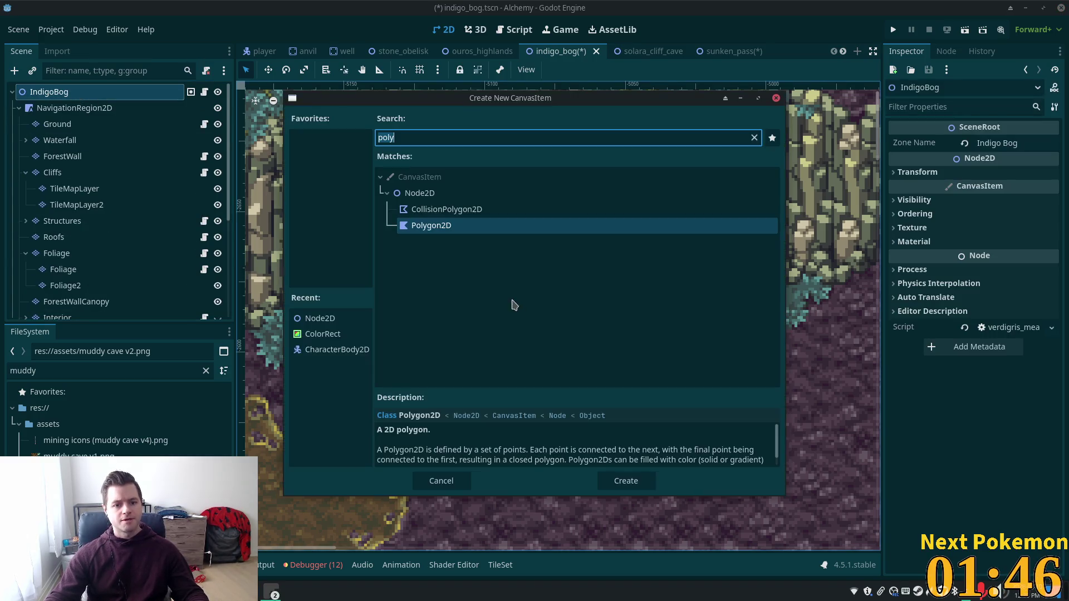
double_click(465, 193)
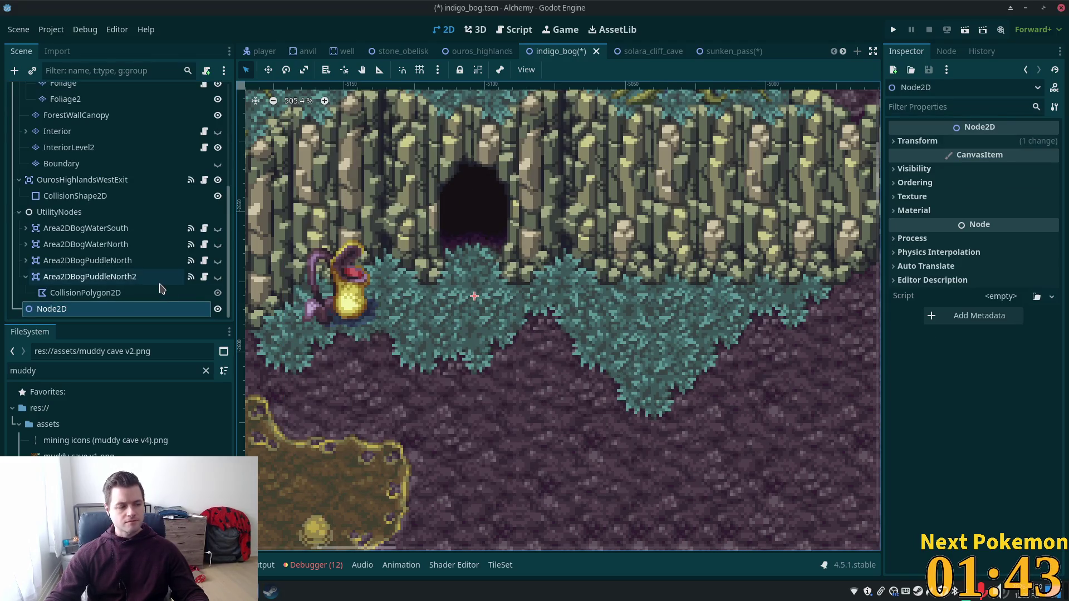
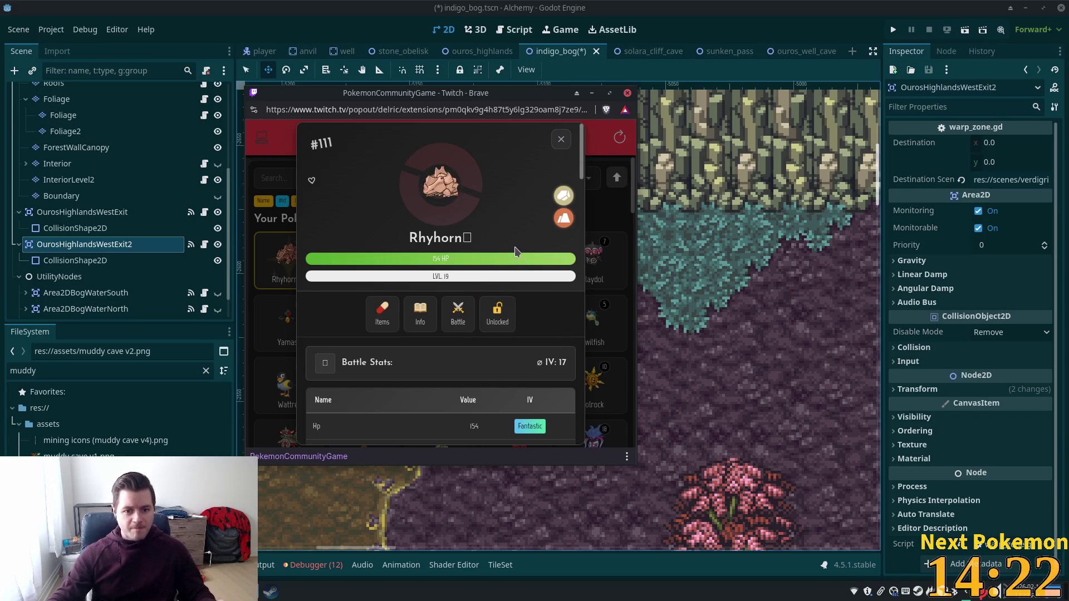
scroll(527, 227, "down", 4)
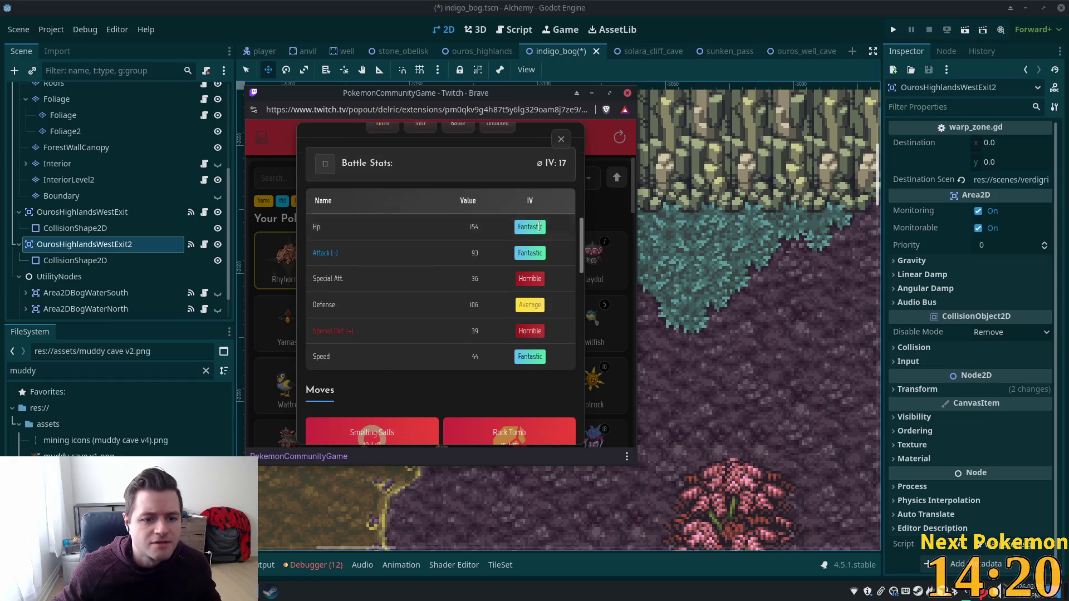
scroll(533, 230, "down", 3)
scroll(538, 233, "down", 4)
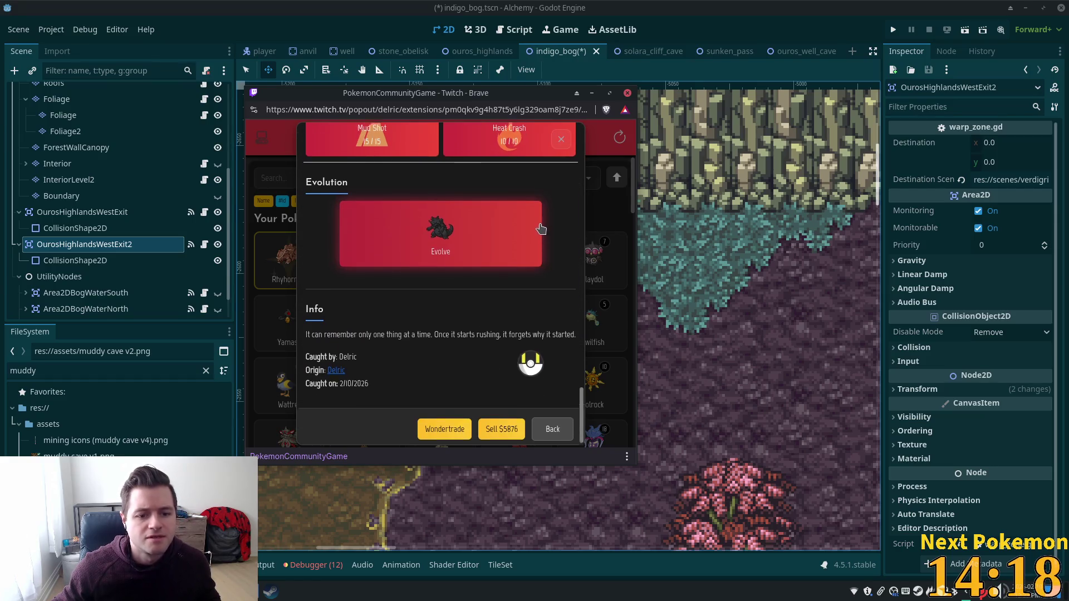
scroll(541, 230, "up", 4)
scroll(545, 210, "up", 4)
scroll(548, 184, "up", 3)
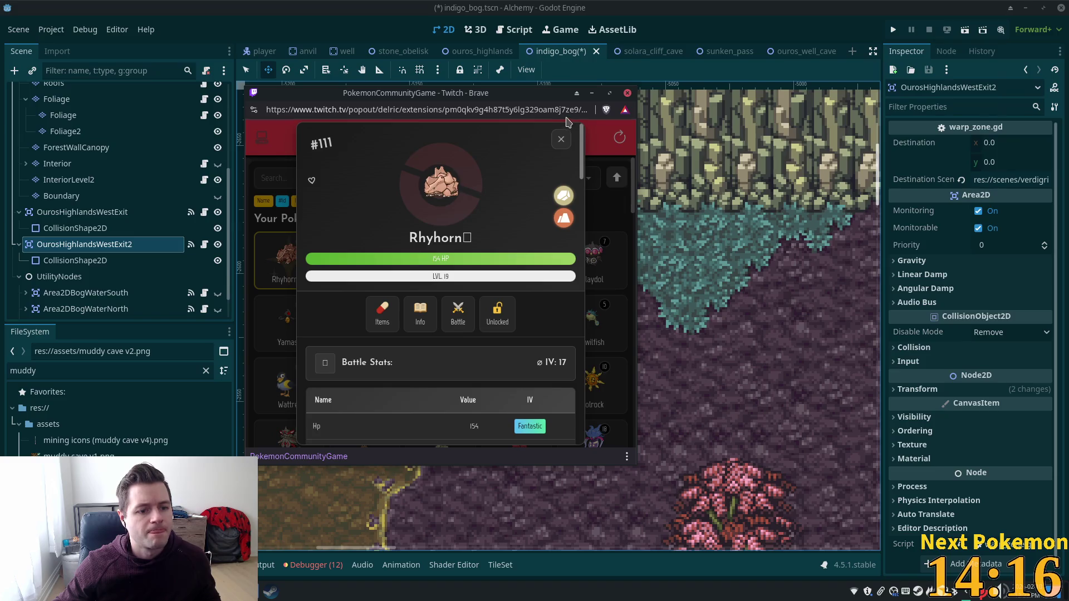
- Reopen Rhyhorn's details for another look, then close them back to the collection
left_click(561, 139)
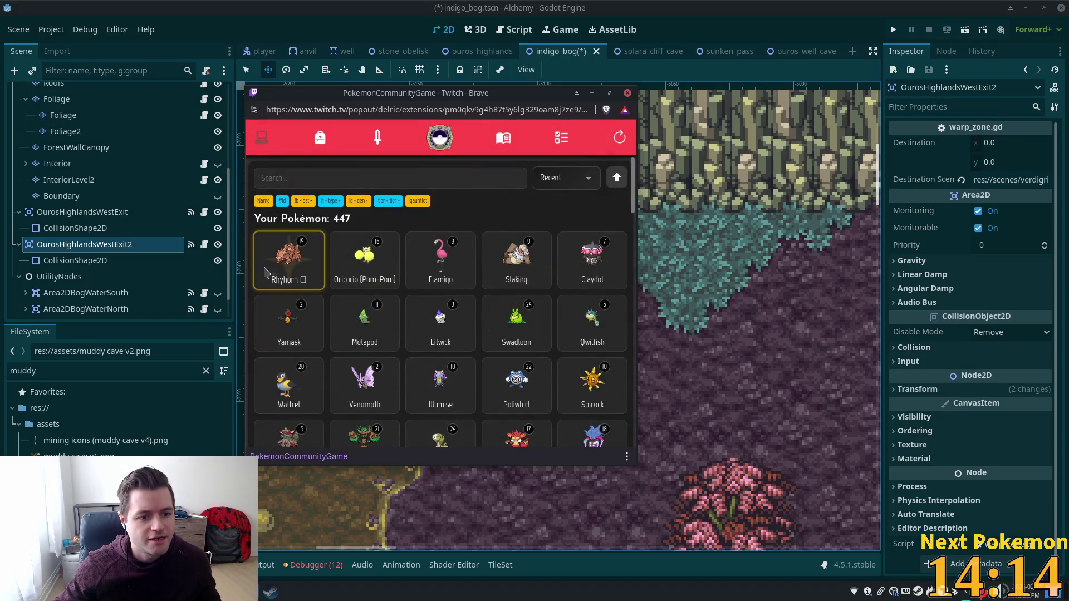
left_click(289, 254)
scroll(559, 275, "down", 5)
scroll(560, 274, "down", 4)
scroll(559, 273, "down", 1)
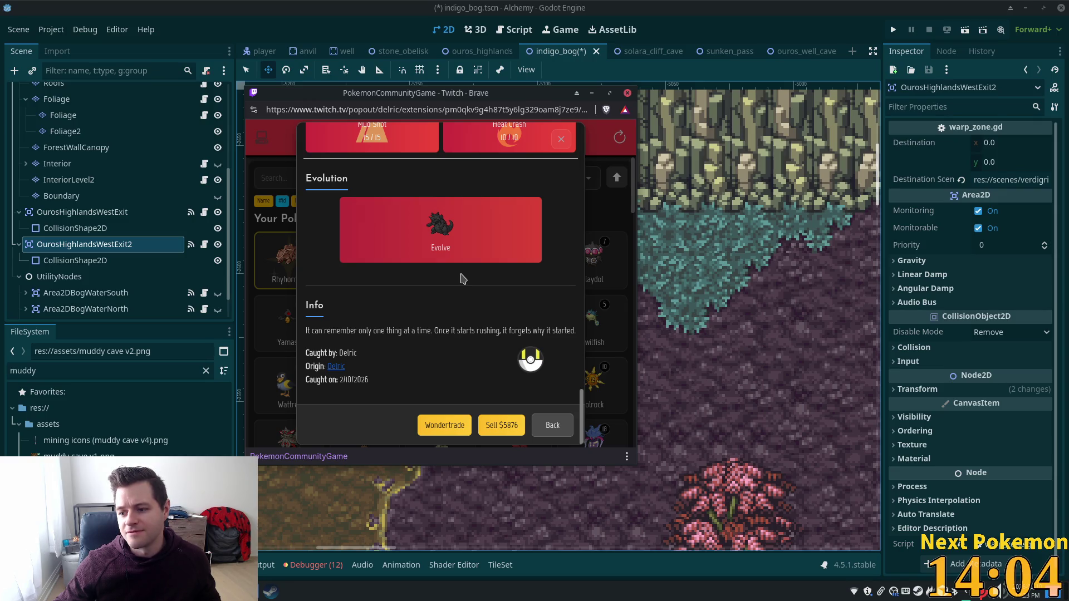
scroll(460, 278, "up", 5)
scroll(468, 279, "up", 5)
scroll(469, 251, "up", 3)
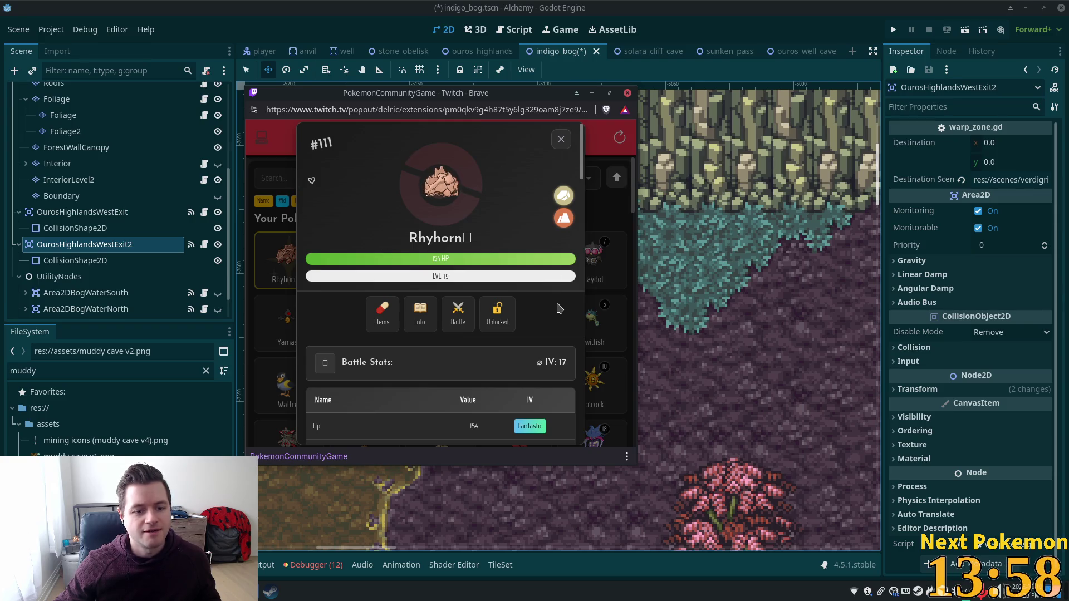
scroll(533, 241, "down", 2)
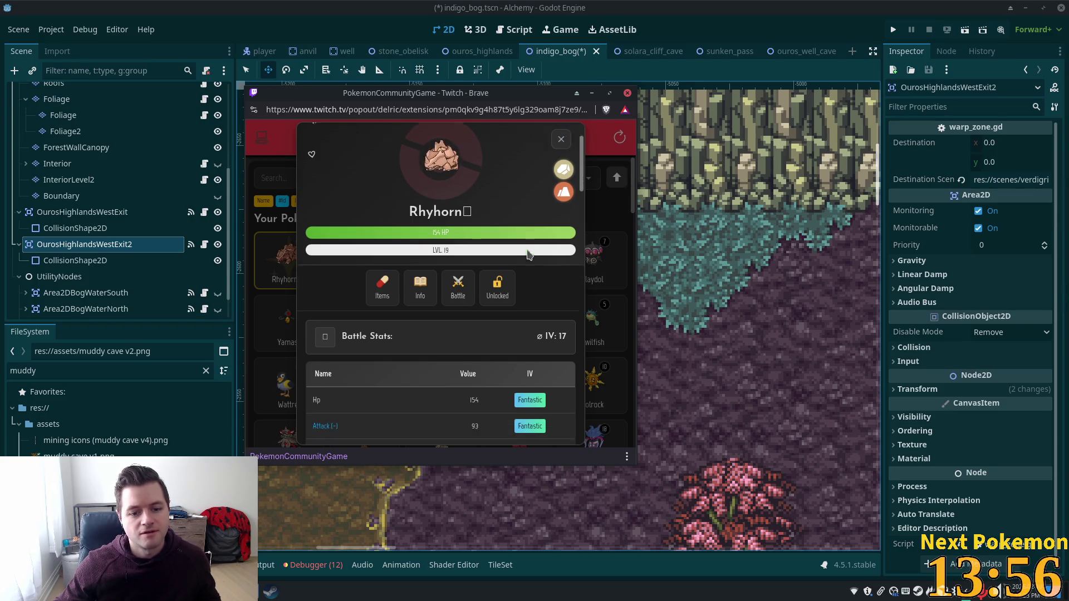
scroll(534, 241, "down", 3)
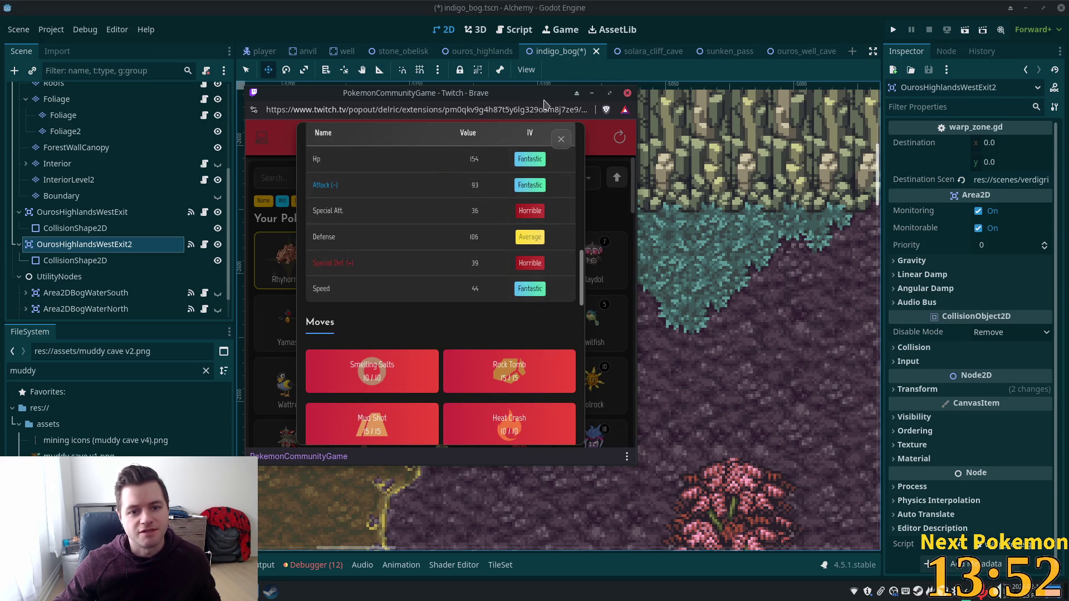
left_click(562, 142)
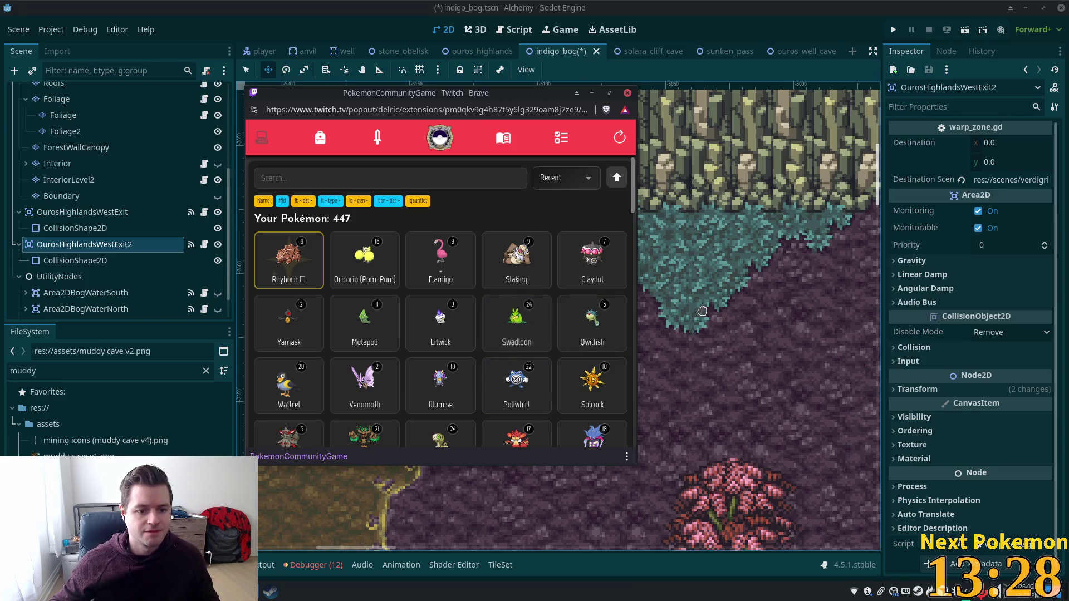
left_click(595, 274)
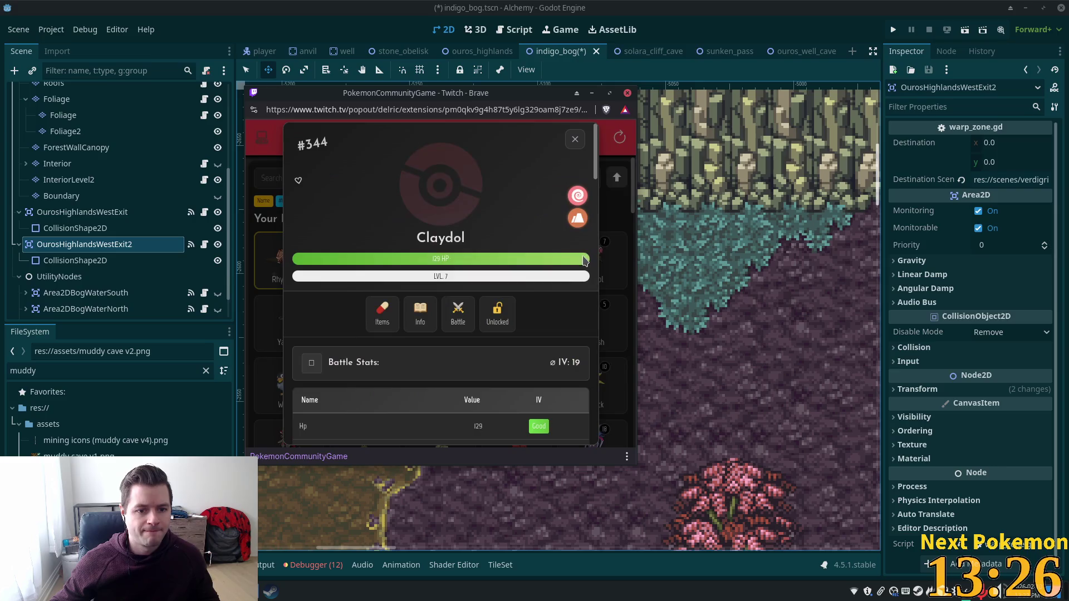
left_click(575, 139)
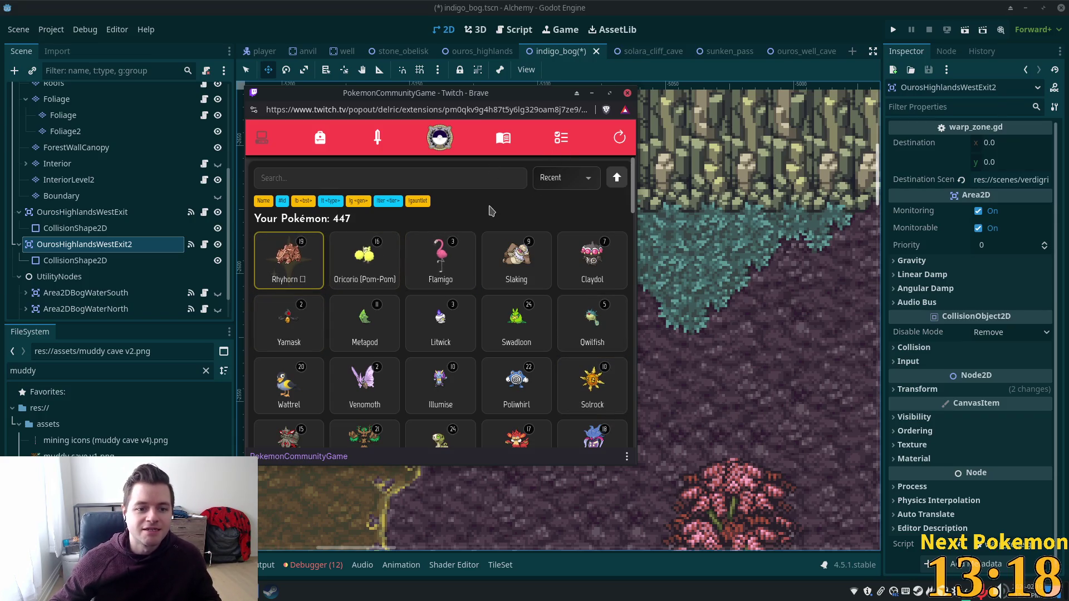
left_click(289, 260)
scroll(483, 330, "down", 3)
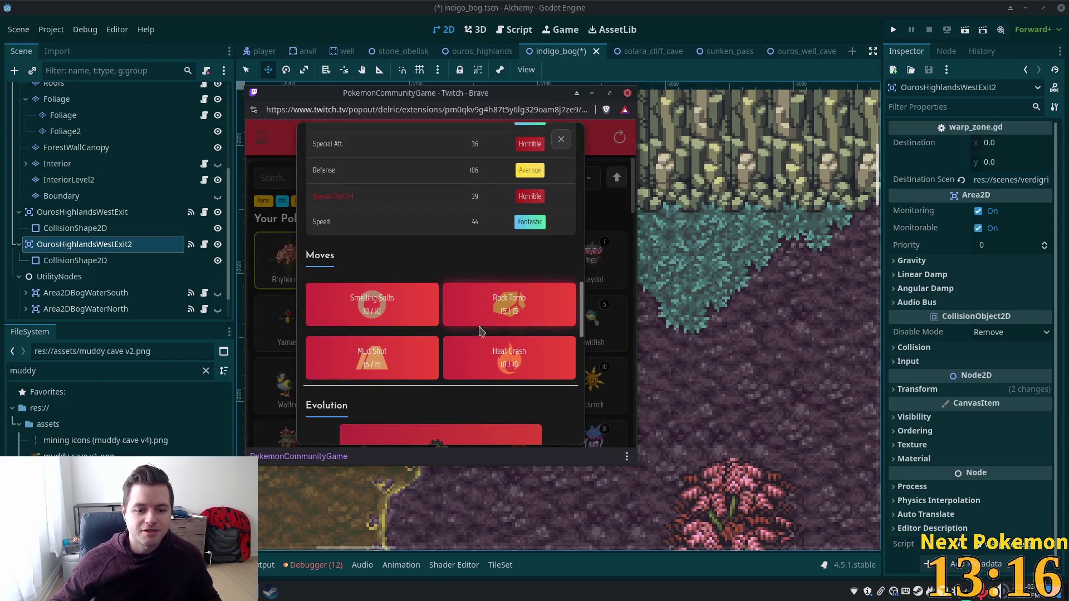
scroll(480, 332, "down", 2)
left_click(460, 374)
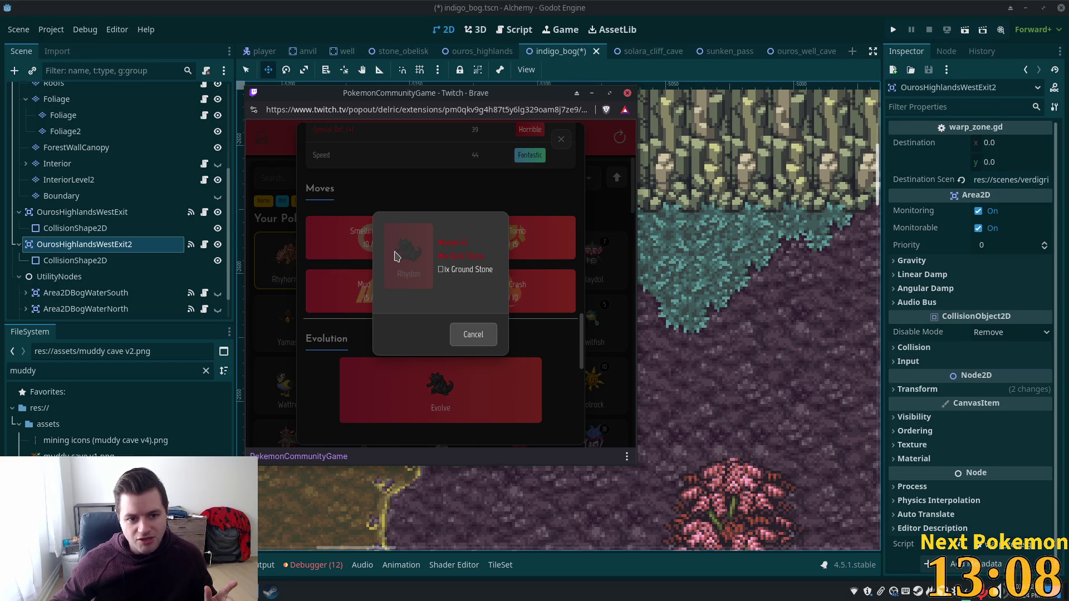
left_click(466, 338)
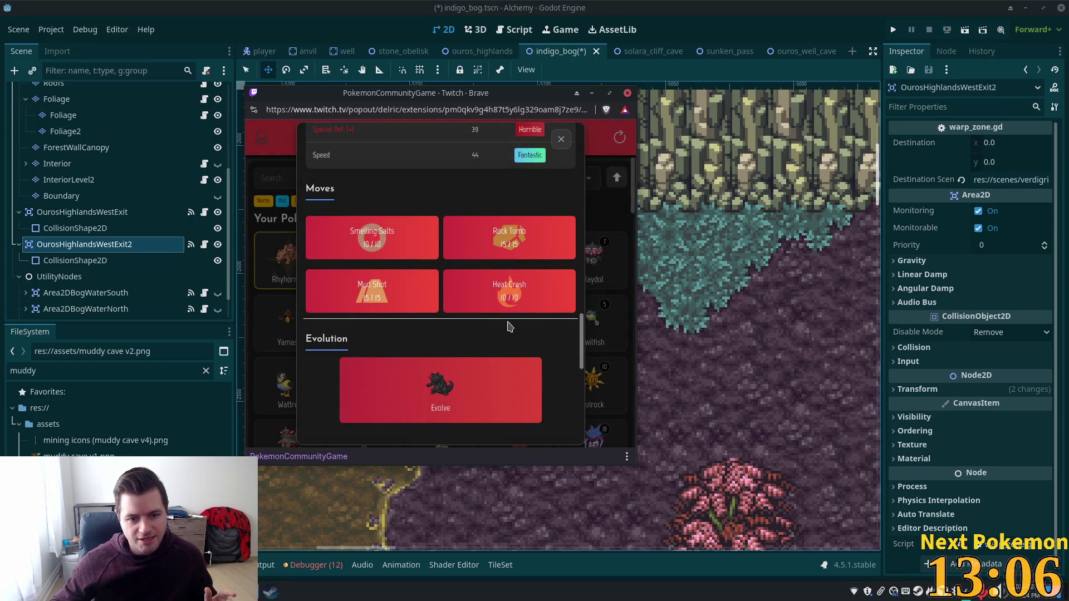
scroll(505, 334, "up", 3)
scroll(504, 322, "up", 5)
left_click(567, 144)
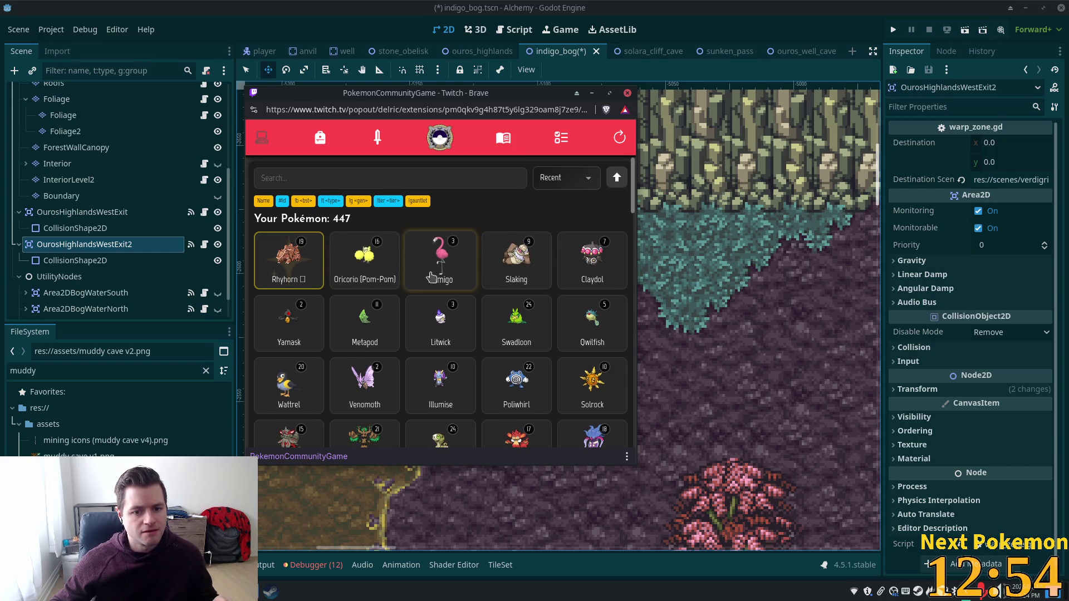
scroll(427, 278, "down", 2)
scroll(429, 278, "up", 3)
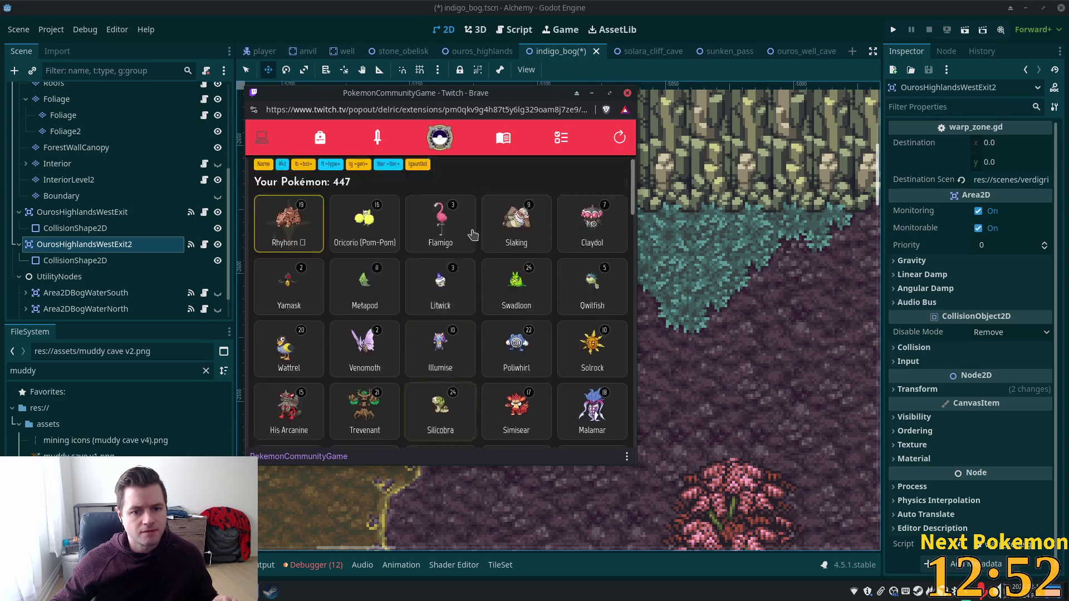
left_click(561, 138)
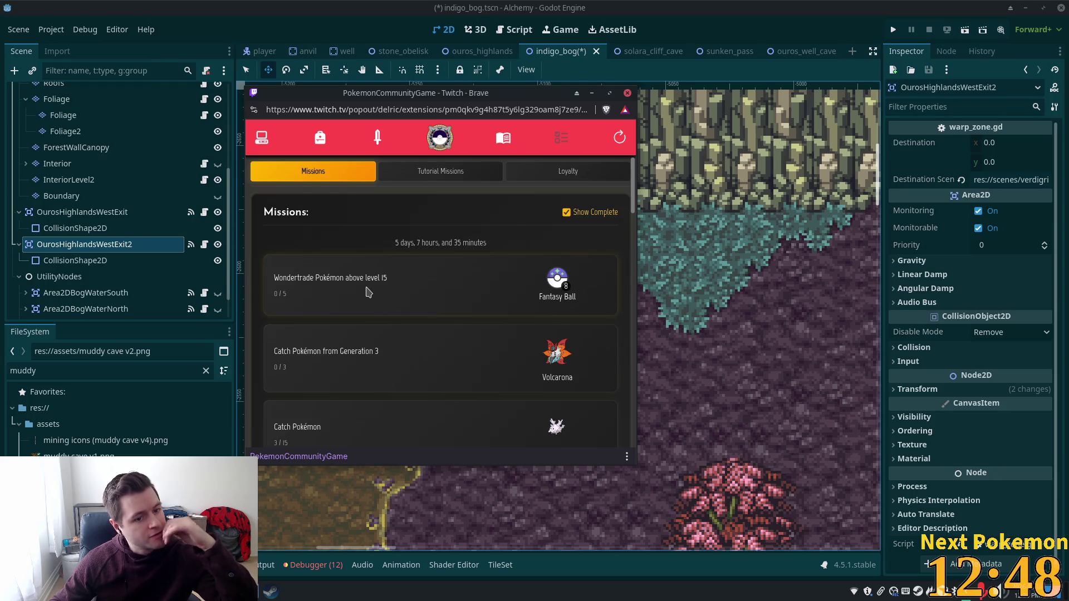
- Check the Fantasy Ball reward, revisit the collection, then show the Tutorial Missions list
left_click(558, 282)
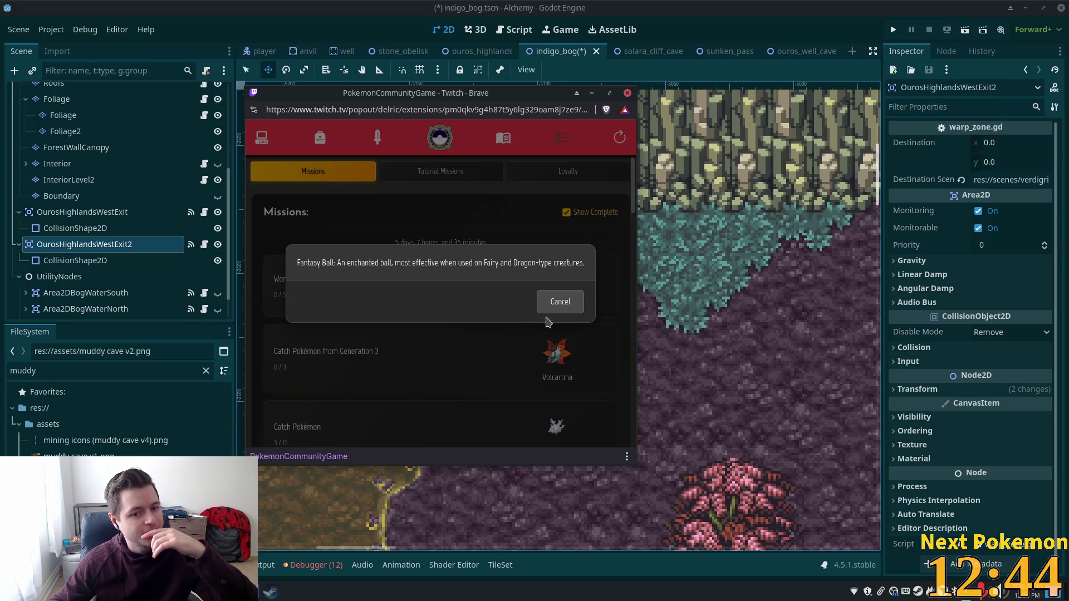
left_click(560, 301)
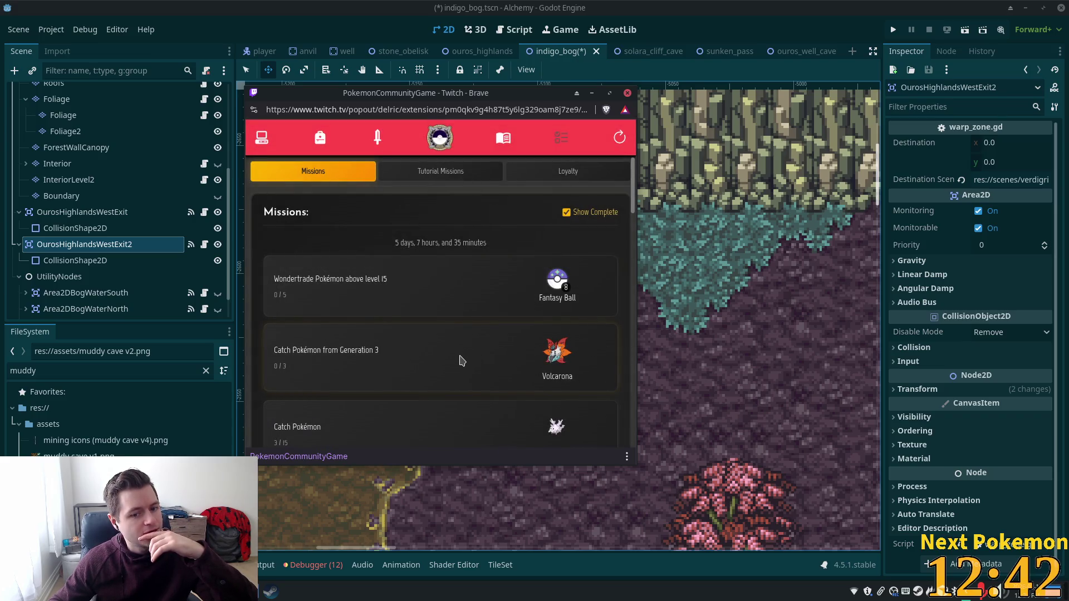
scroll(353, 350, "down", 2)
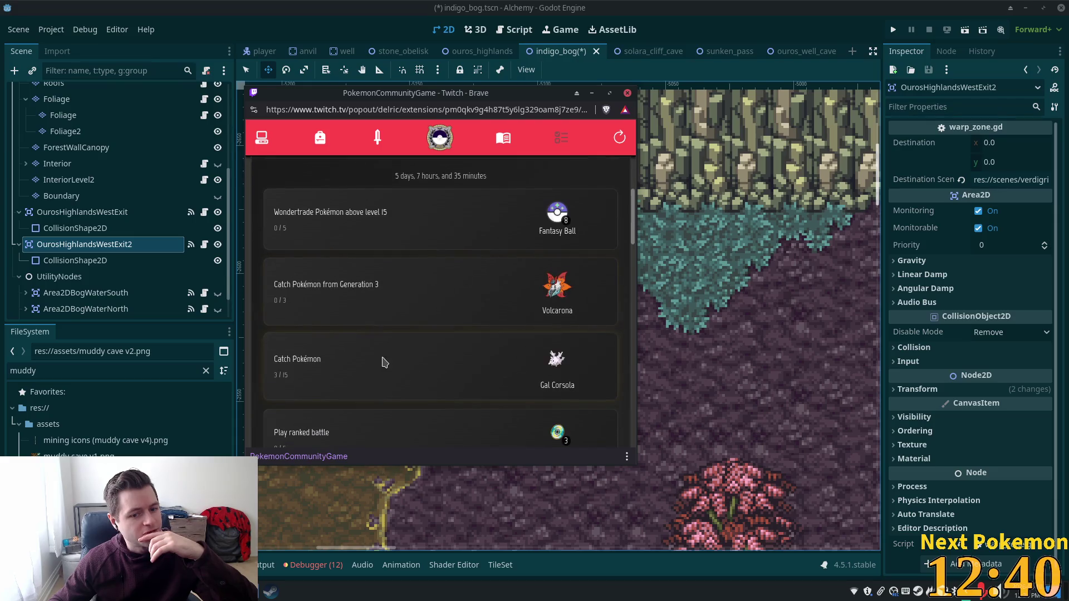
scroll(368, 348, "down", 4)
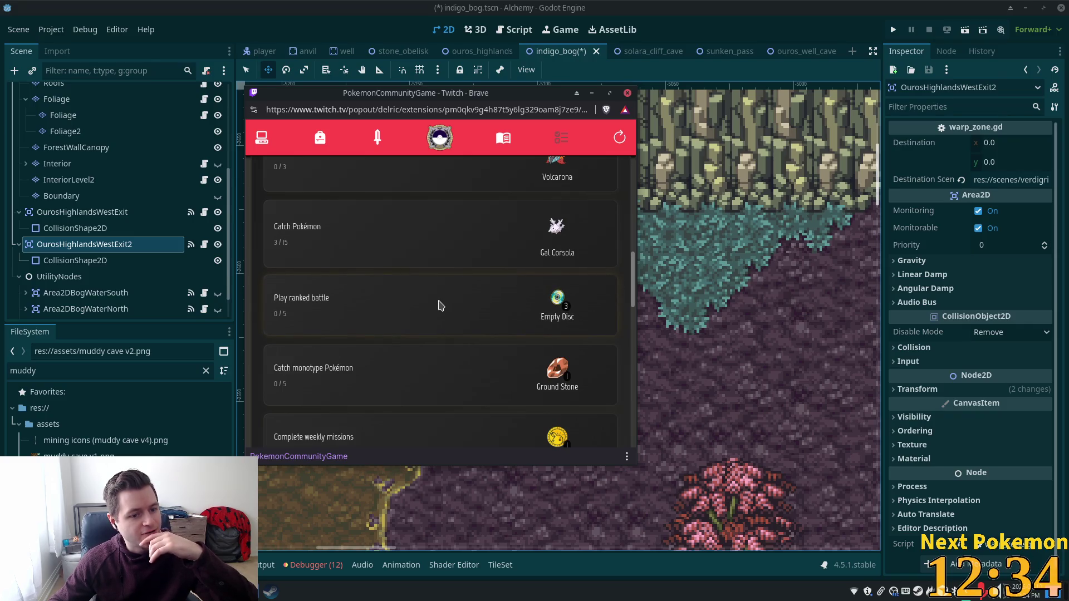
scroll(441, 314, "down", 2)
scroll(411, 341, "down", 1)
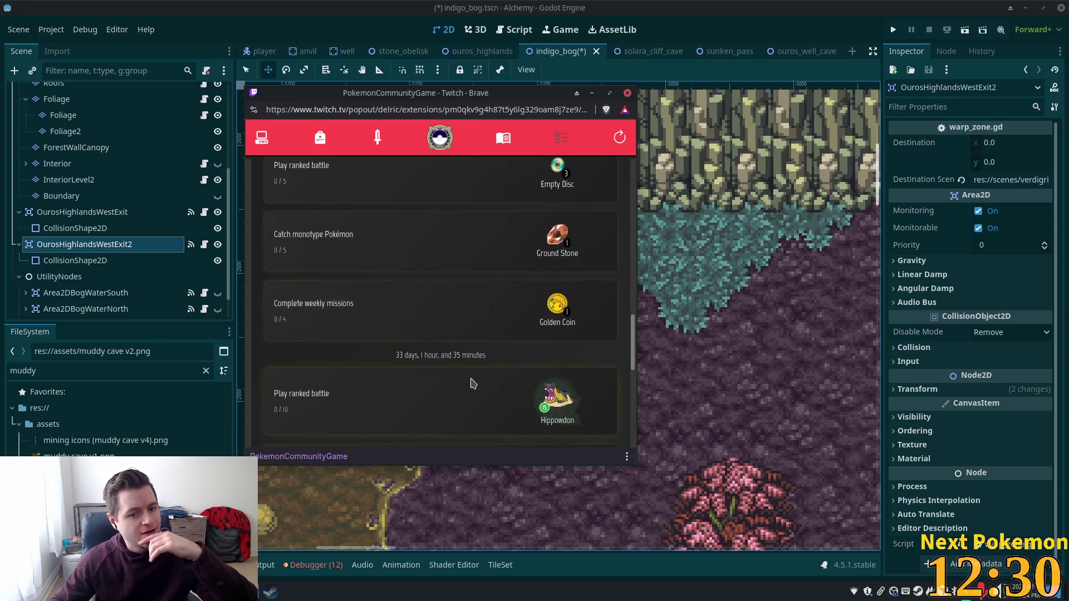
scroll(503, 369, "up", 3)
scroll(497, 353, "up", 2)
scroll(496, 354, "up", 2)
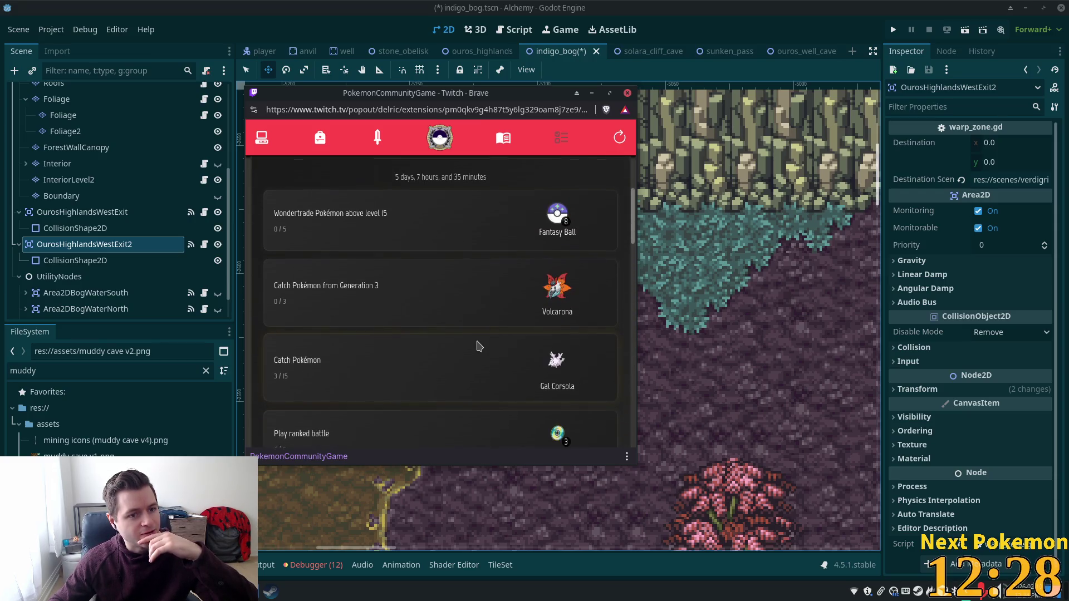
scroll(480, 346, "up", 2)
left_click(262, 138)
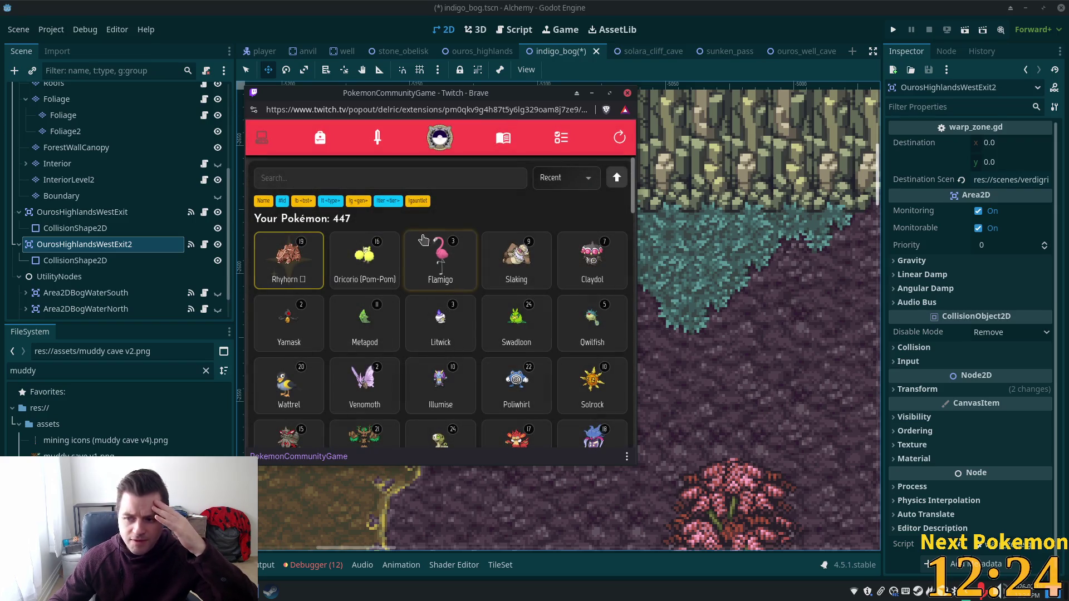
left_click(440, 138)
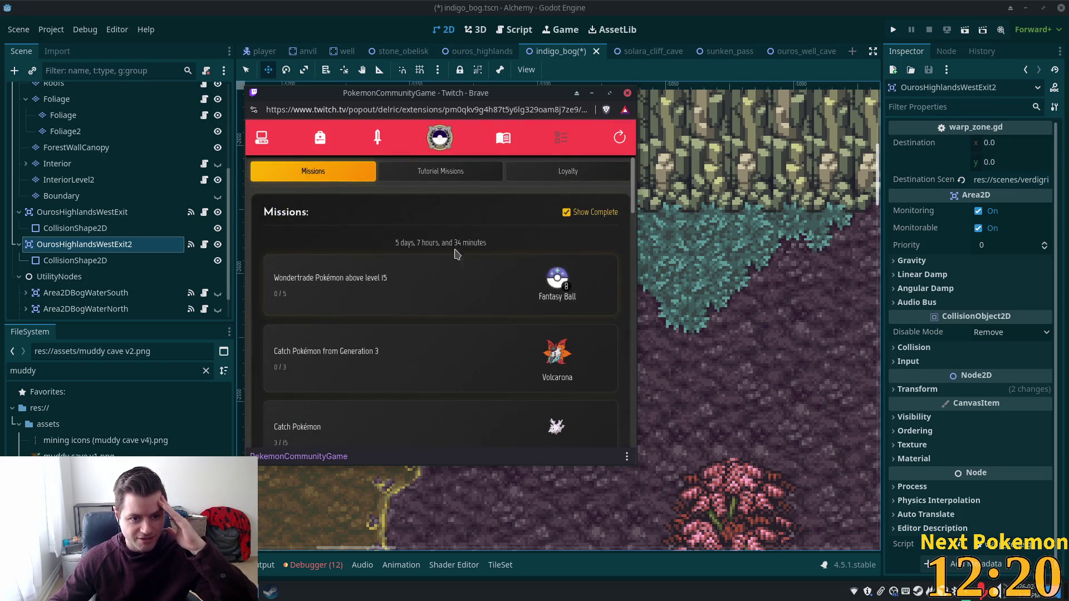
scroll(460, 281, "down", 5)
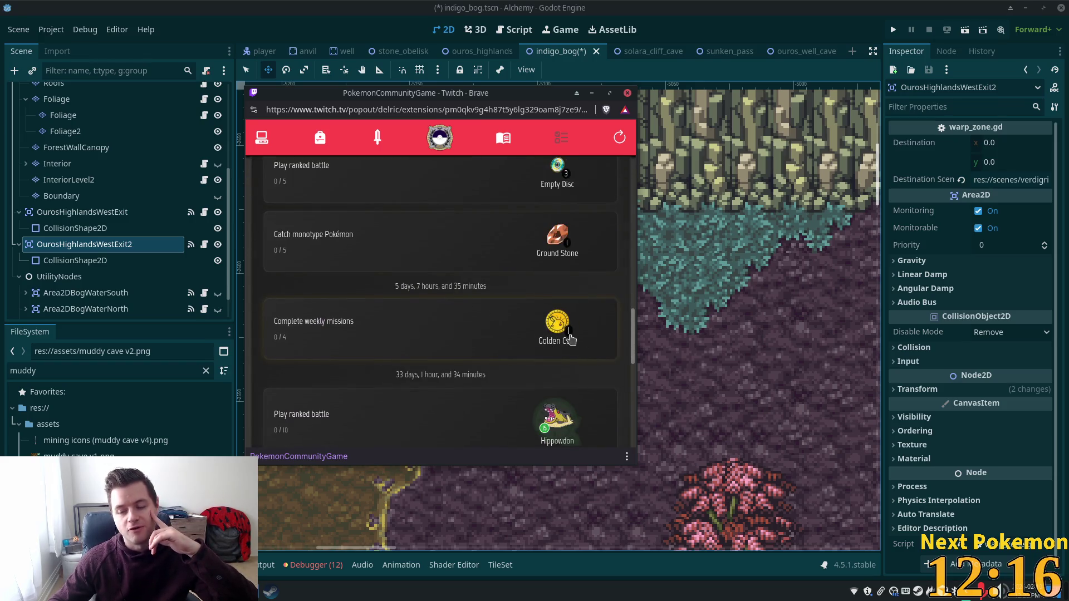
scroll(567, 293, "up", 5)
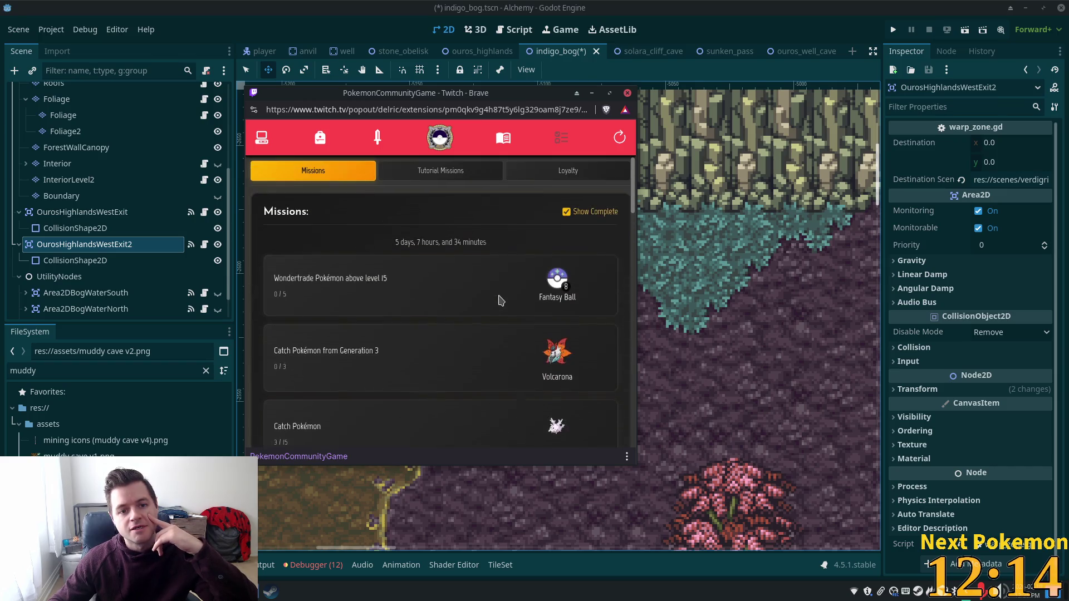
left_click(446, 177)
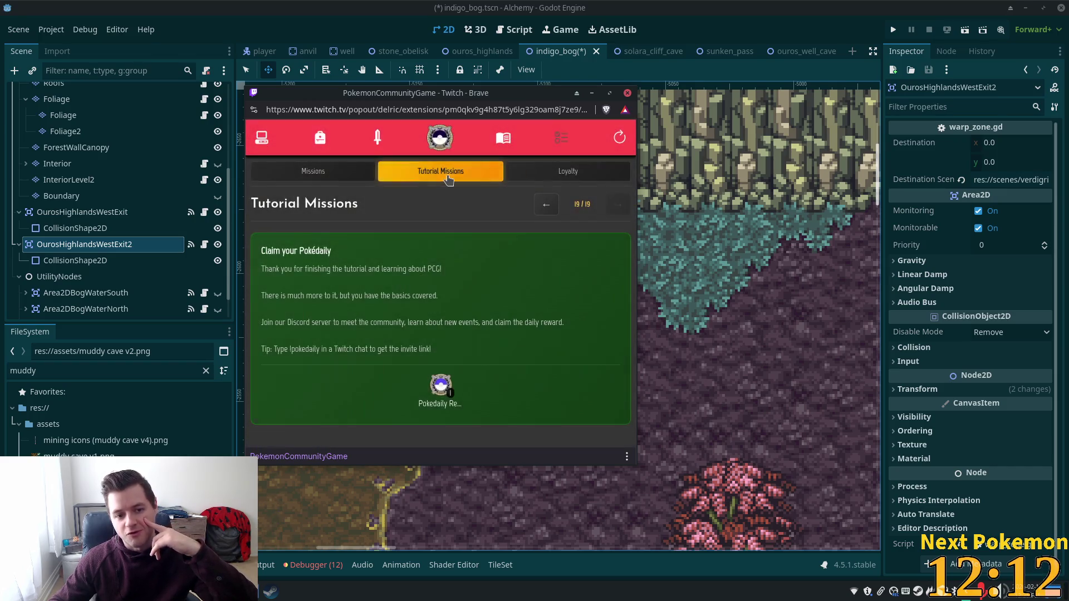
- Page back to the first tutorial mission and forward again to the last one
left_click(549, 208)
left_click(547, 205)
left_click(547, 205)
left_click(548, 208)
left_click(548, 207)
left_click(548, 207)
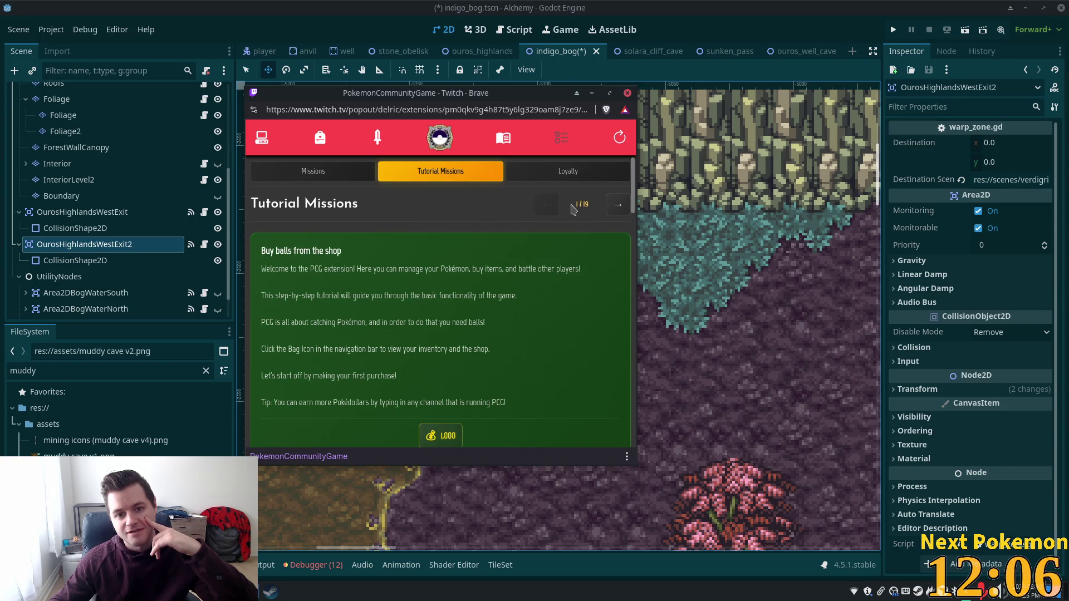
left_click(618, 206)
left_click(618, 206)
left_click(620, 203)
left_click(620, 204)
left_click(620, 205)
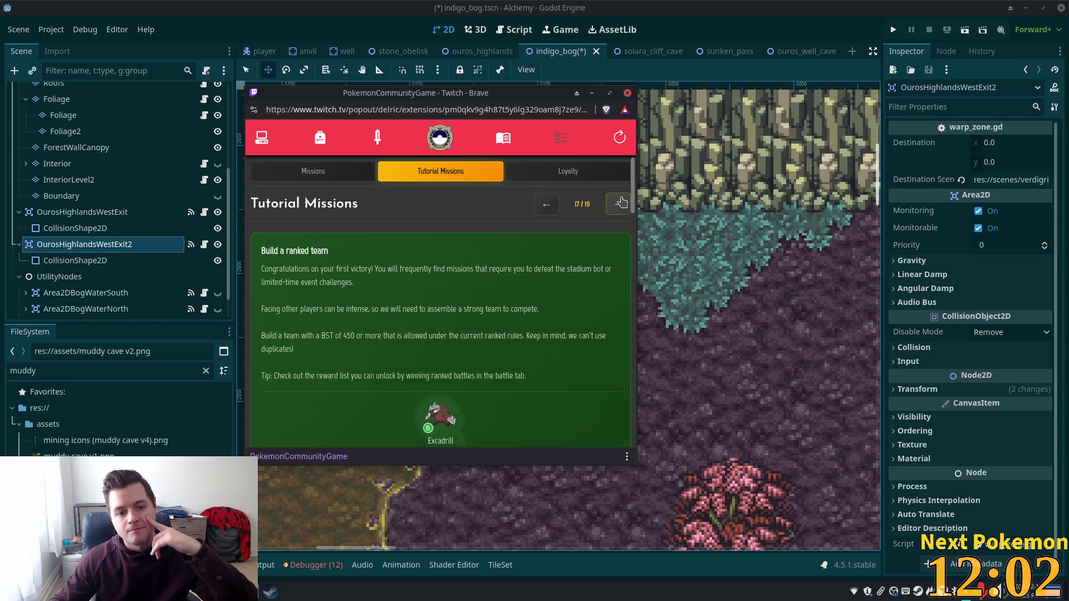
left_click(621, 201)
- Review the Loyalty level and 500/1000-point rewards, then return via Missions to the Pokémon list
left_click(575, 177)
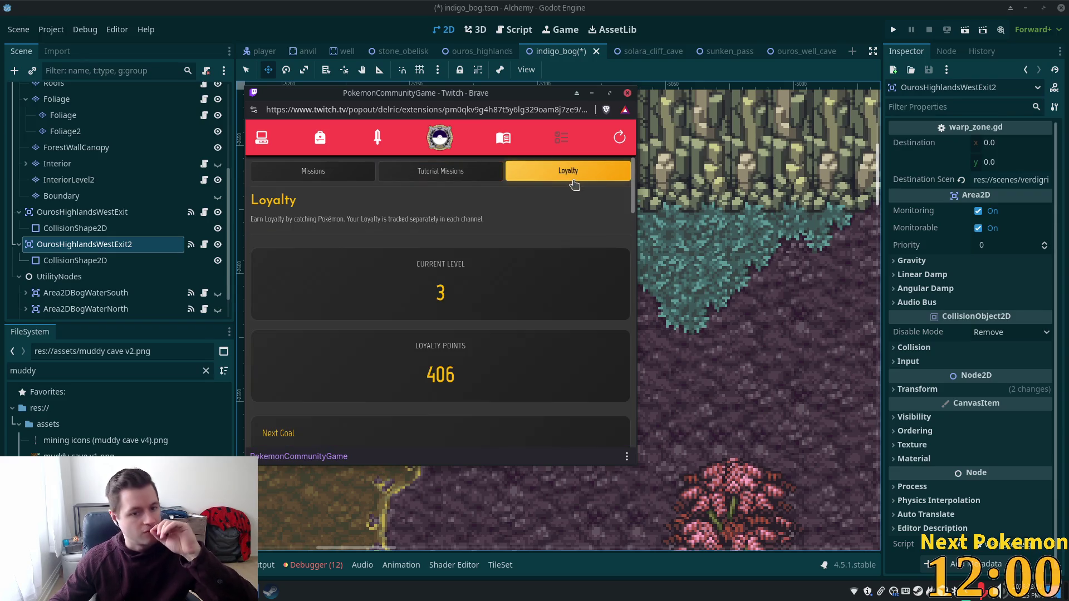
scroll(510, 233, "down", 2)
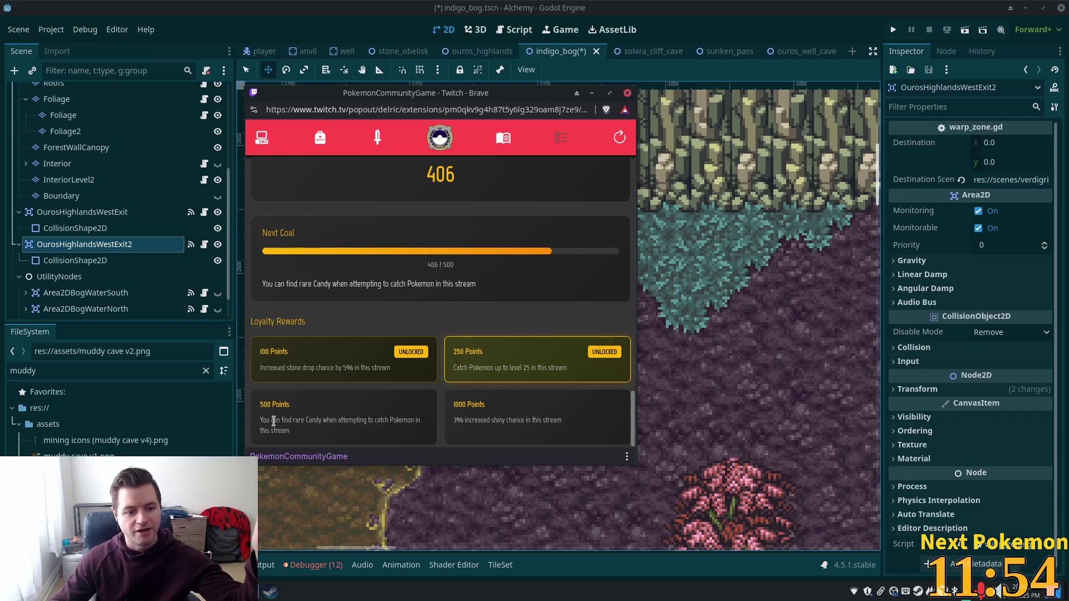
mouse_move(264, 426)
left_mouse_down()
mouse_move(346, 417)
mouse_move(407, 432)
left_mouse_up()
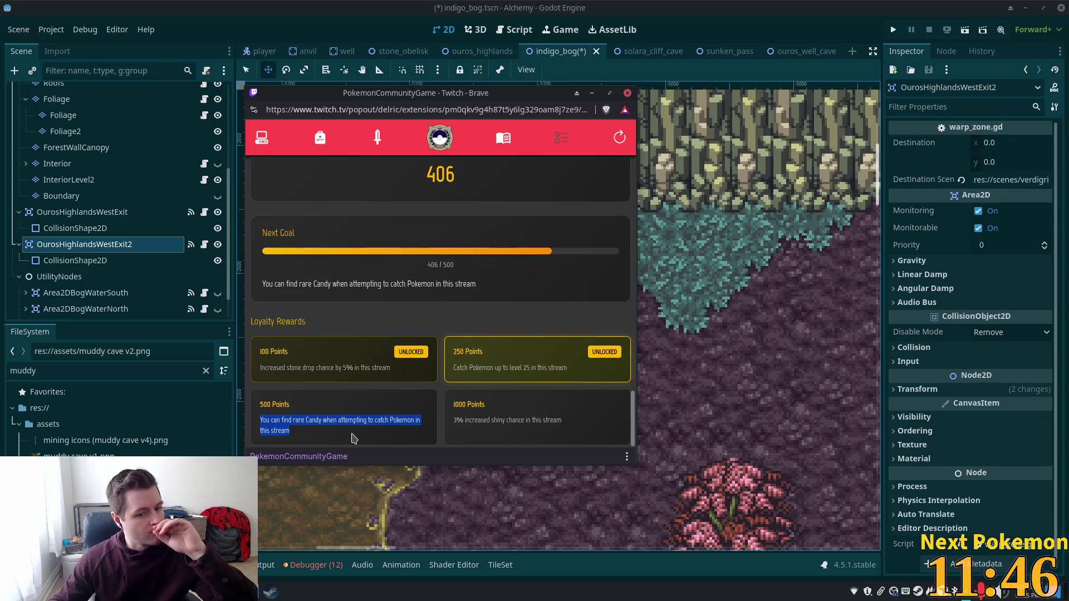
left_click(450, 431)
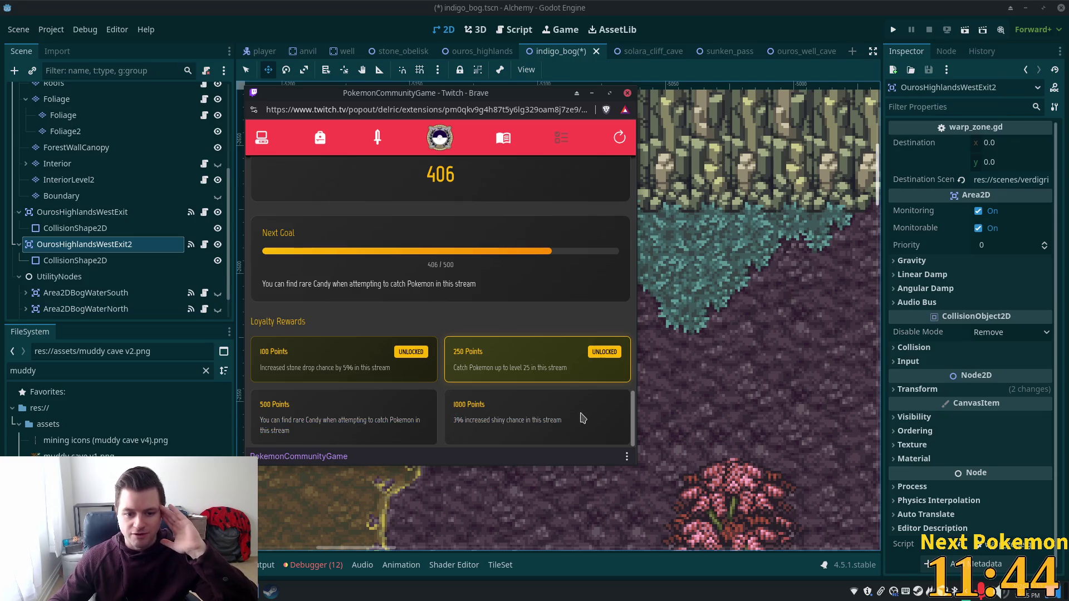
left_click_drag(523, 420, 493, 420)
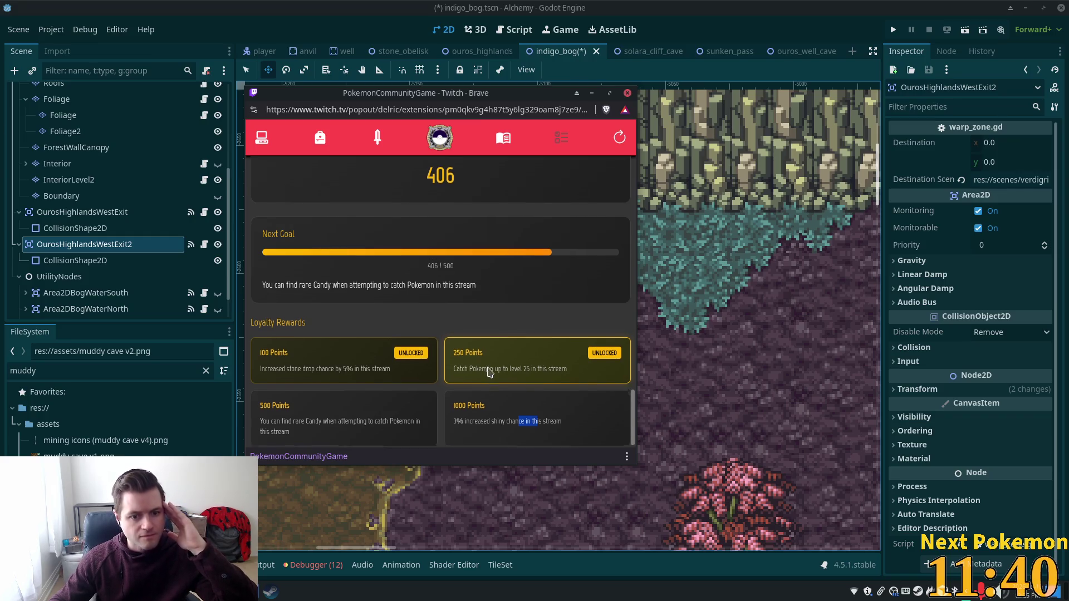
scroll(490, 381, "up", 3)
scroll(491, 372, "up", 3)
left_click(305, 178)
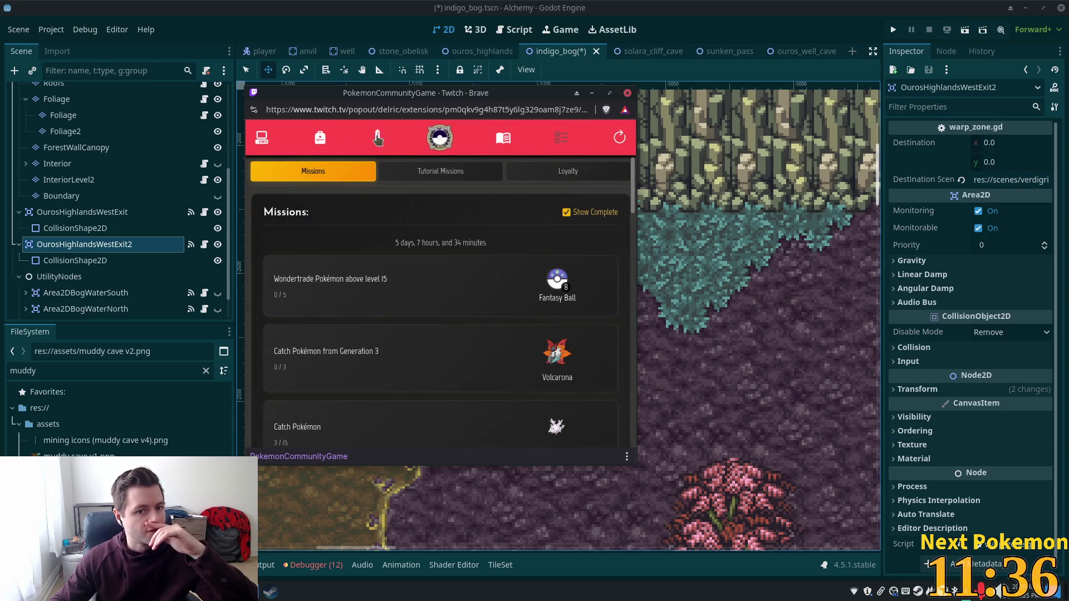
left_click(264, 145)
- Sort the caught Pokémon by ID and peek at the Victreebel entries
left_click(574, 184)
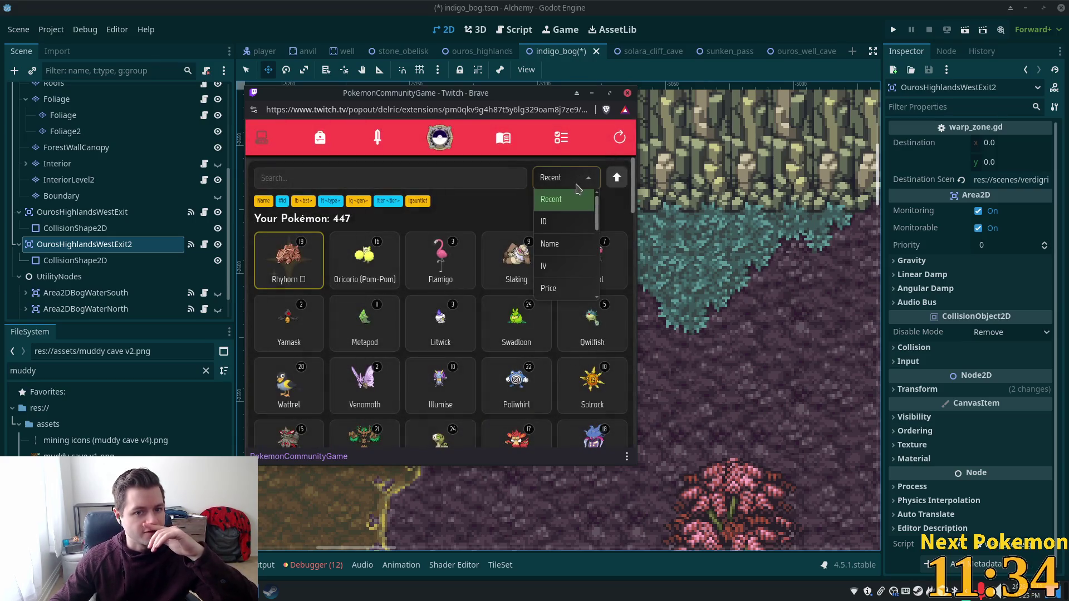
left_click(569, 220)
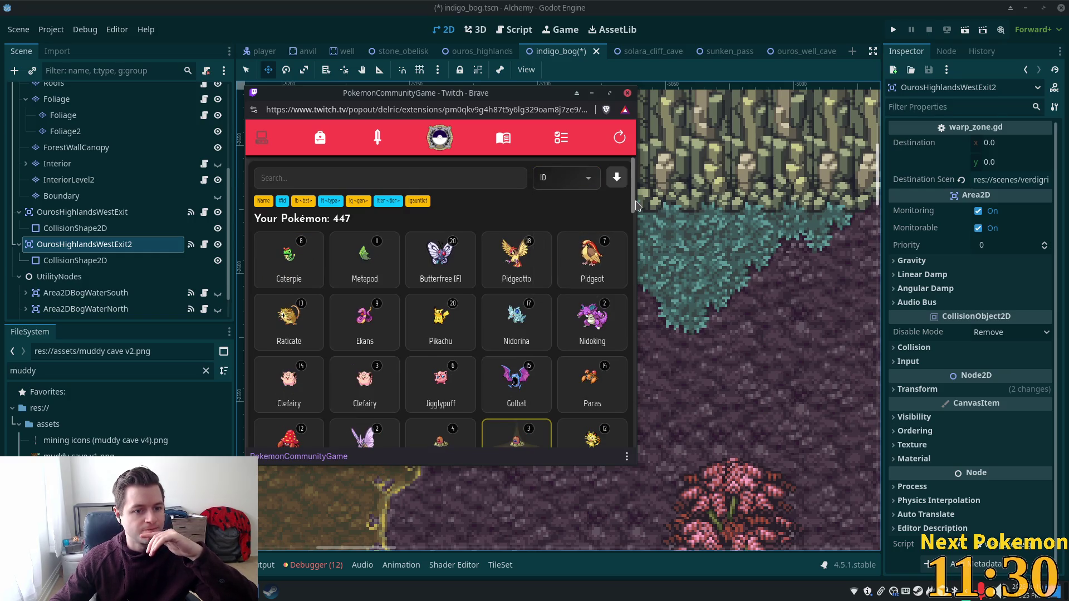
left_click_drag(632, 205, 633, 215)
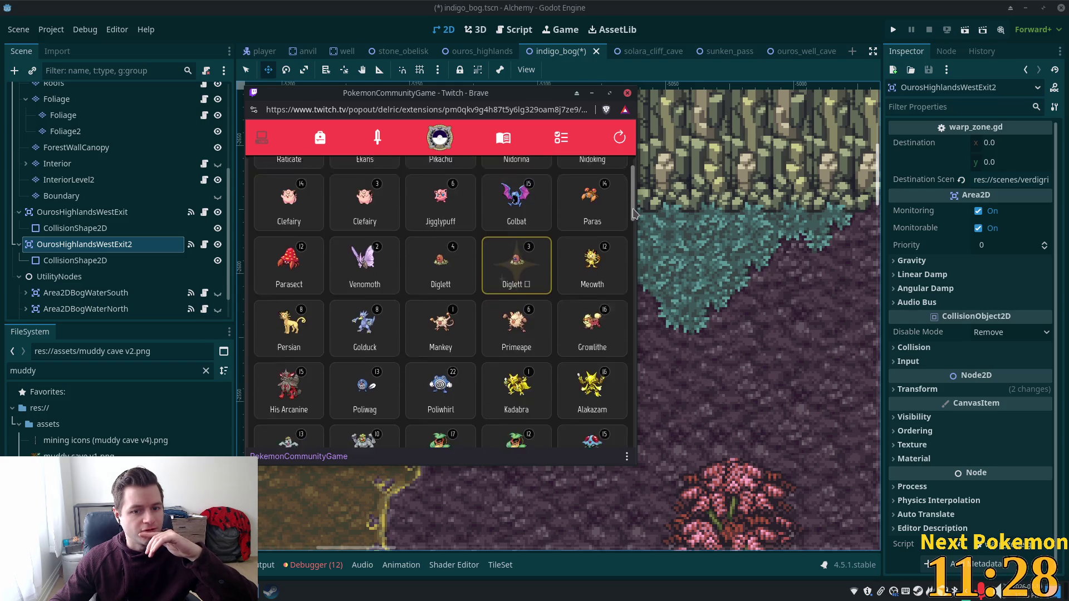
scroll(632, 215, "down", 1)
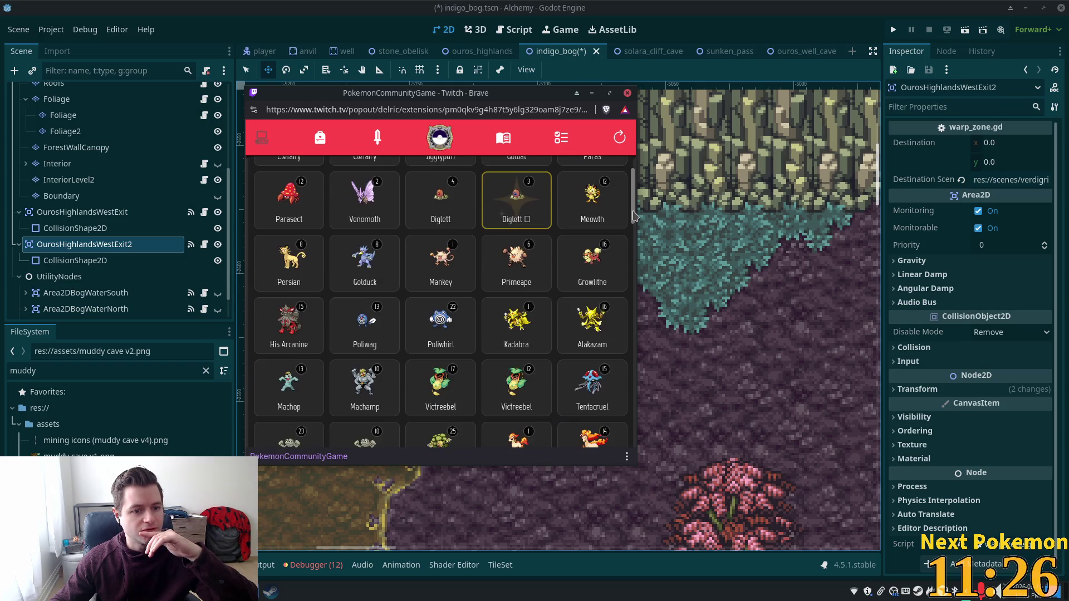
scroll(633, 216, "down", 1)
scroll(633, 216, "down", 2)
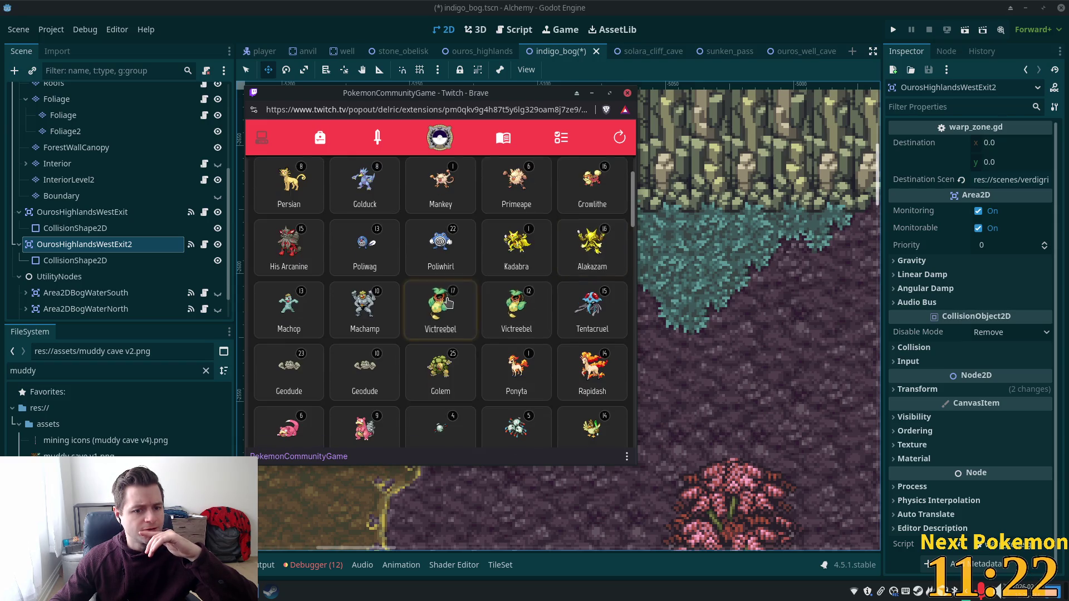
left_click(443, 308)
key("Escape")
left_click(437, 239)
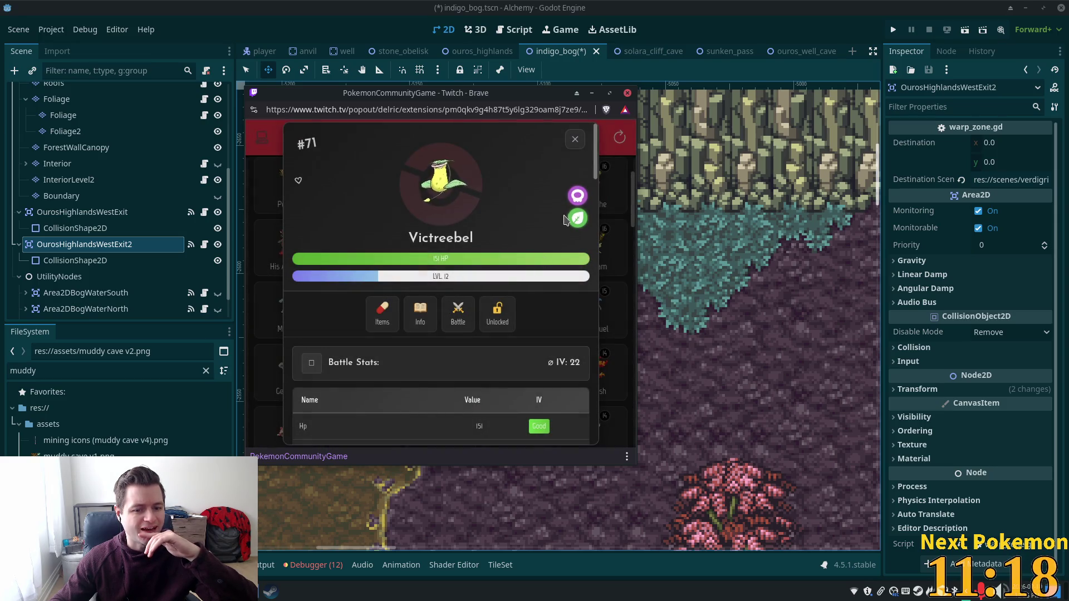
key("Escape")
left_click(472, 324)
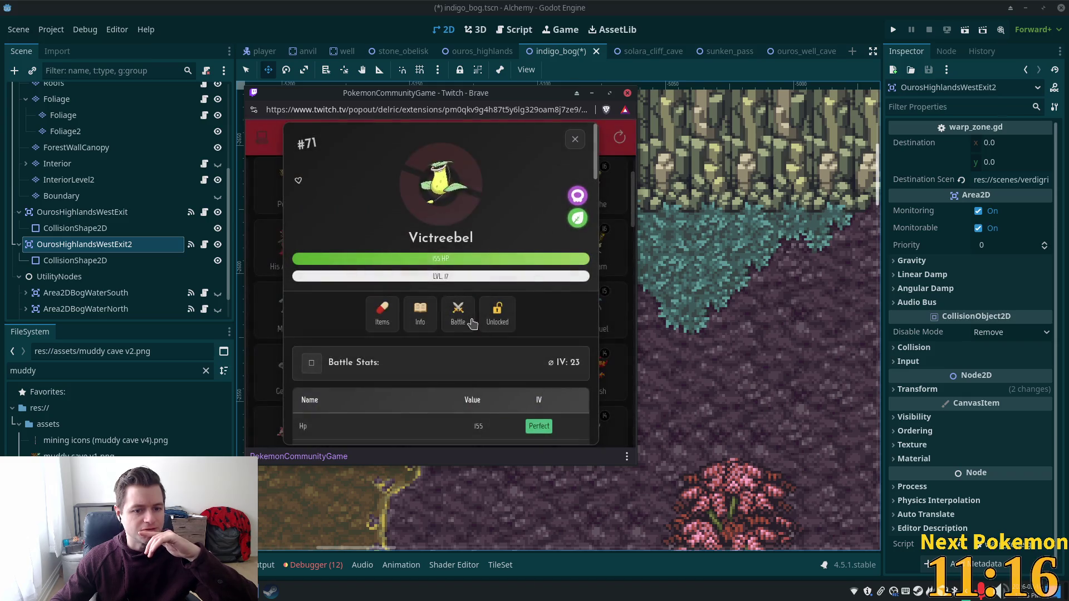
key("Escape")
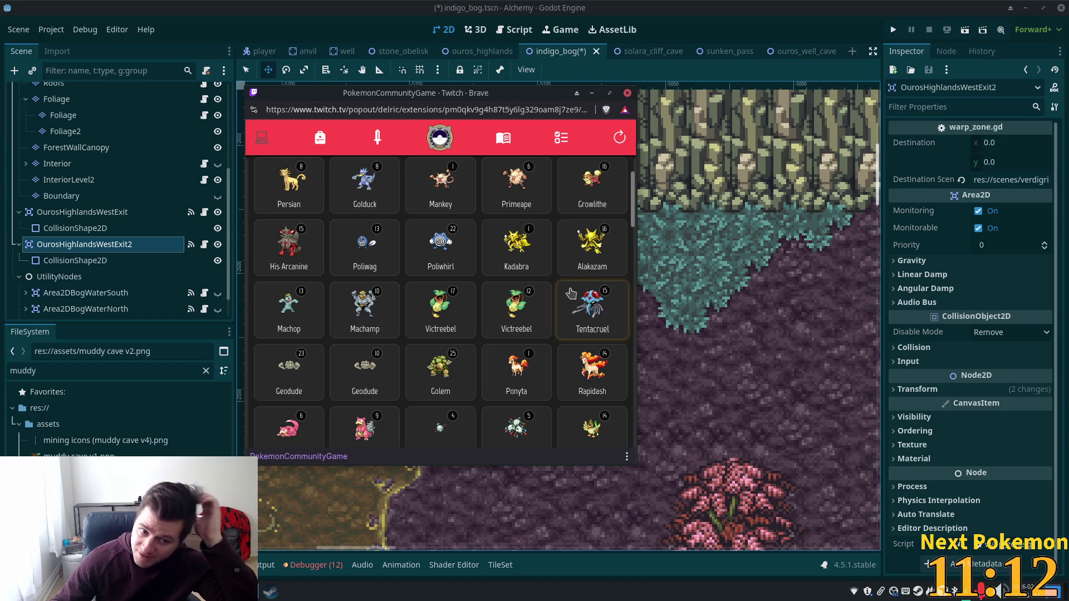
scroll(554, 301, "down", 1)
scroll(552, 311, "down", 1)
scroll(550, 311, "down", 1)
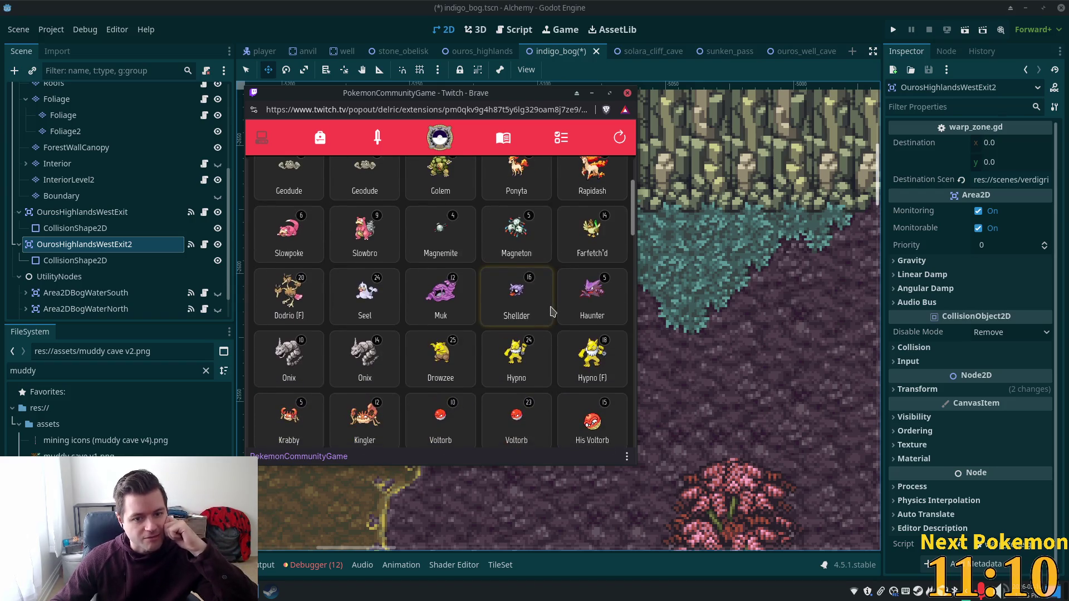
scroll(549, 314, "down", 2)
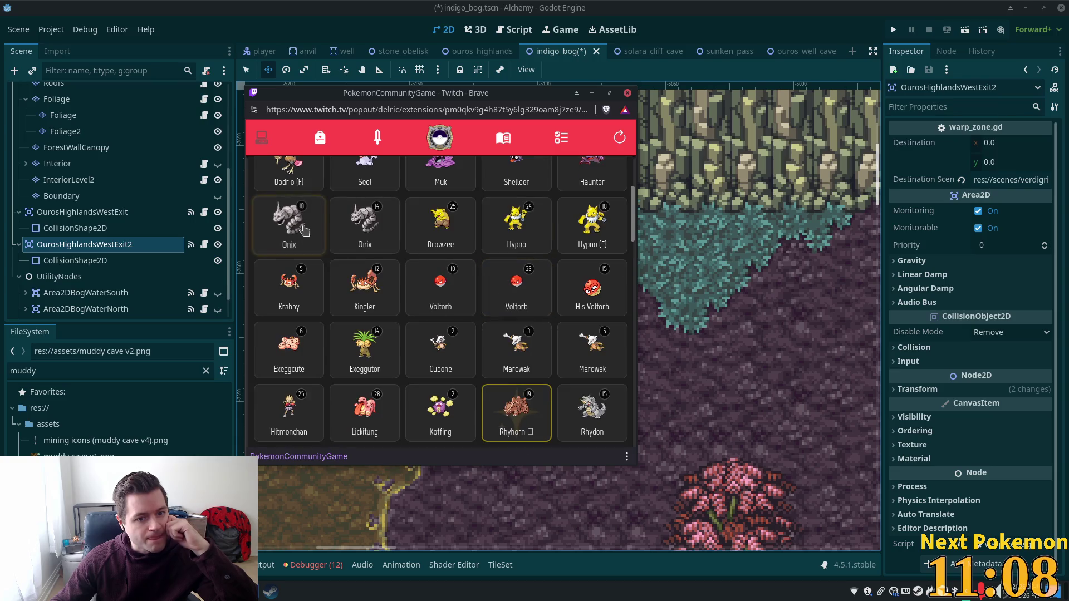
- Check the first Hypno, then bring up the female Hypno's details
left_click(532, 239)
left_click(569, 140)
left_click(597, 244)
left_click(564, 141)
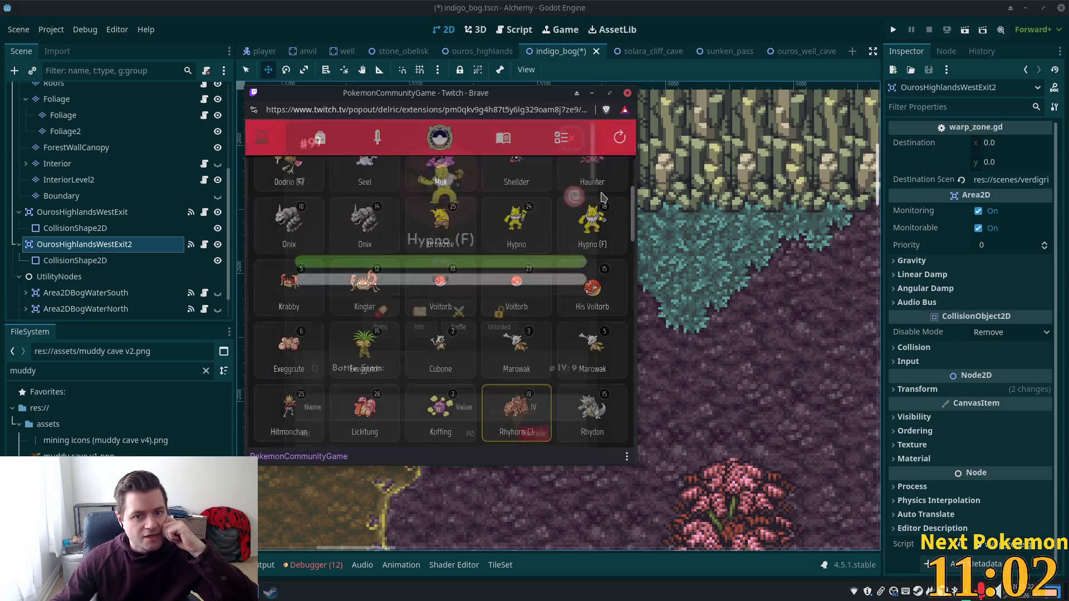
scroll(507, 370, "down", 5)
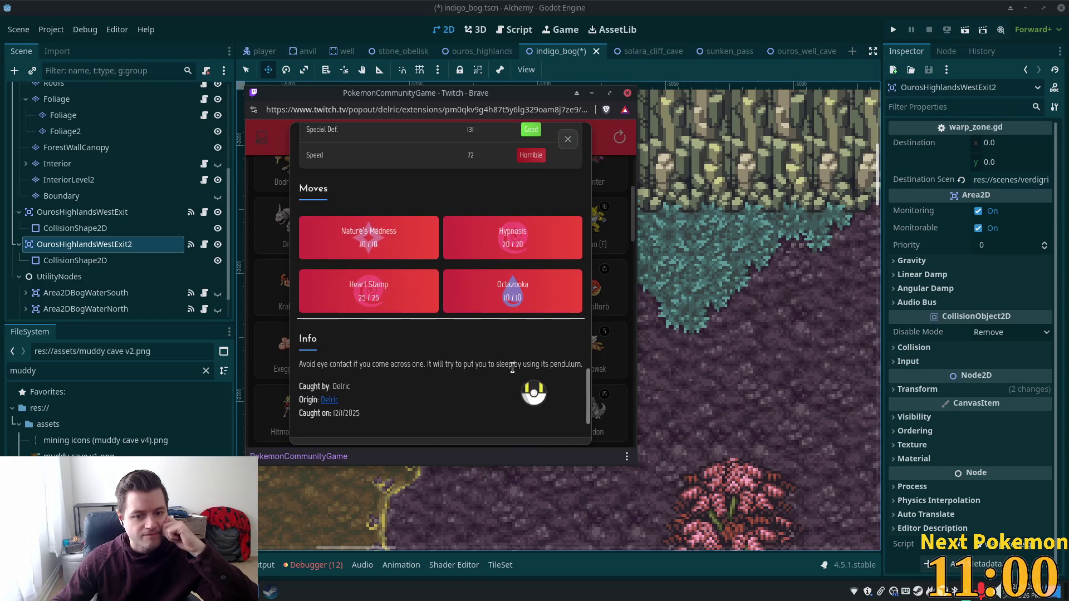
scroll(509, 371, "down", 1)
- Wondertrade the female Hypno, dismiss the new Dex entry and review the received Garganacl's base stats
left_click(457, 426)
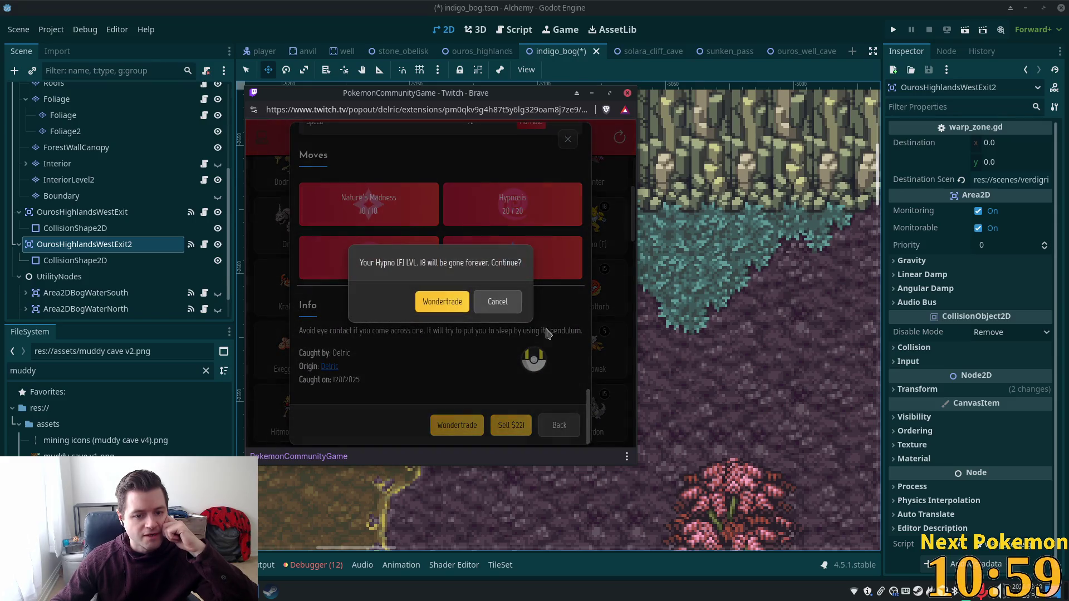
left_click(442, 303)
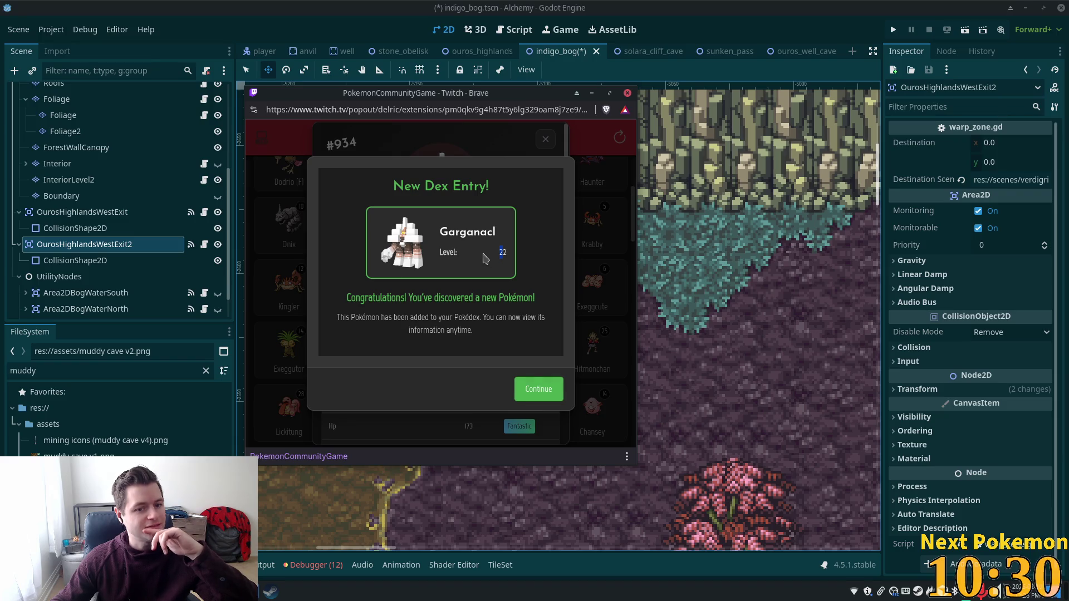
left_click(539, 390)
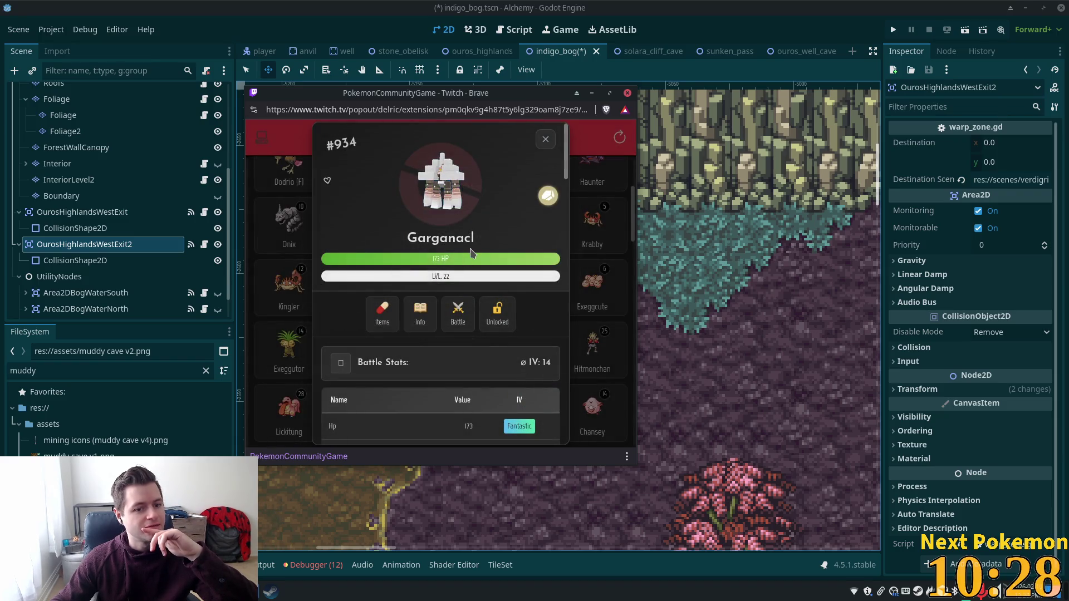
left_click(425, 315)
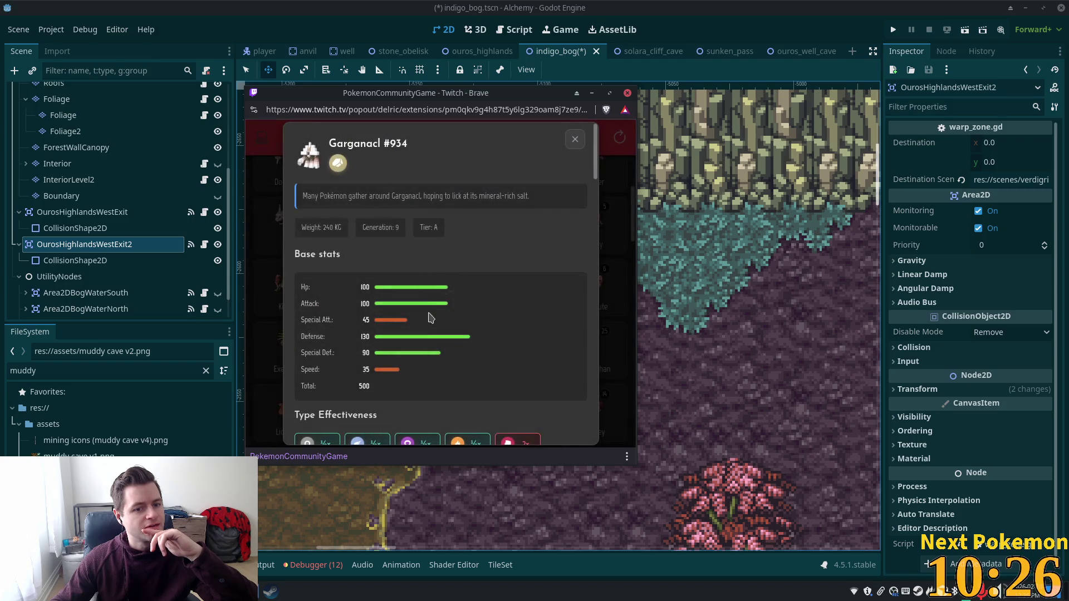
left_click_drag(357, 387, 401, 386)
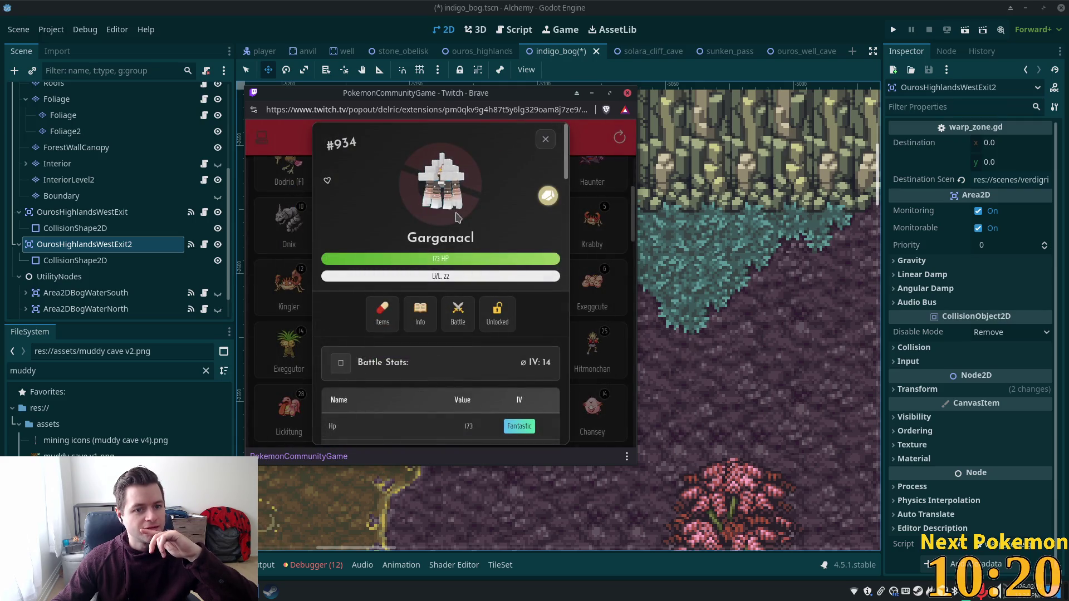
scroll(458, 192, "down", 5)
scroll(457, 205, "down", 3)
scroll(457, 217, "down", 2)
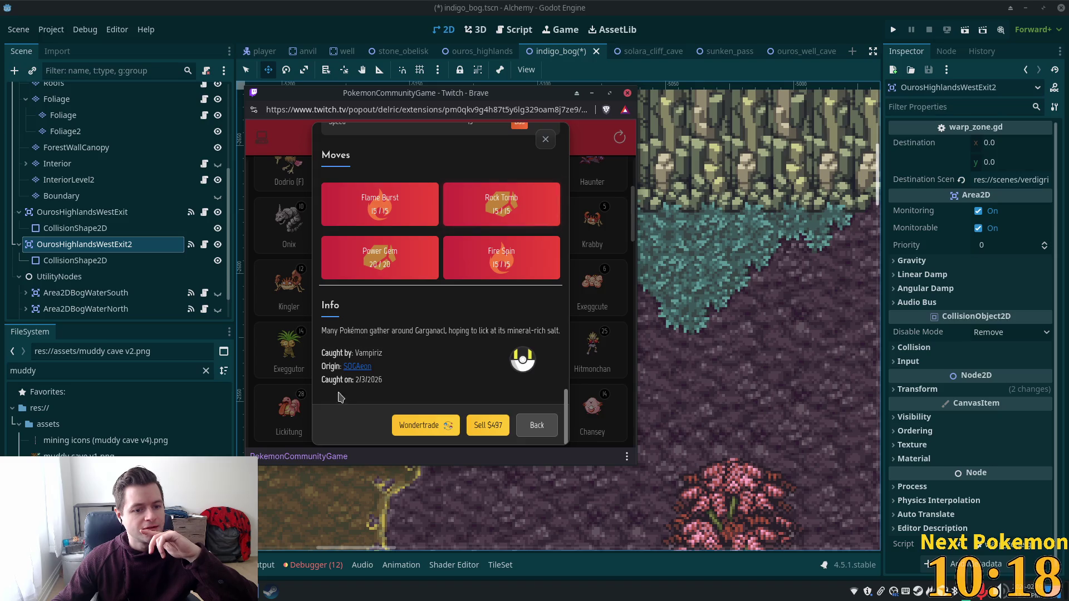
left_click(589, 285)
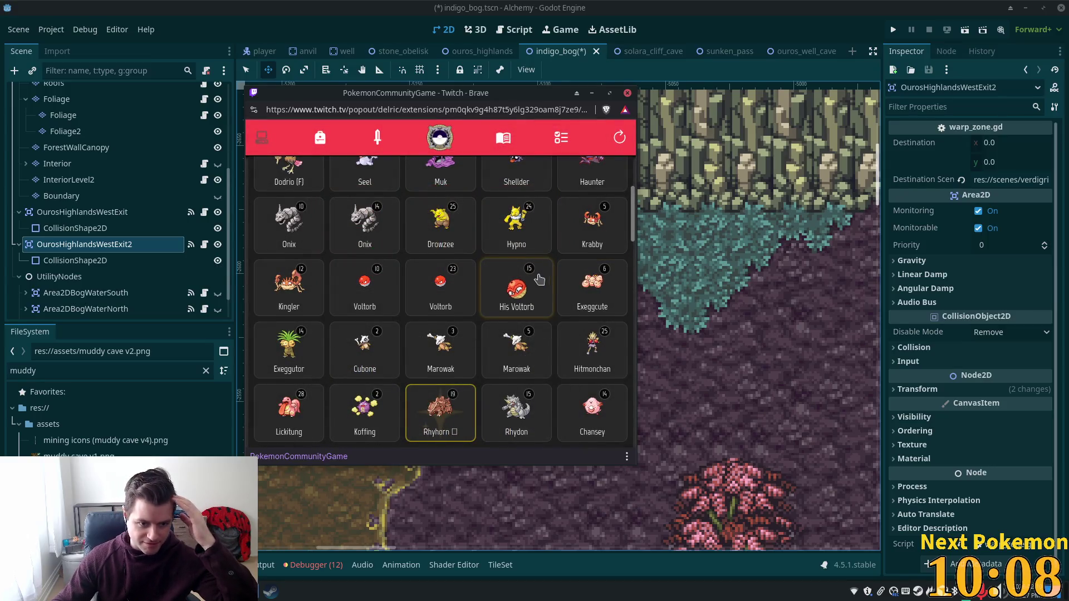
scroll(536, 277, "down", 3)
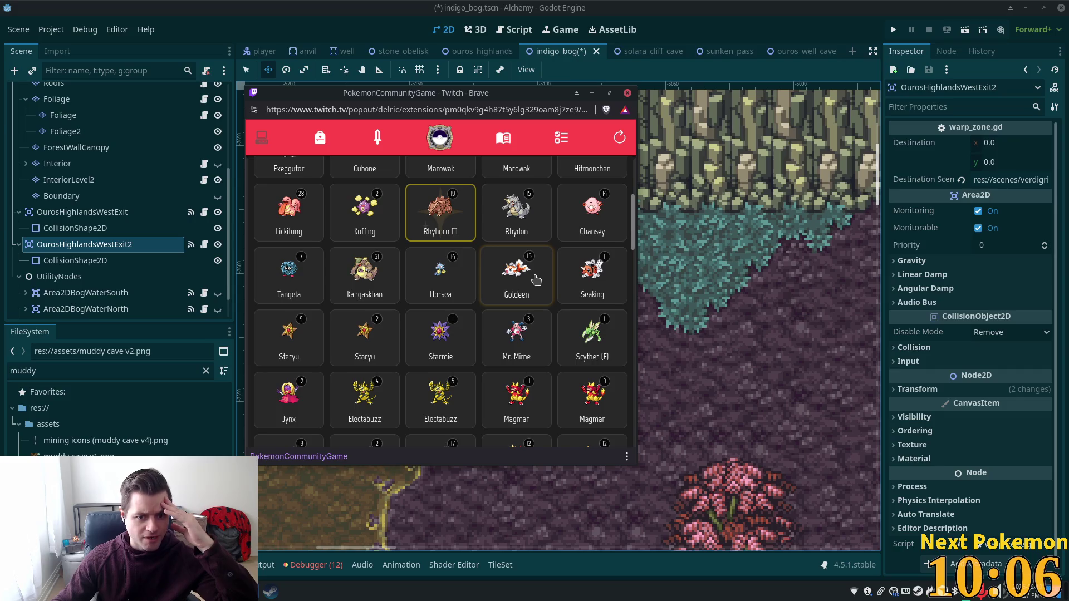
scroll(536, 280, "down", 1)
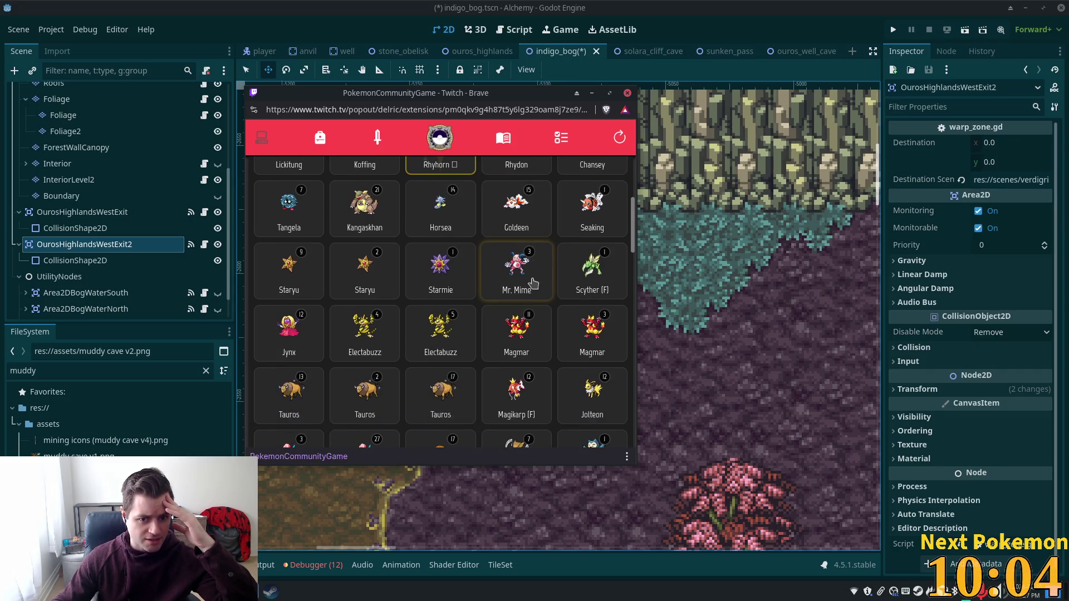
scroll(532, 284, "down", 1)
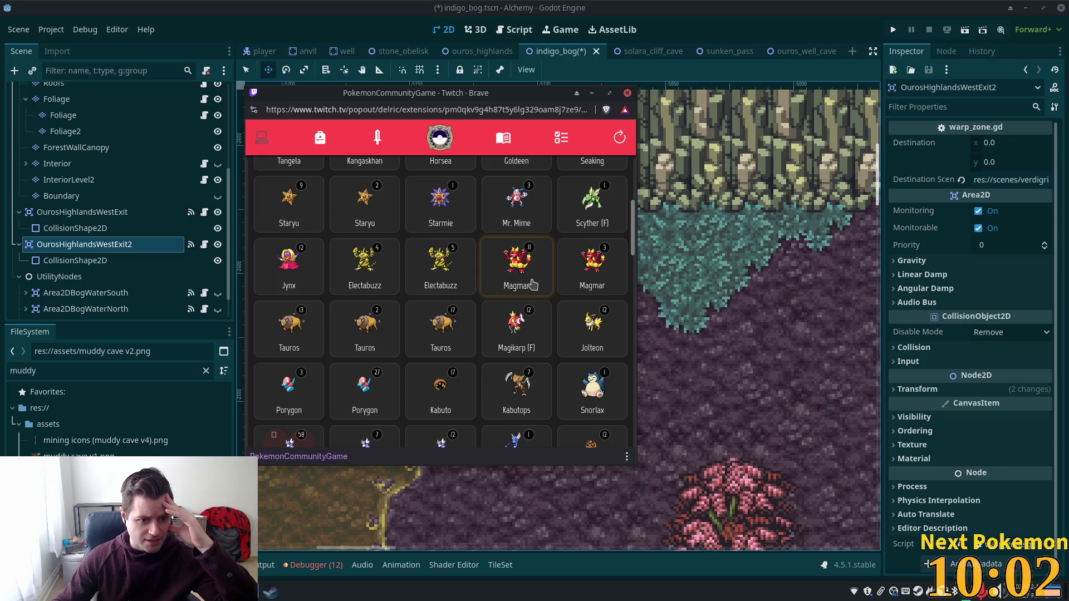
left_click(443, 322)
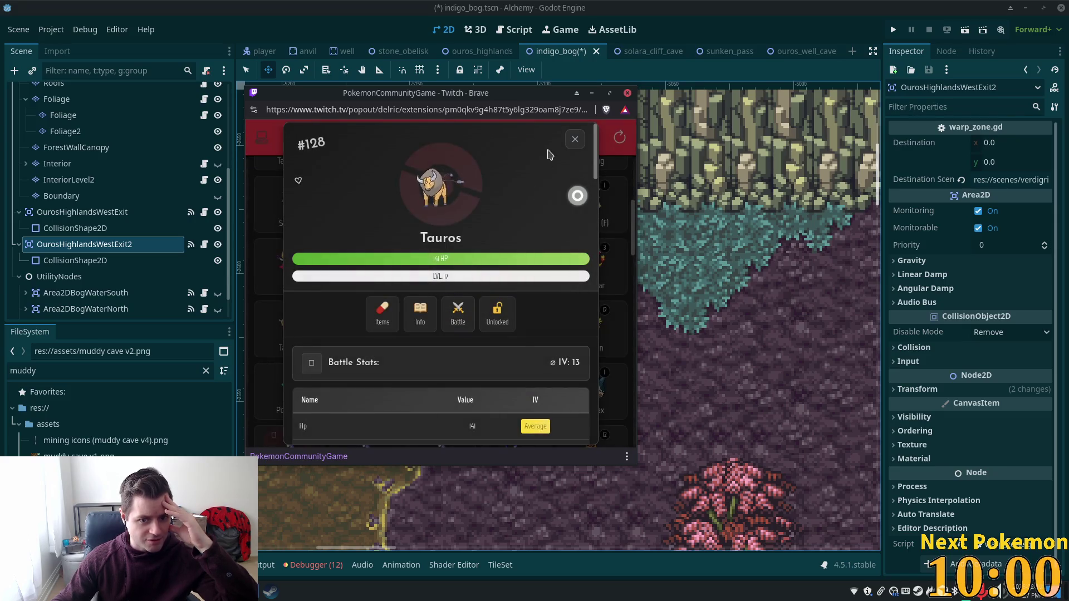
left_click(574, 138)
scroll(616, 381, "down", 4)
scroll(610, 381, "down", 1)
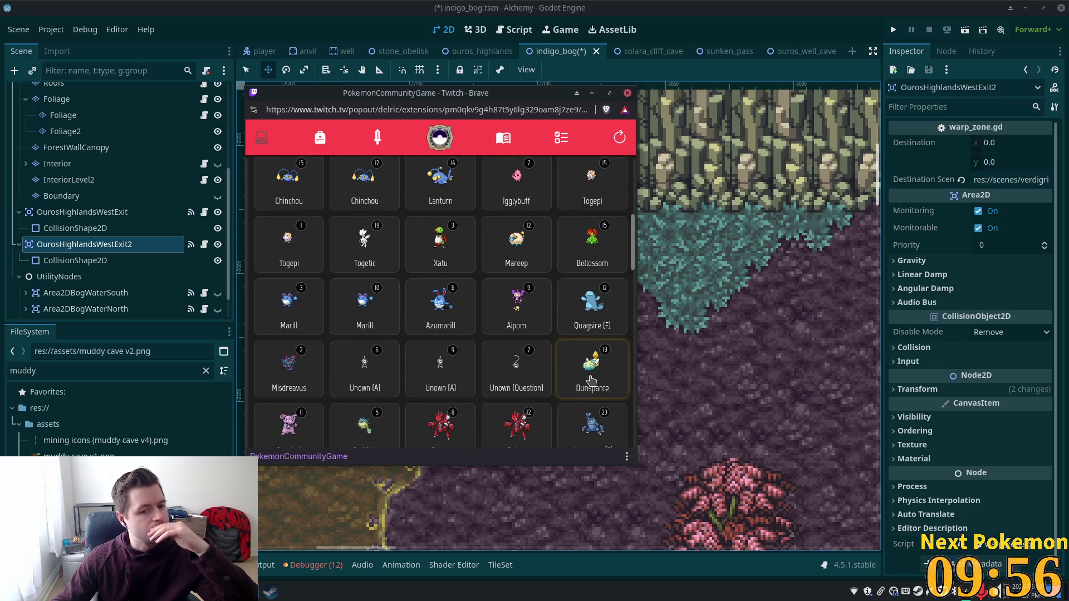
scroll(591, 380, "down", 5)
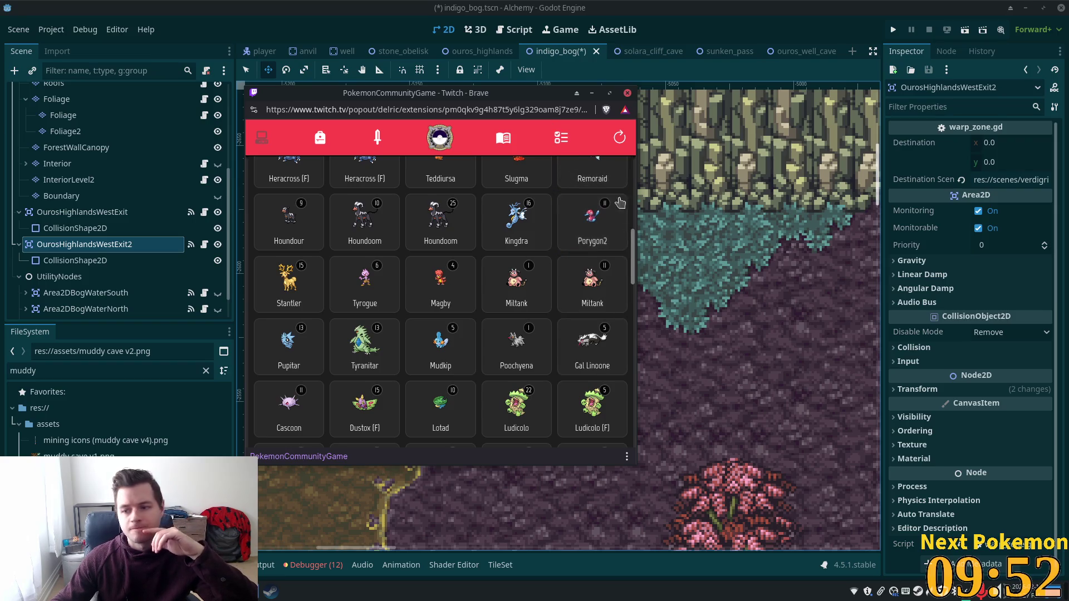
left_click(560, 135)
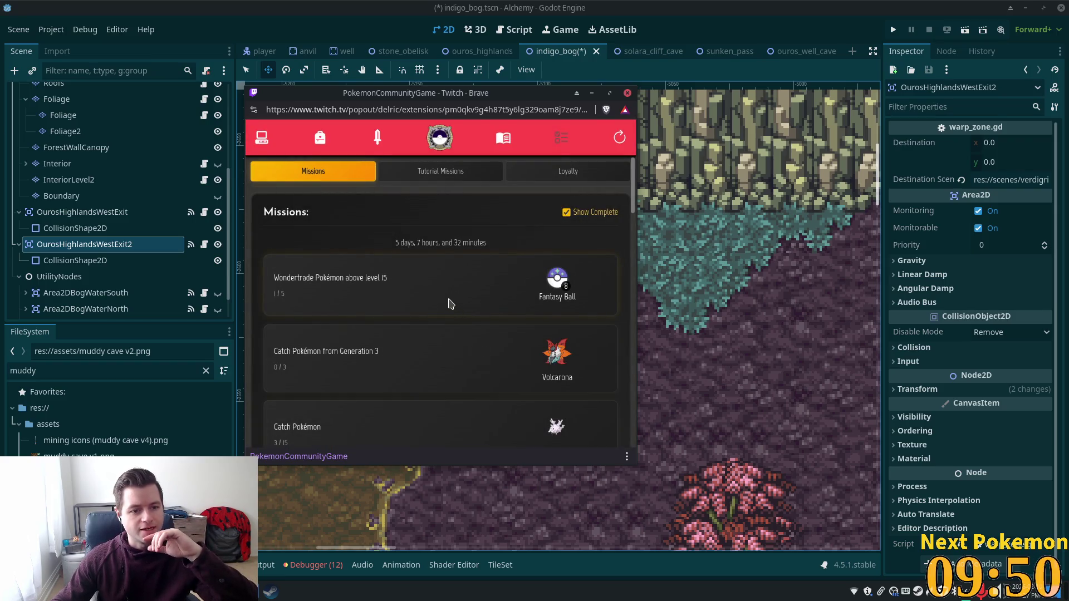
left_click(274, 147)
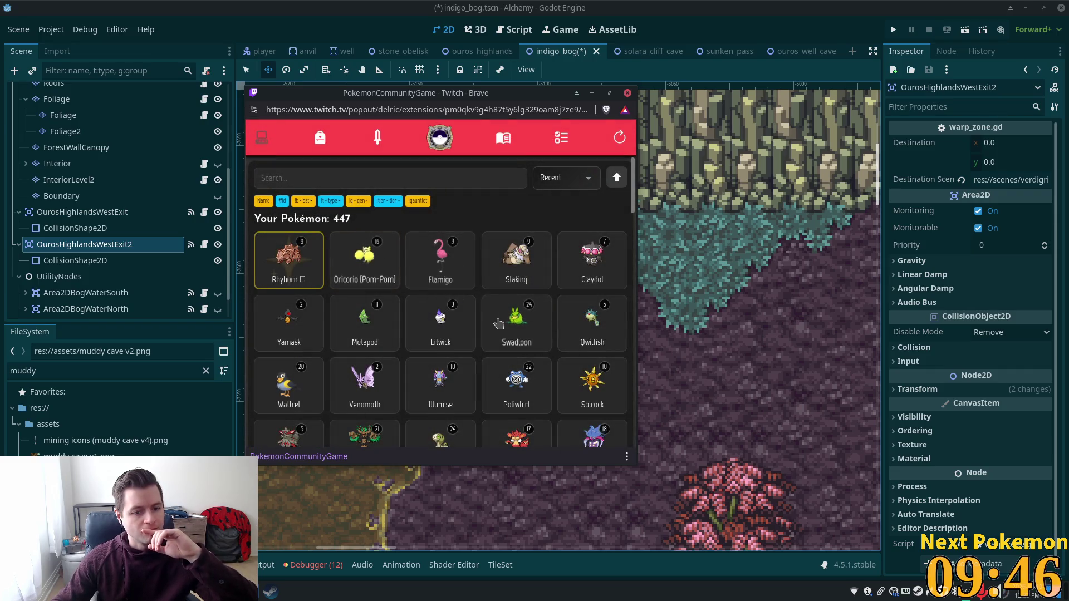
scroll(499, 304, "down", 1)
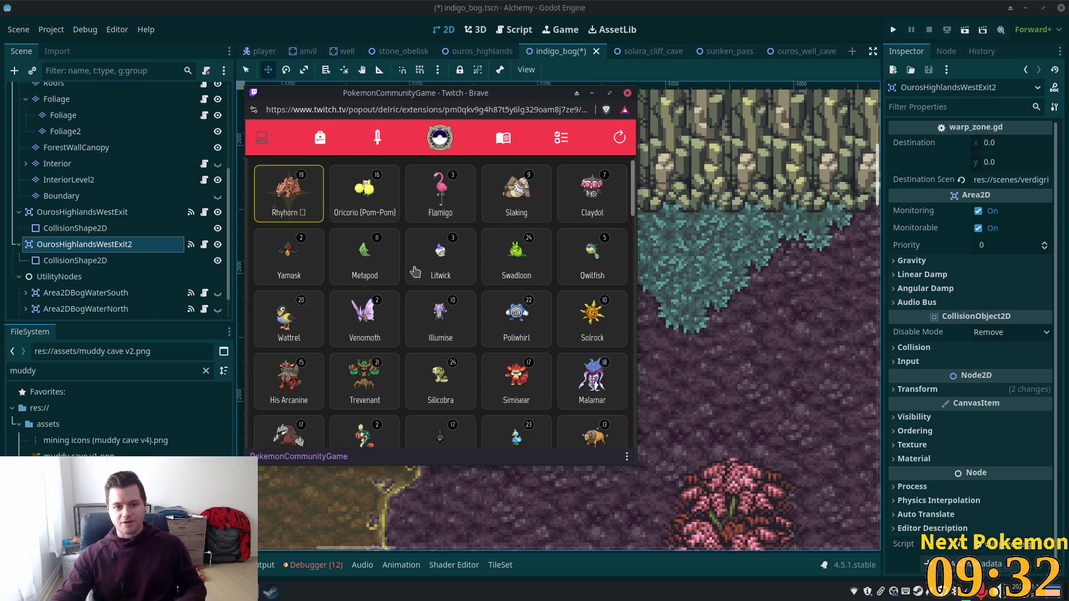
- View Litwick and His Arcanine's info and base stats, then close the extension window to reveal indigo_bog
left_click(448, 248)
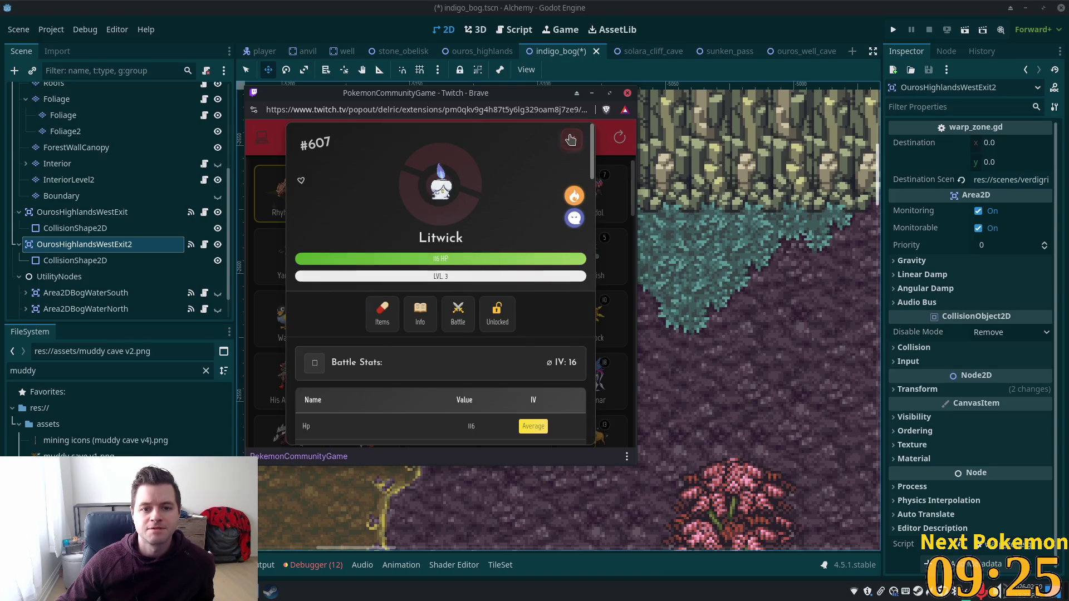
left_click(571, 139)
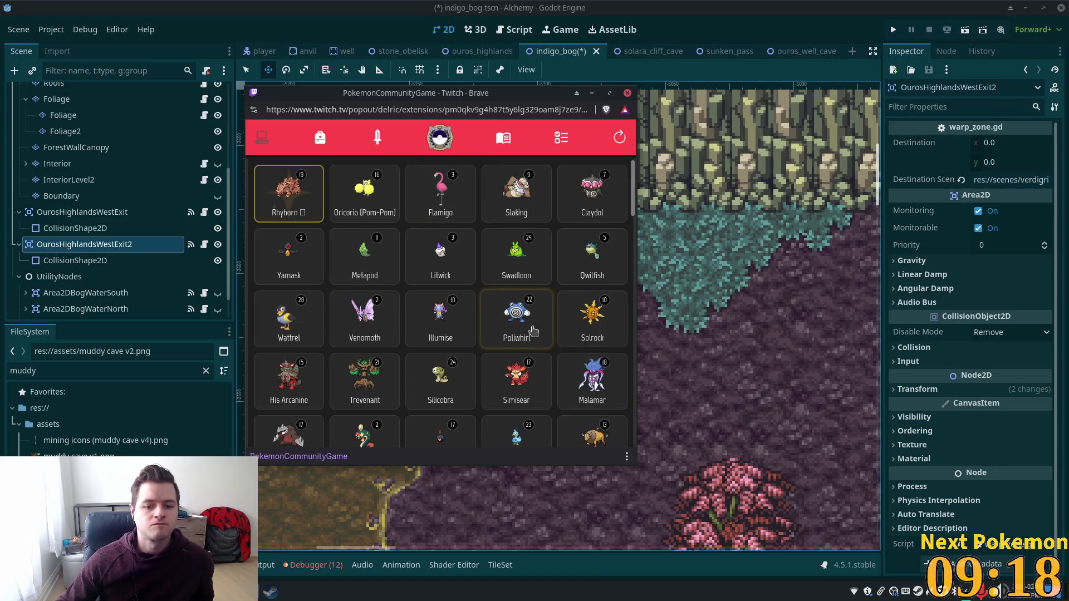
scroll(401, 284, "down", 1)
left_click(292, 315)
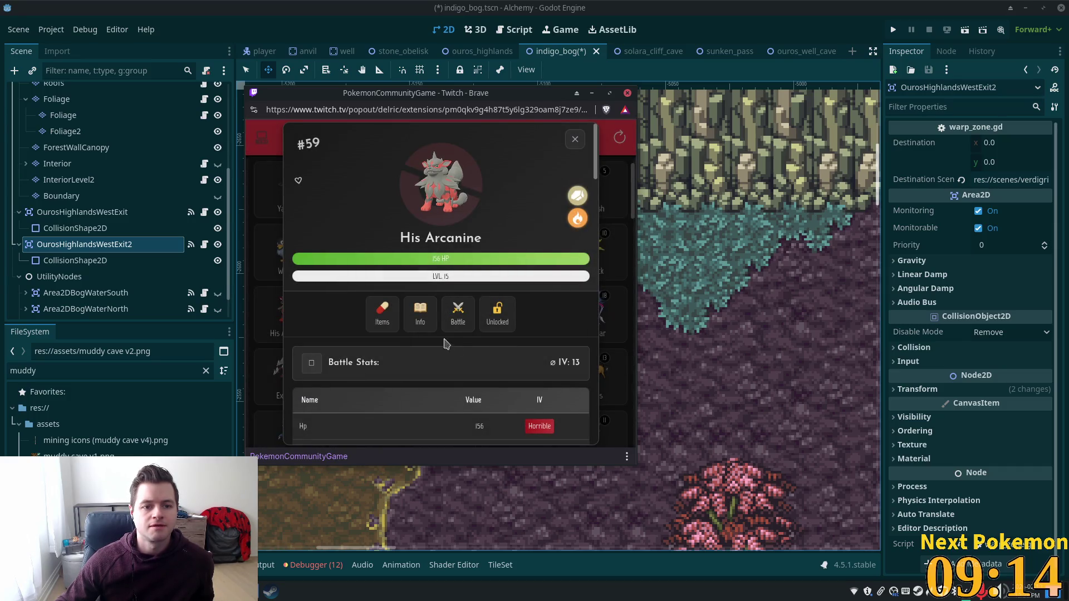
left_click(422, 321)
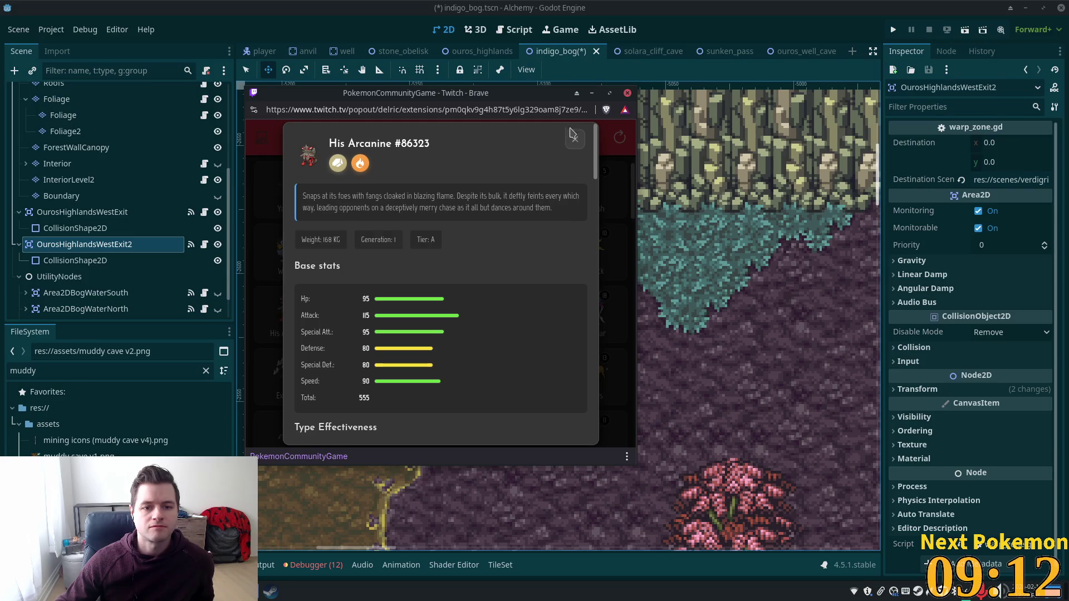
left_click(573, 135)
left_click(577, 136)
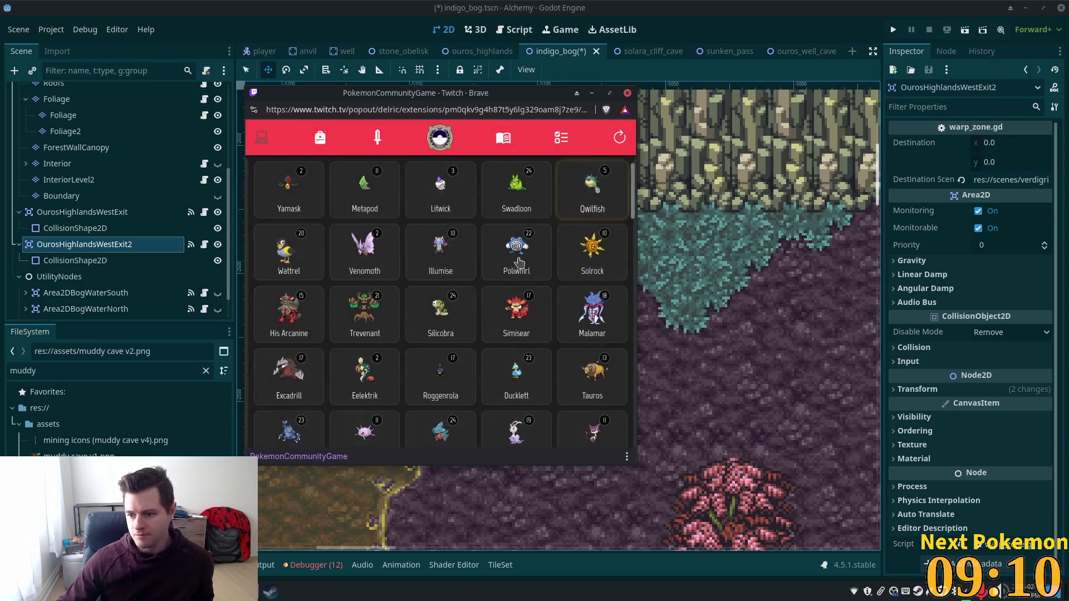
scroll(489, 290, "down", 3)
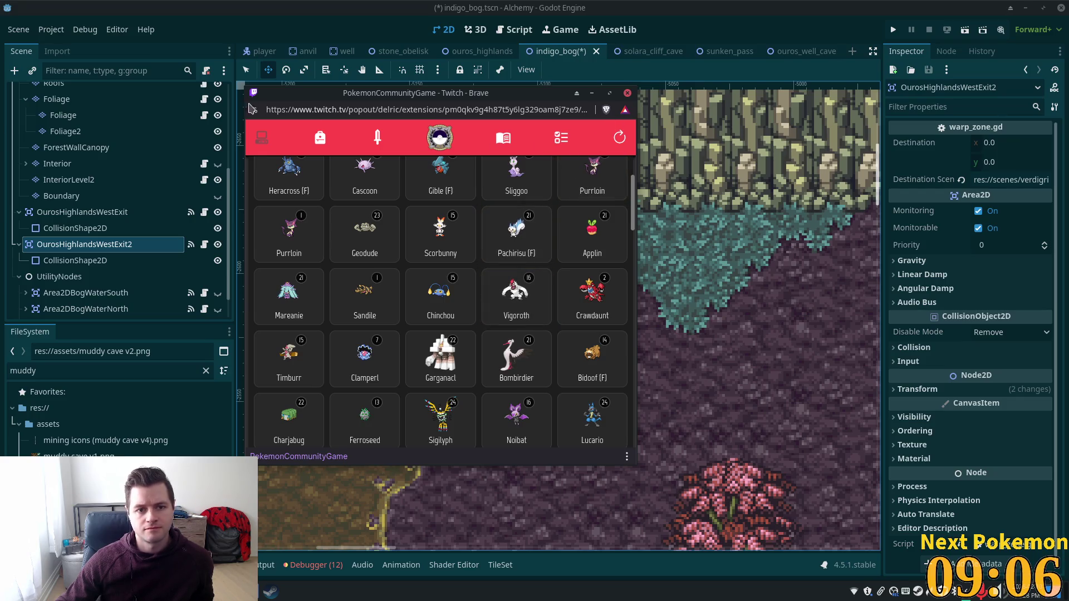
left_click(627, 93)
scroll(556, 303, "down", 1)
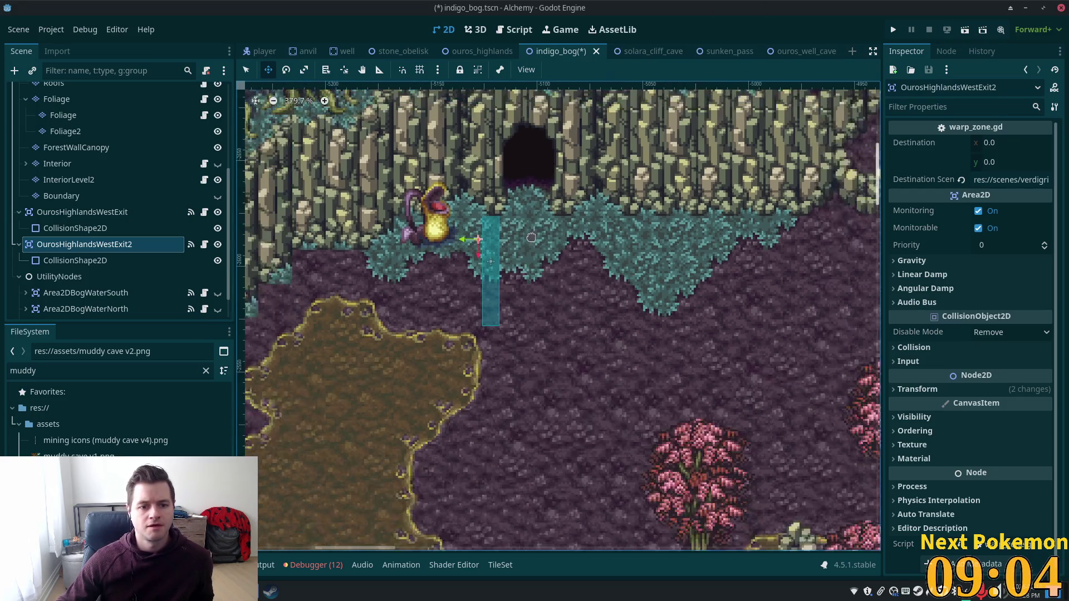
scroll(557, 303, "down", 1)
- Flatten OurosHighlandsWestExit2's collision rectangle into a thin wide strip
left_click(498, 276)
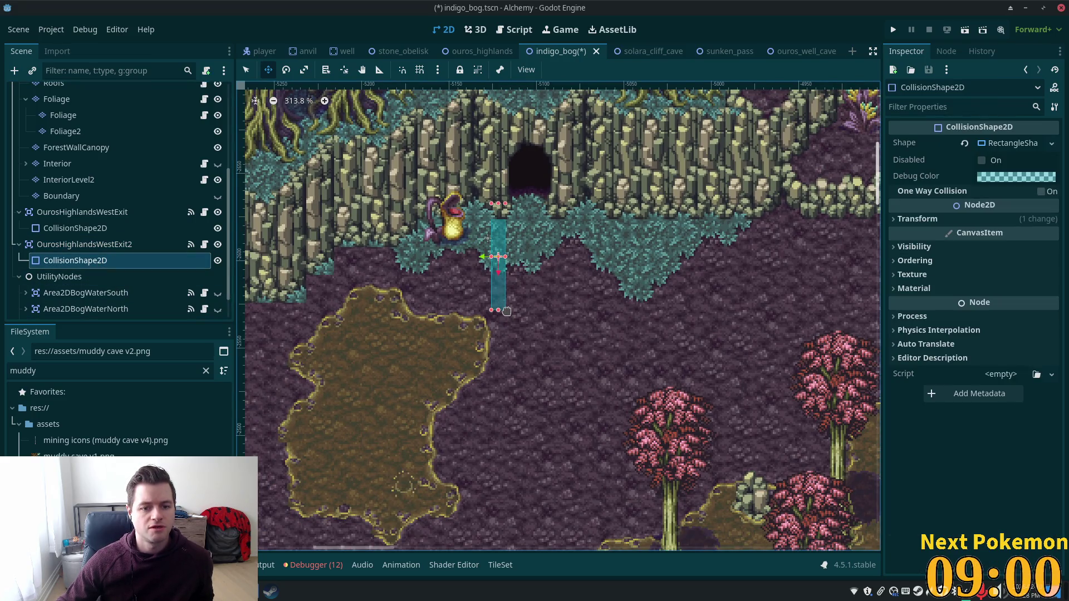
key("q")
left_click_drag(505, 257, 555, 215)
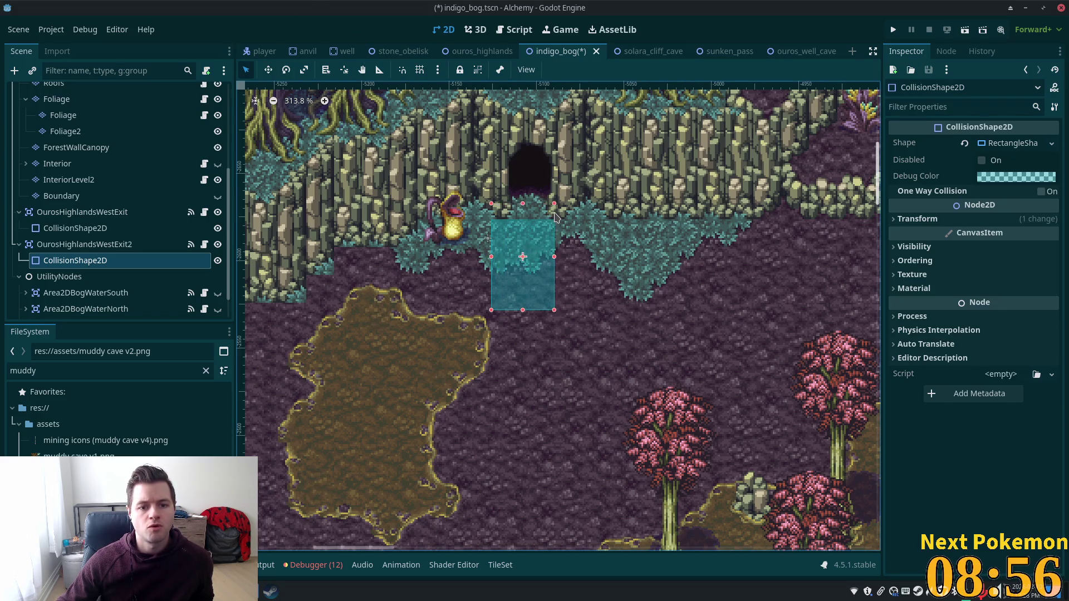
mouse_move(536, 310)
left_mouse_down()
mouse_move(552, 228)
mouse_move(572, 224)
left_mouse_up()
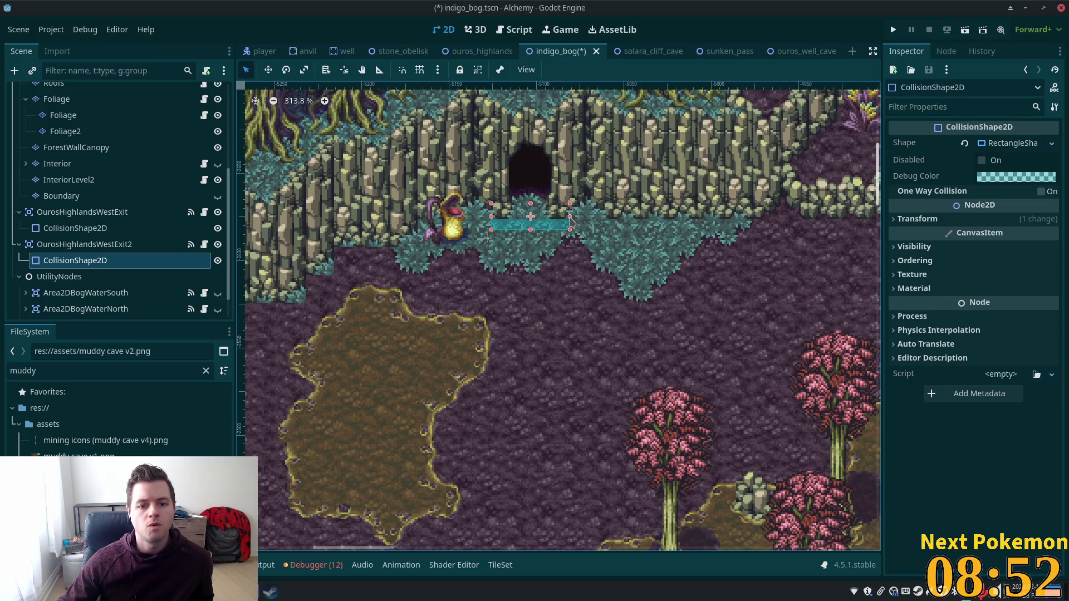
- Move the collision strip up onto the cave entrance and reselect the warp zone
left_click(267, 69)
left_click_drag(467, 205, 464, 173)
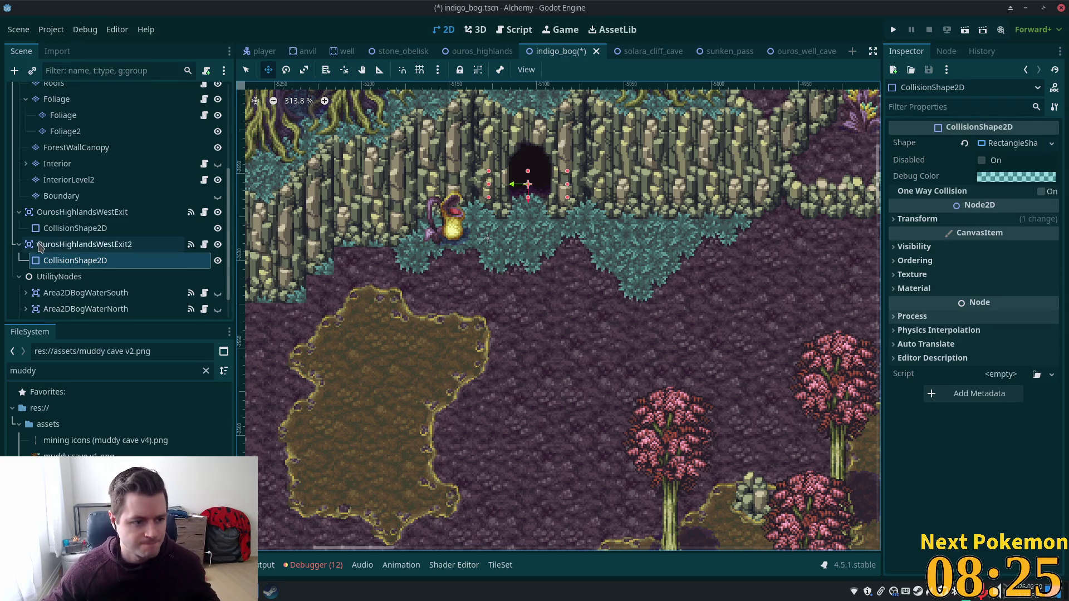
left_click(84, 244)
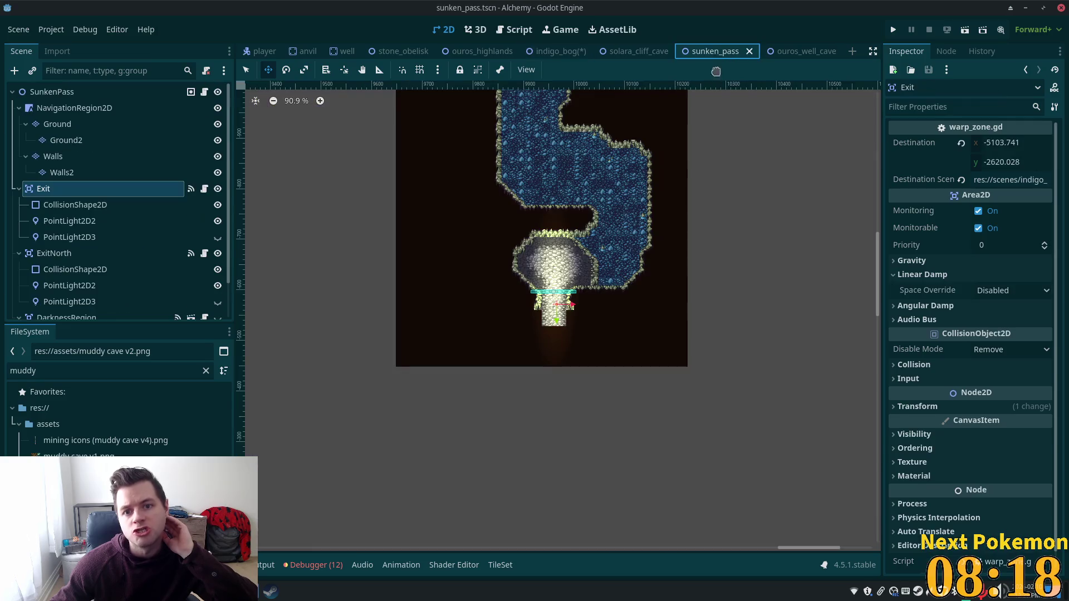
left_click(719, 51)
scroll(555, 312, "up", 5)
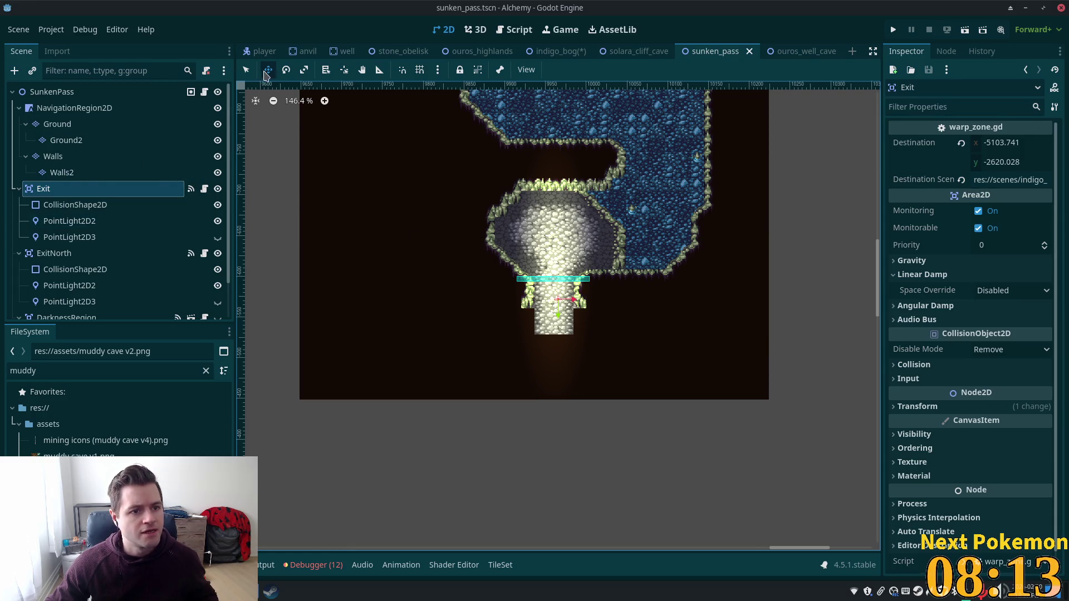
- Drag the sunken_pass Exit zone about 36 px down the narrow corridor
left_click_drag(498, 201, 499, 223)
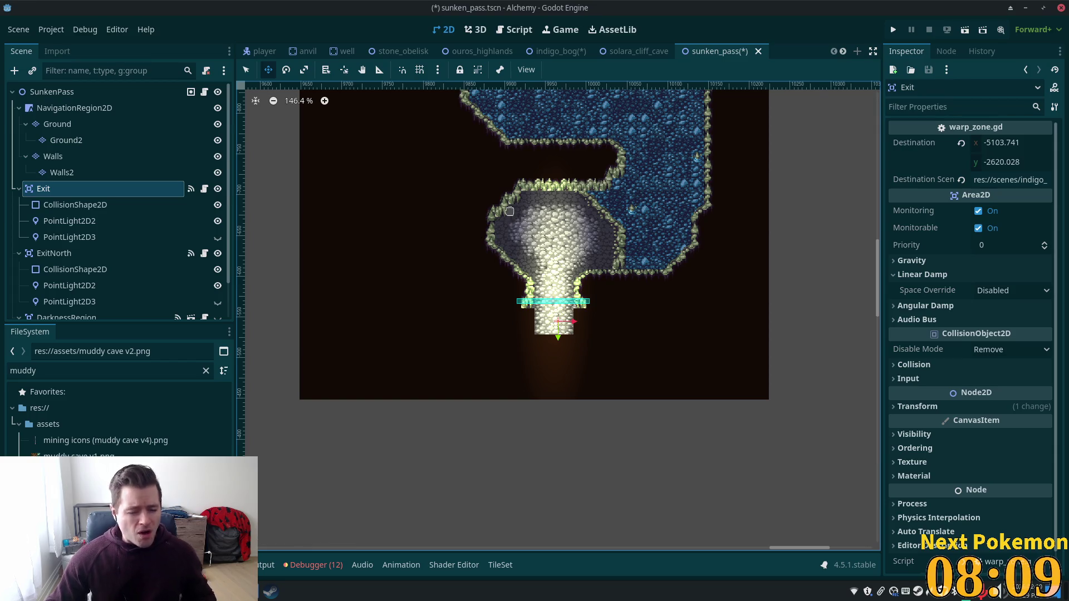
left_click_drag(564, 210, 565, 215)
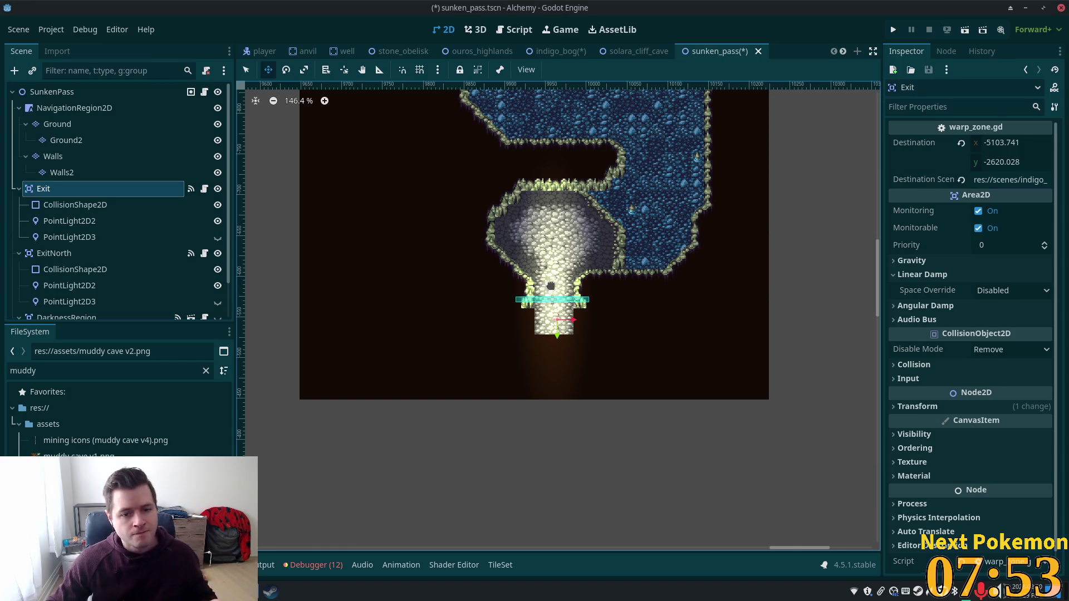
- Drop a temporary Node2D at the corridor spot, copy its position, then delete it
left_click(247, 71)
scroll(549, 284, "up", 2)
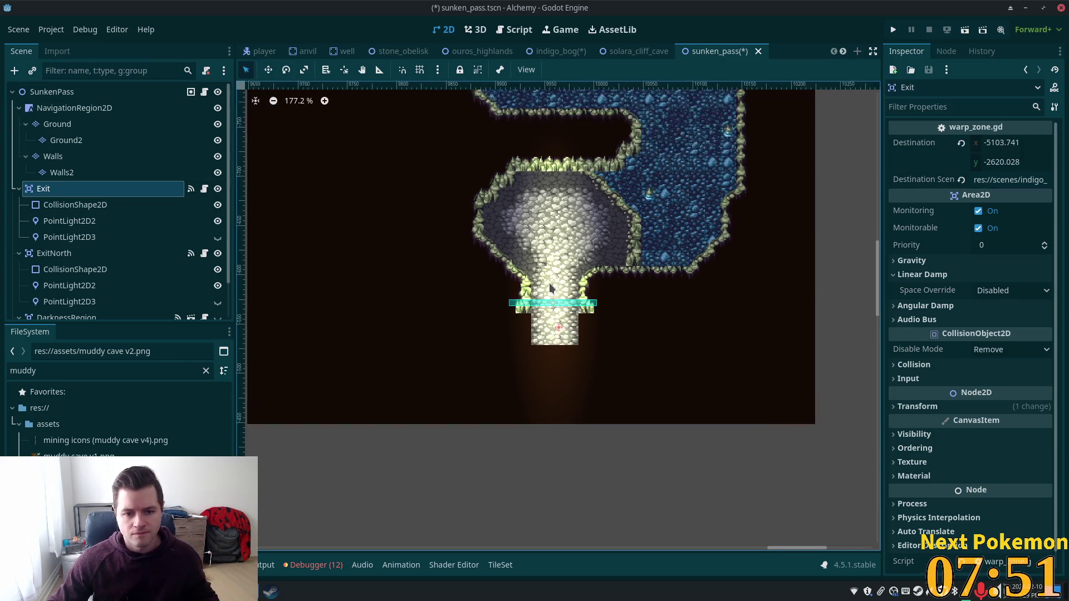
scroll(554, 282, "up", 3)
scroll(555, 284, "up", 4)
scroll(556, 282, "up", 3)
right_click(557, 282)
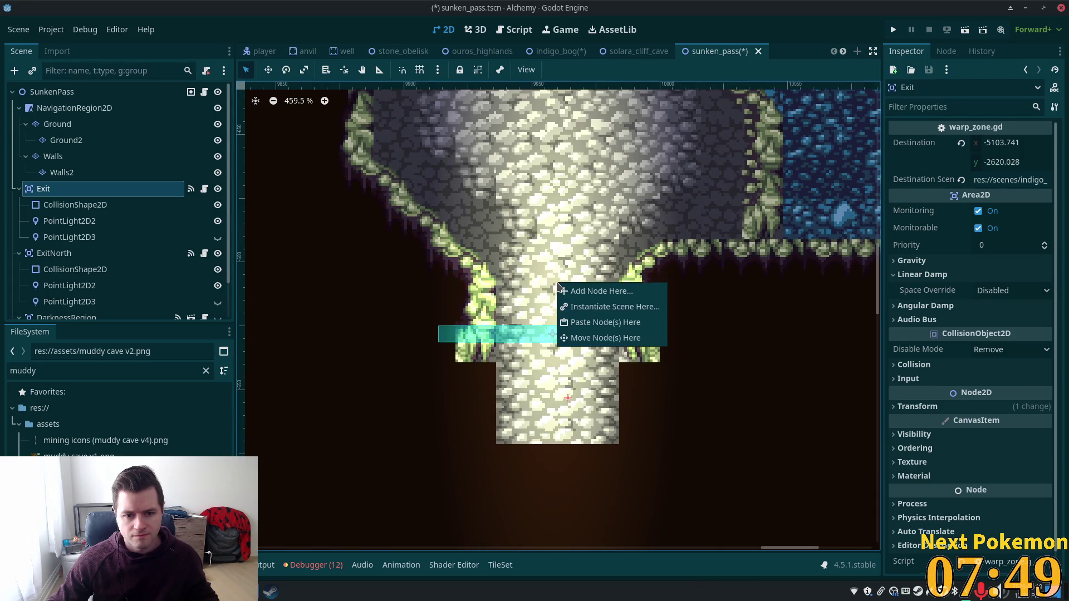
left_click(585, 289)
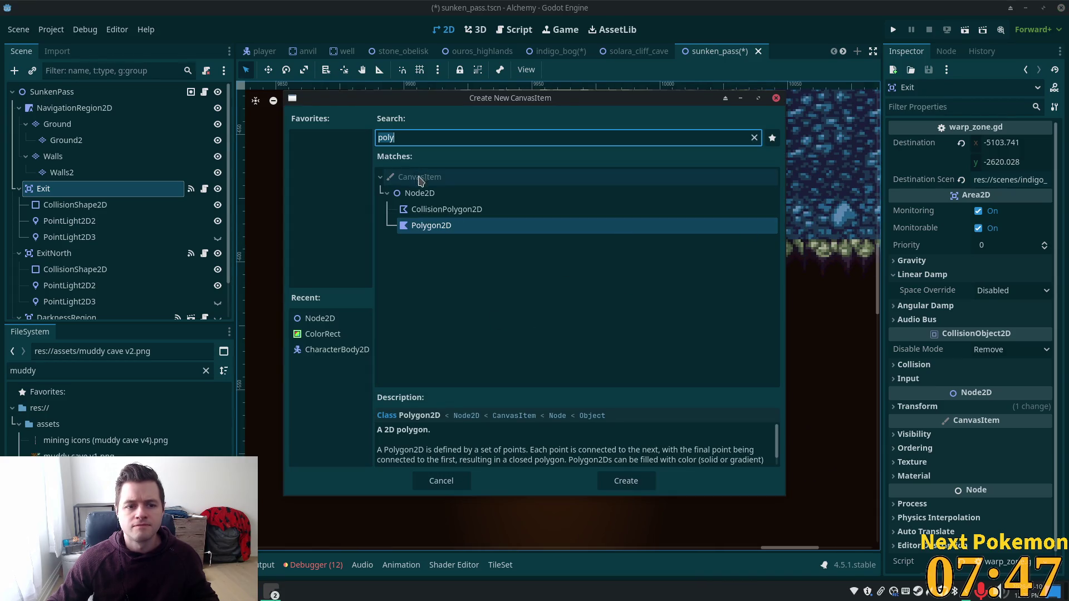
double_click(422, 193)
left_click(912, 140)
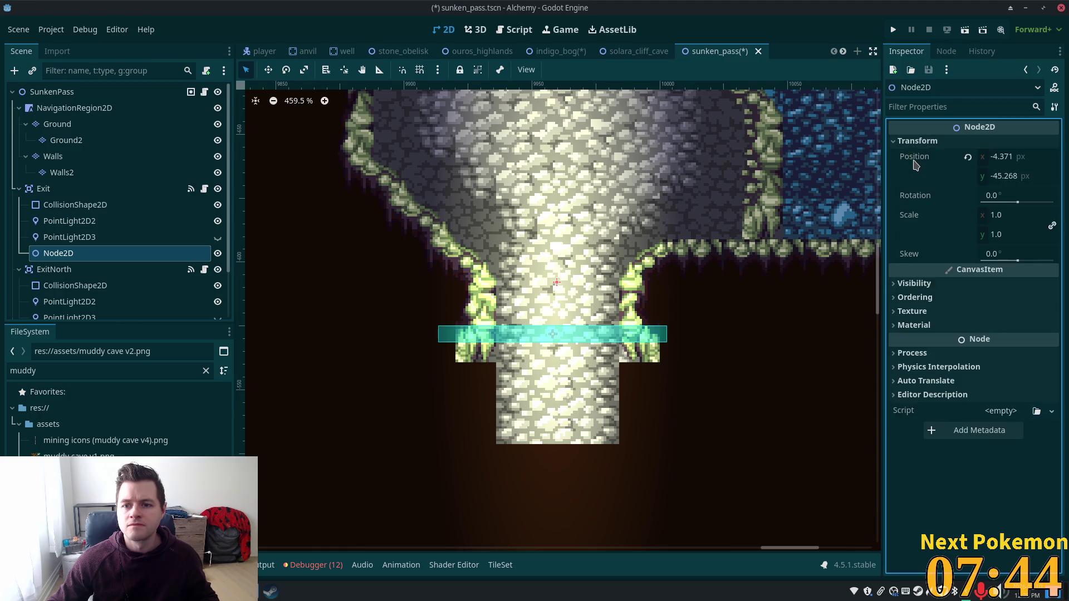
right_click(916, 161)
left_click(960, 177)
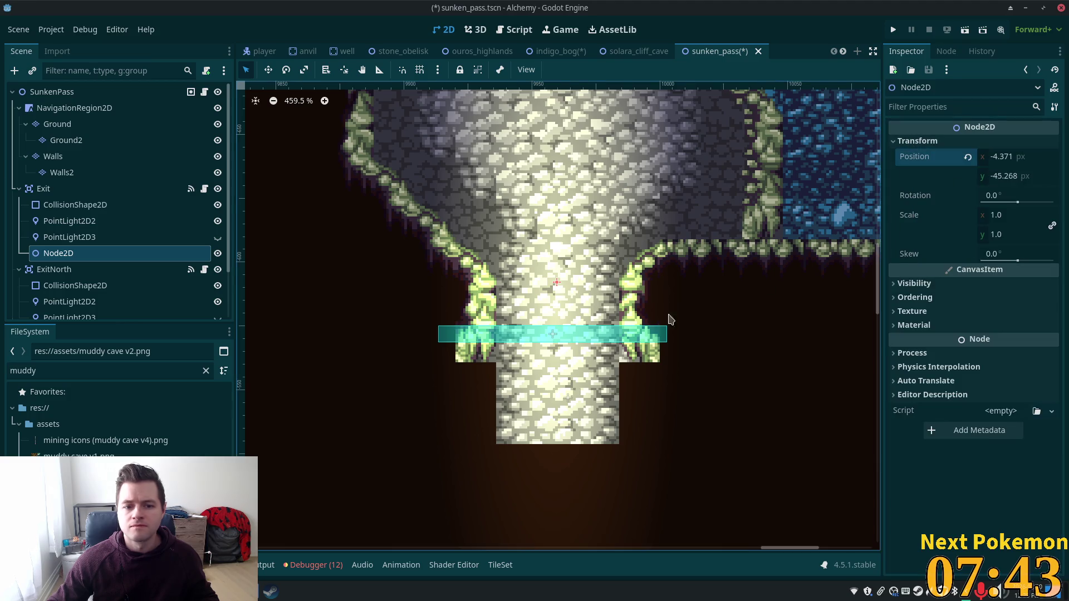
key("Delete")
left_click(553, 318)
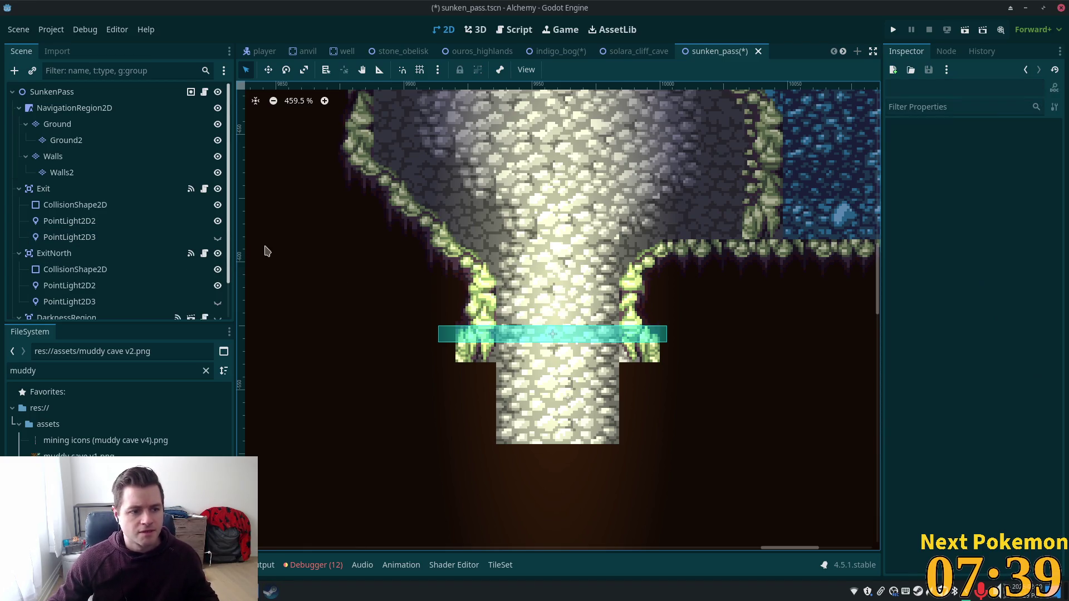
- Add Node2D2 under the SunkenPass root with the pasted position (~9960, -596), then return to indigo_bog
left_click(78, 94)
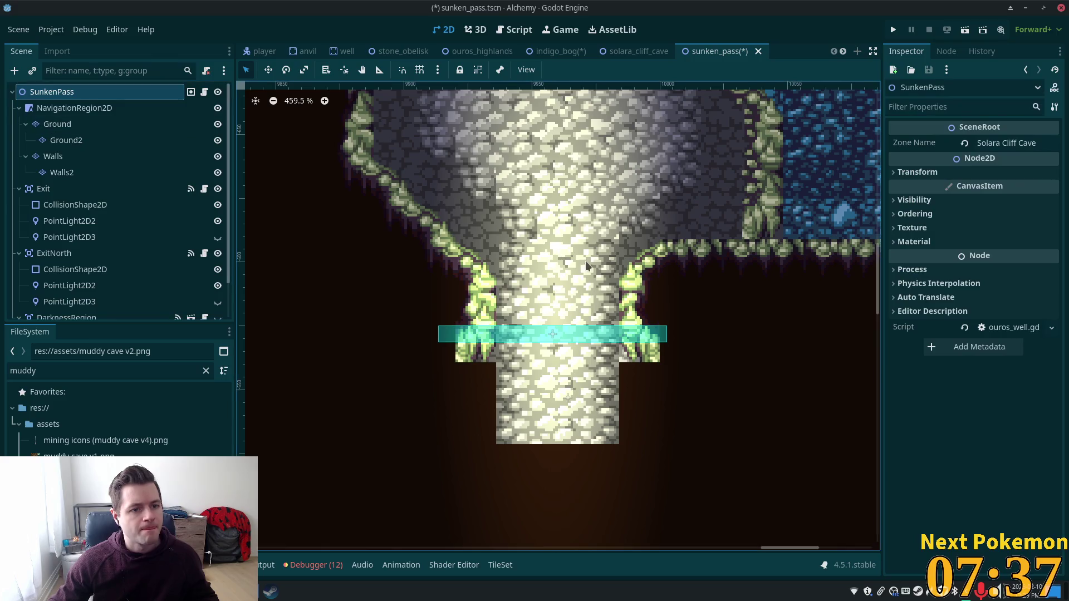
right_click(562, 268)
left_click(594, 280)
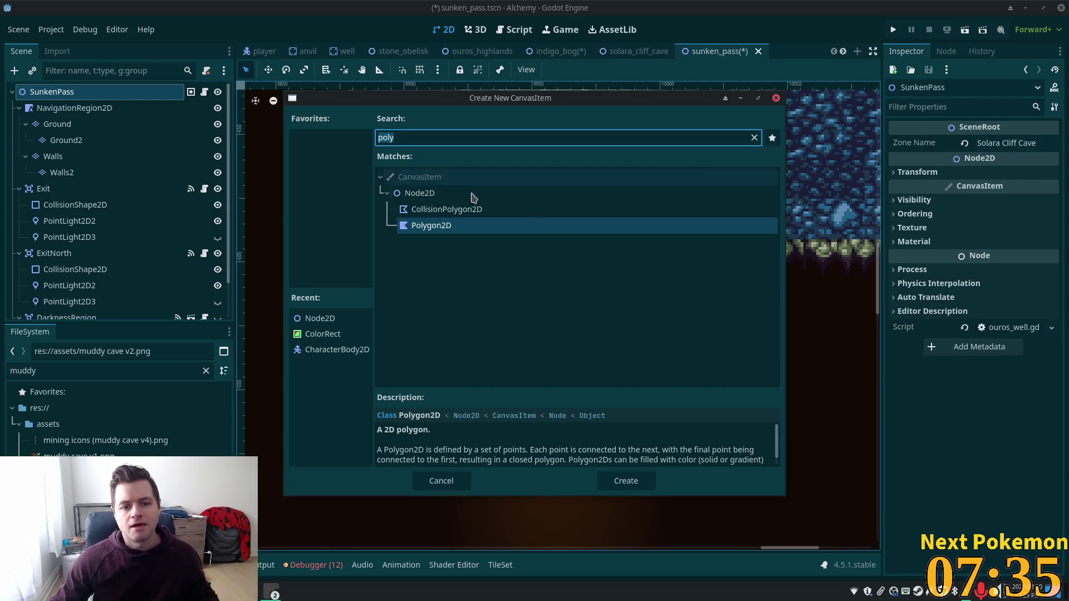
double_click(453, 193)
left_click(898, 142)
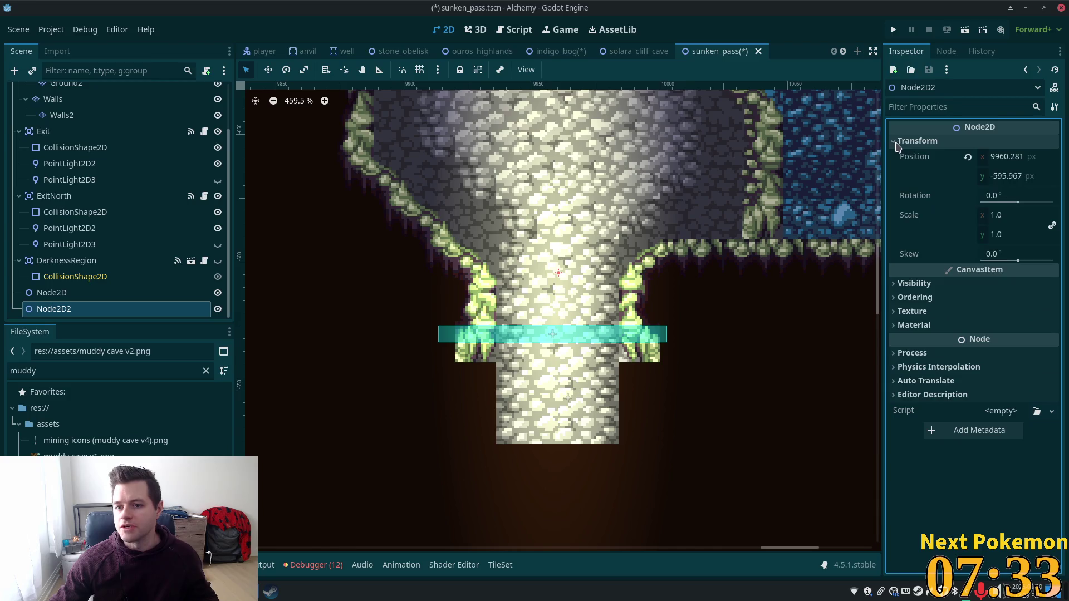
right_click(908, 160)
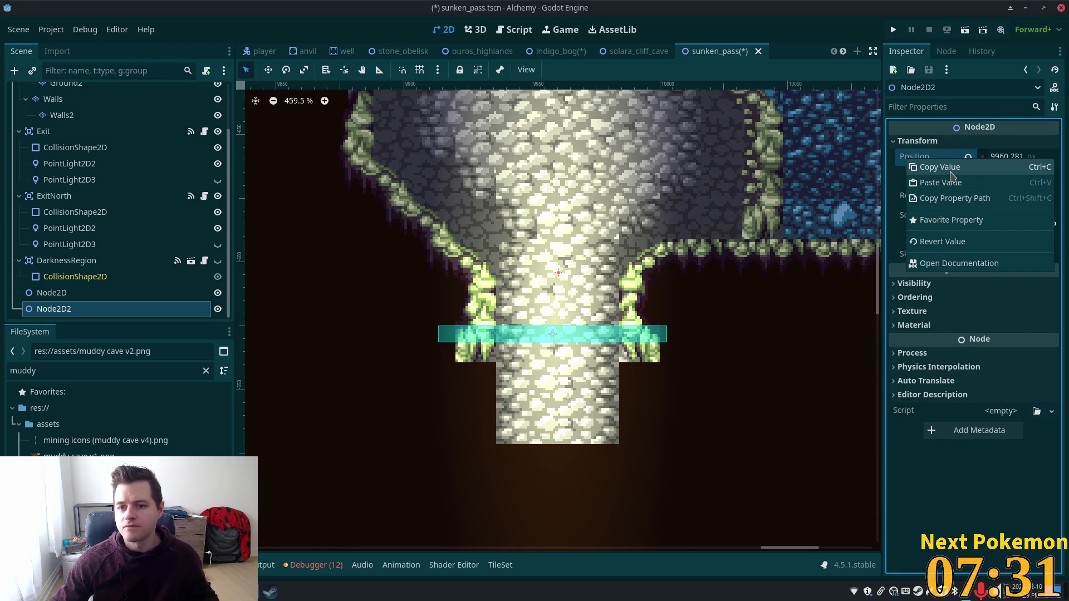
left_click(954, 183)
left_click(561, 52)
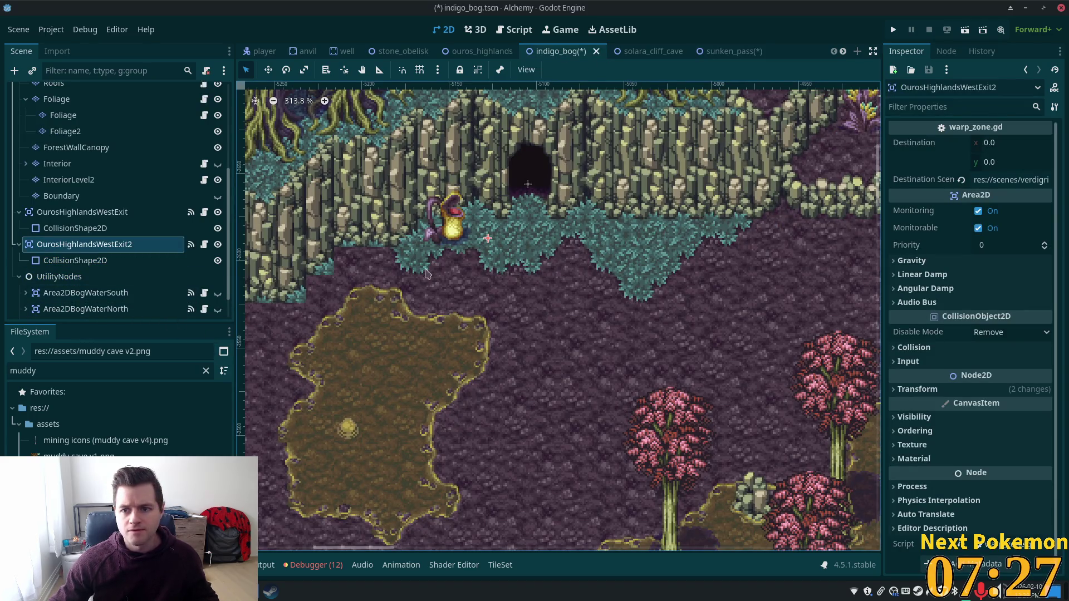
- Set the warp's Destination to the pasted coordinates and its scene to res://scenes/sunken_pass.tscn
right_click(918, 152)
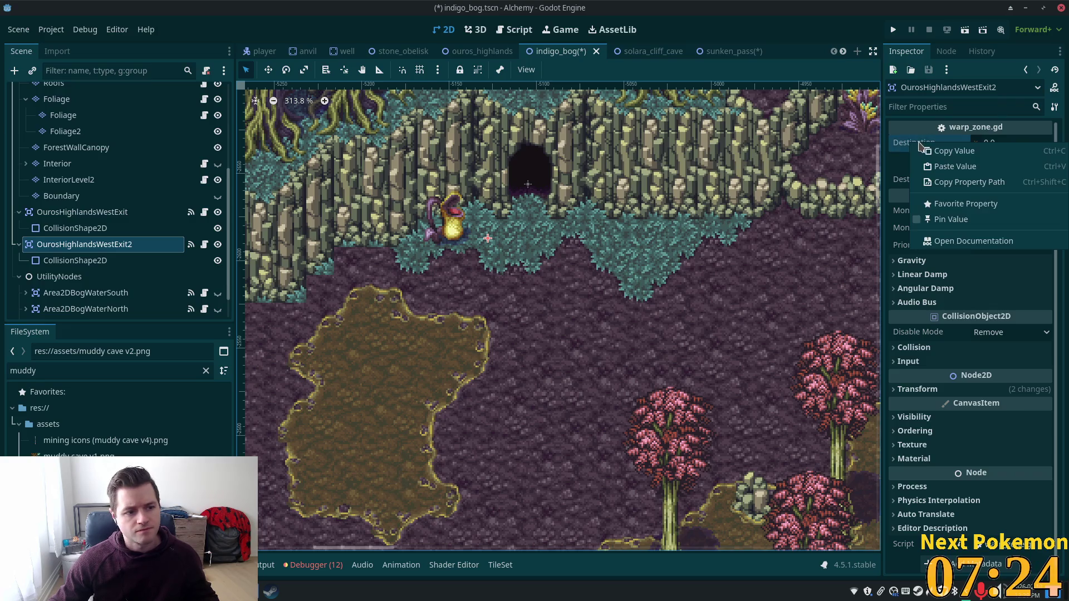
left_click(966, 167)
left_click(1005, 178)
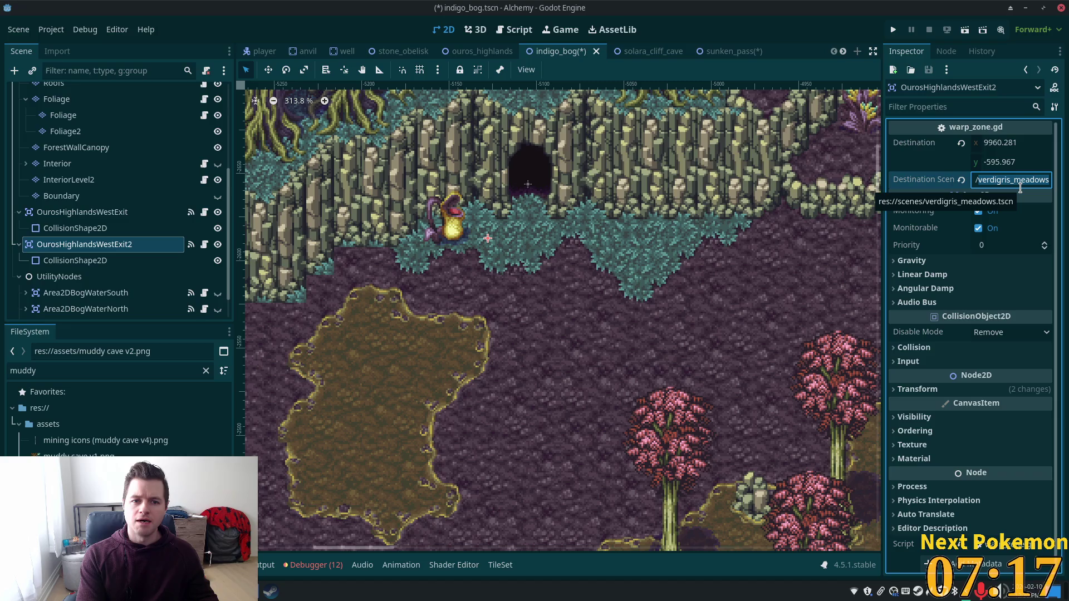
key("BackSpace")
key("BackSpace")
key("BackSpace")
type("sunken")
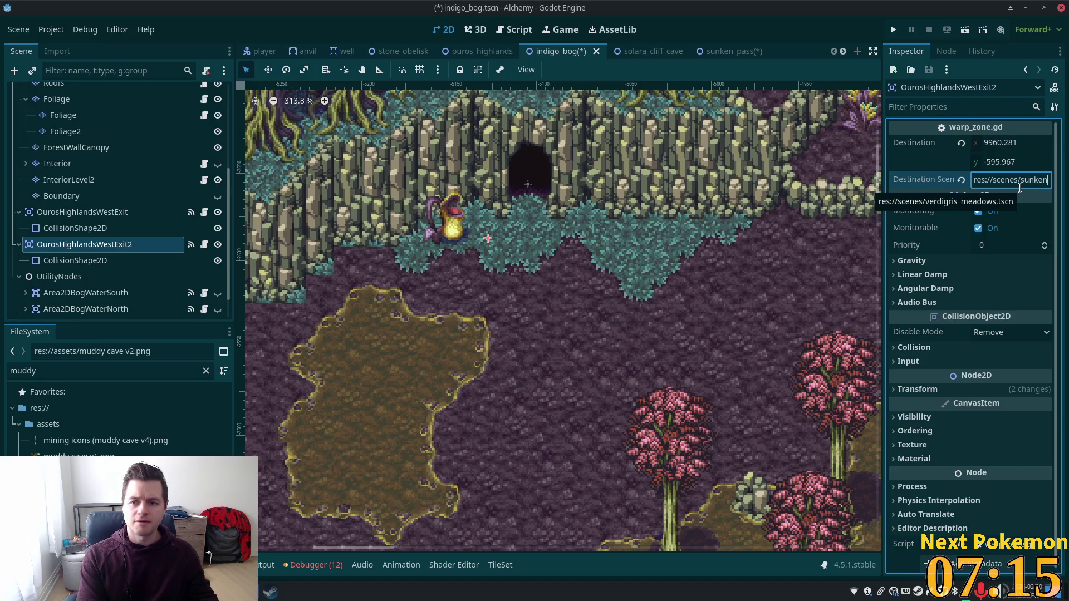
type("_pas")
key("Tab")
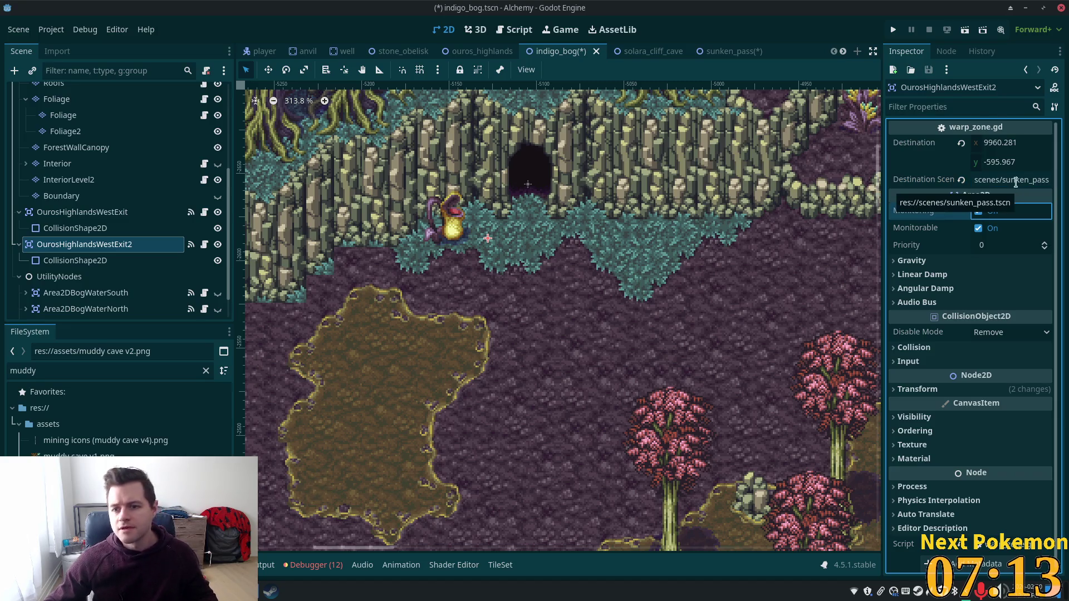
- Save the Indigo Bog scene and run the project to test the warp
key("ctrl+s")
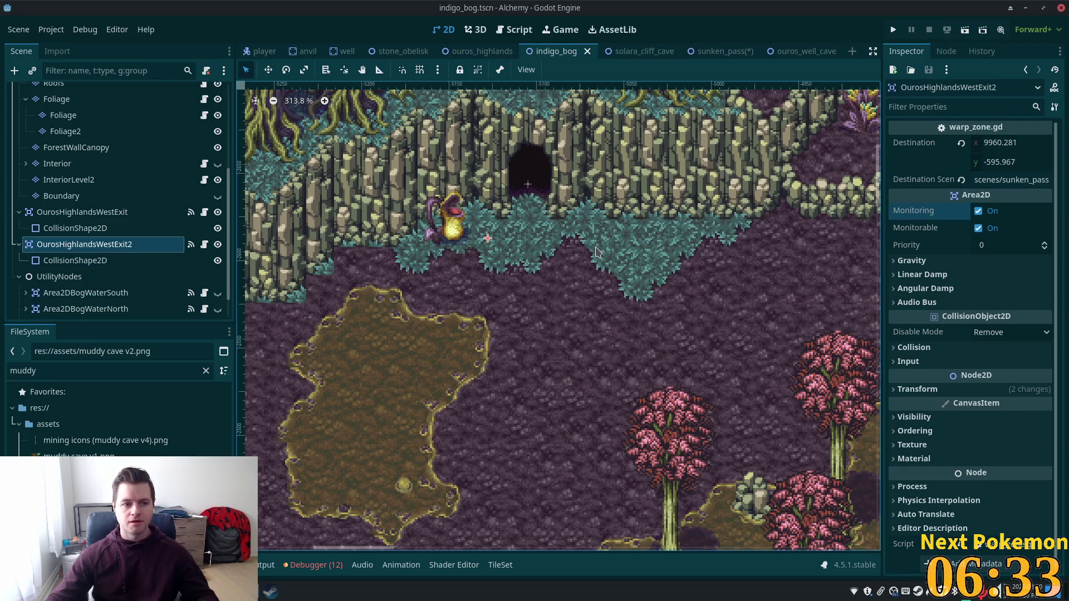
left_click(894, 28)
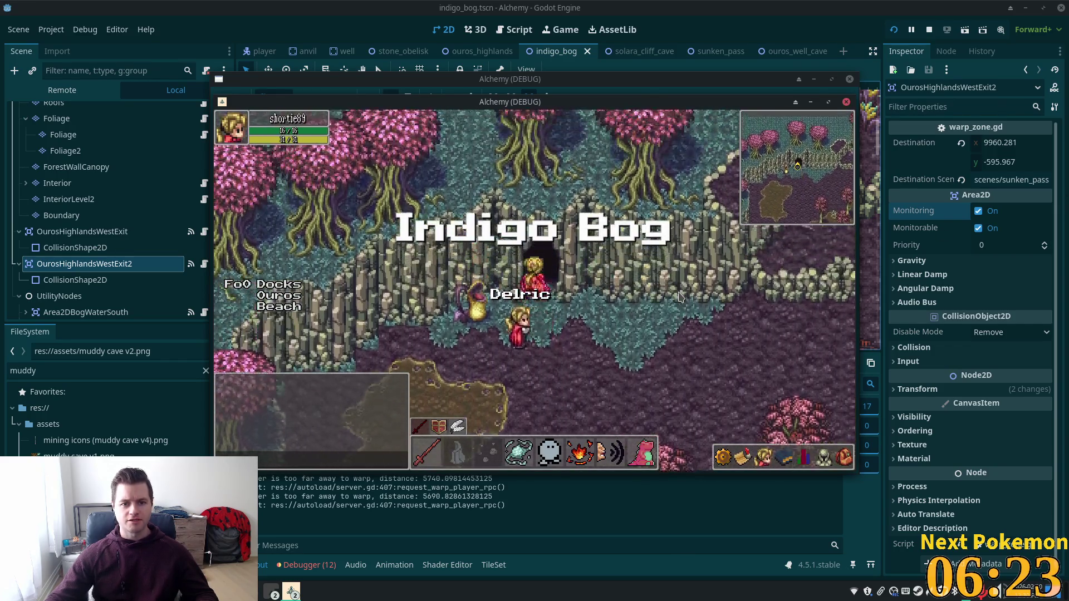
- Walk the character north through the cave corridor to the exit and back into the cave entrance
key("Up")
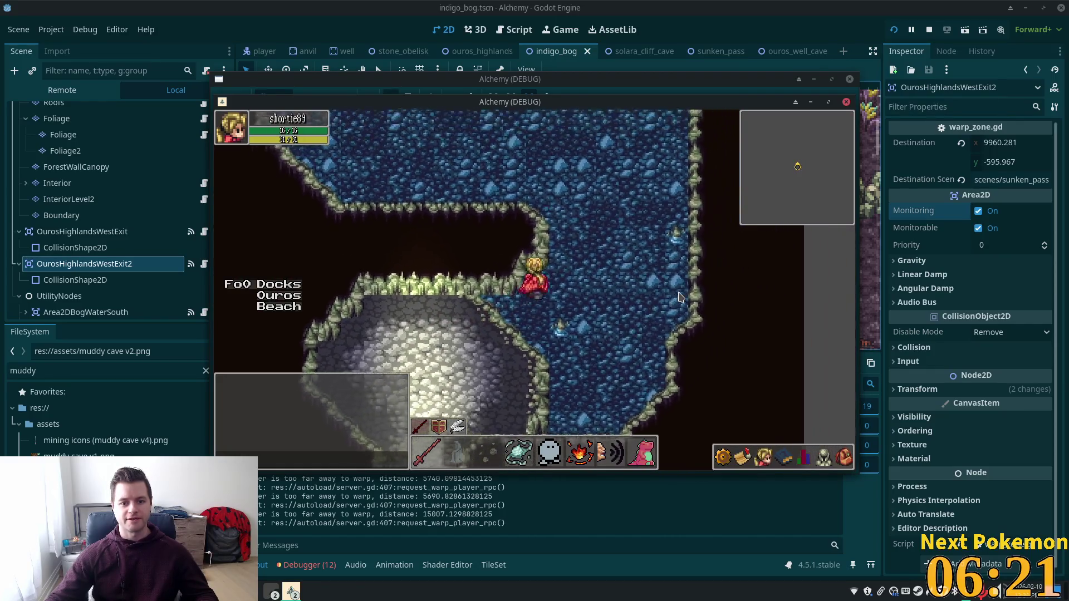
key("Up")
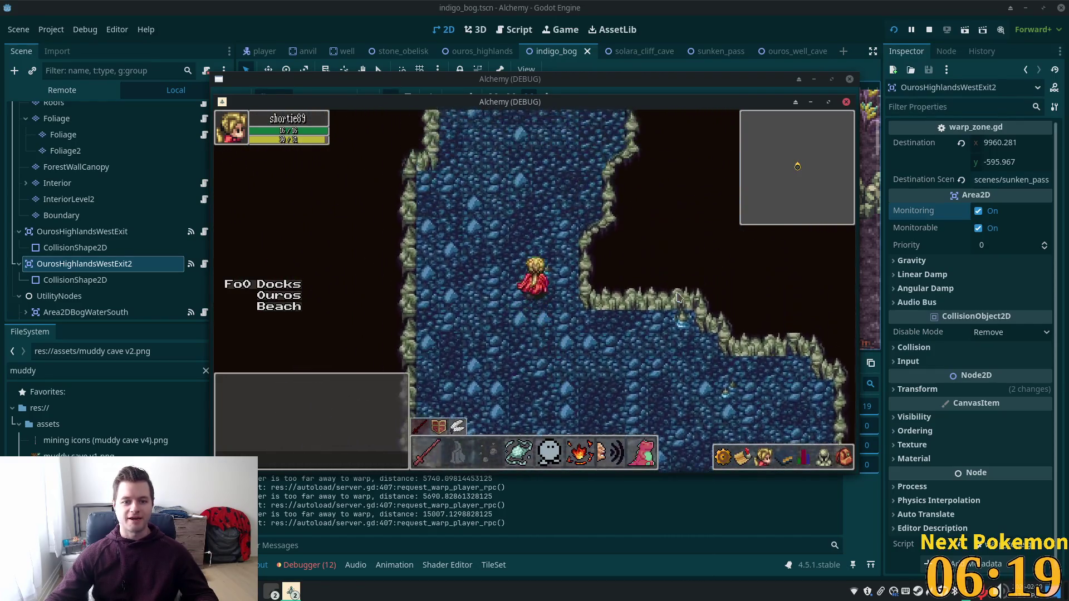
key("Up")
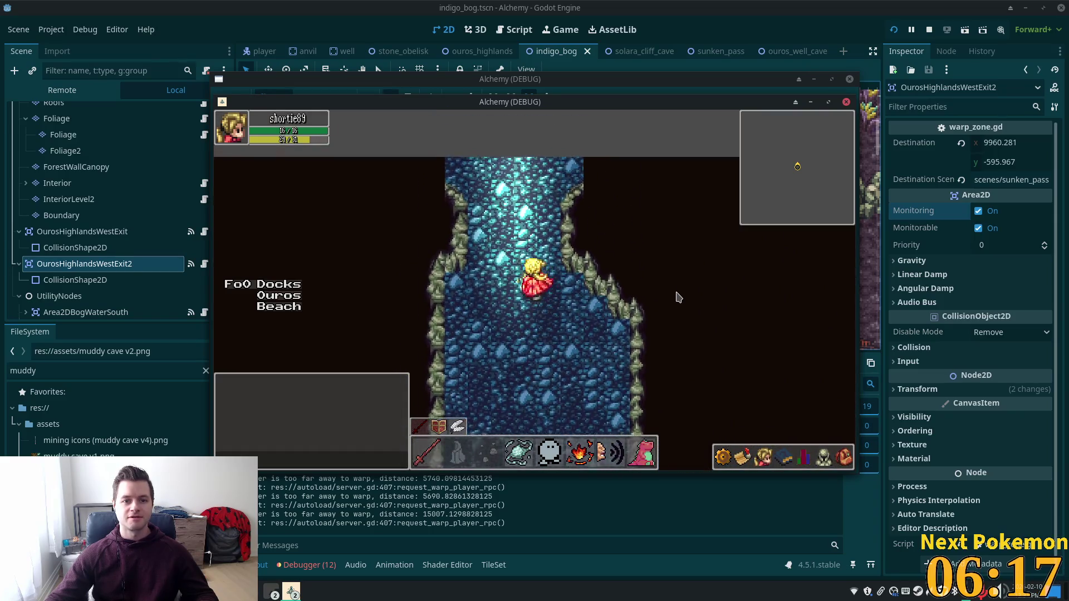
key("Up")
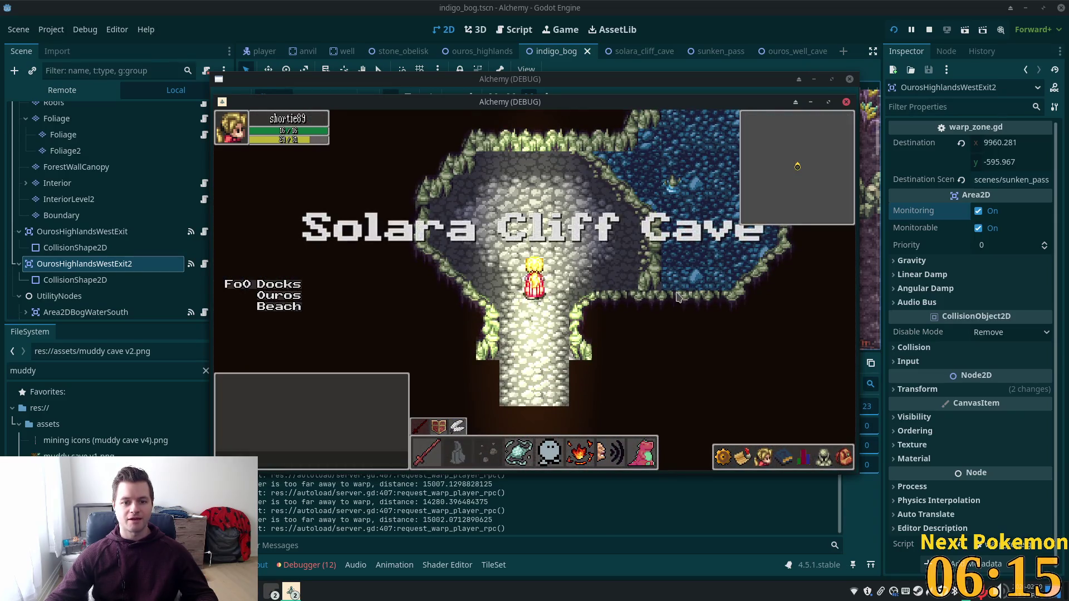
key("Down")
key("Down")
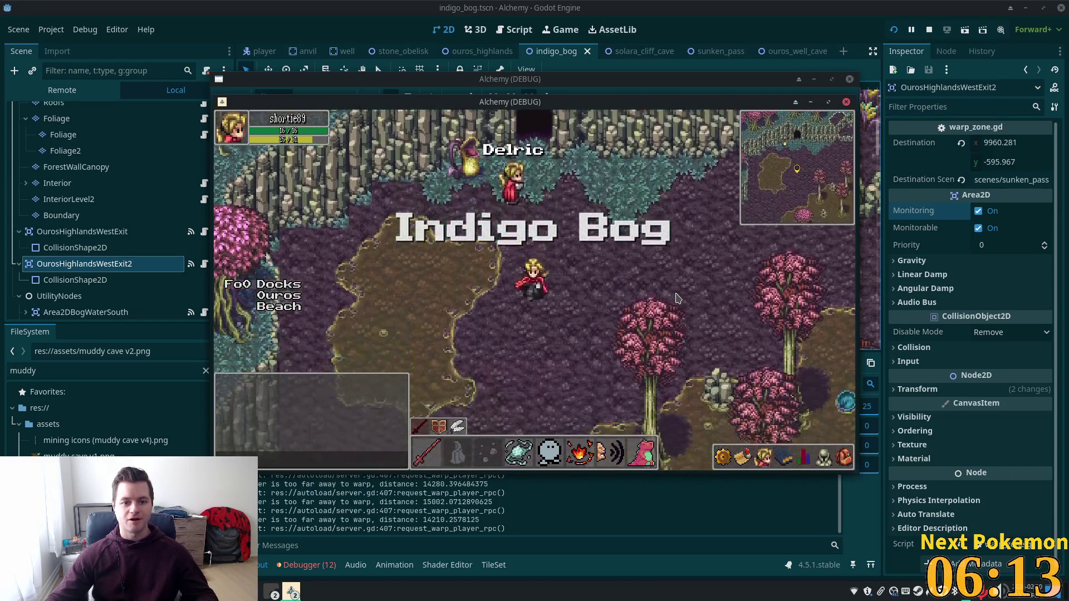
key("Up")
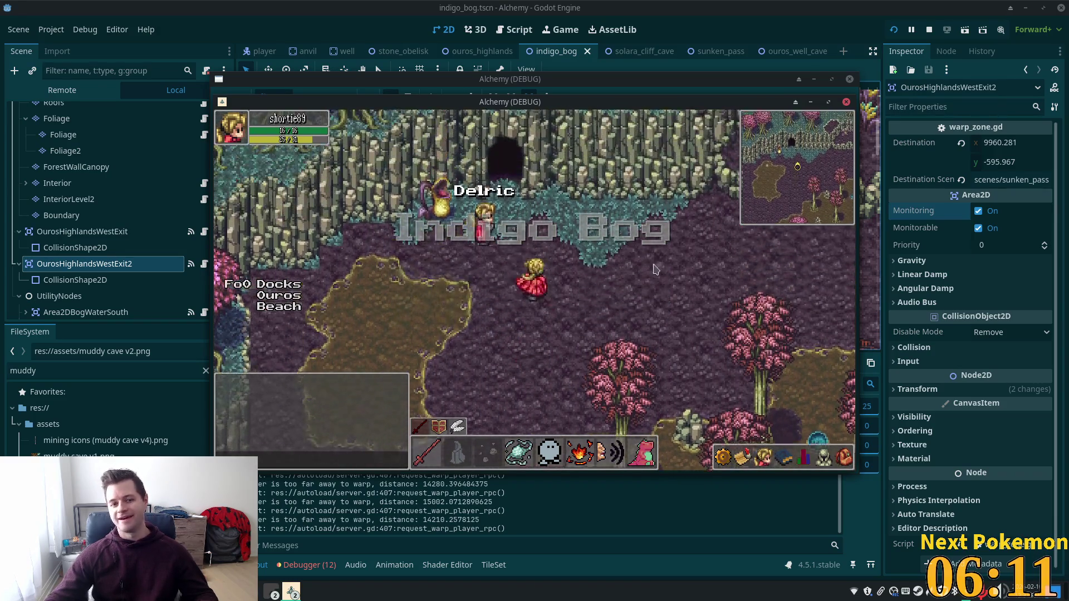
- Set the SunkenPass root node's Zone Name to 'Sunken Pass' and save the scene
left_click(743, 56)
scroll(83, 168, "up", 2)
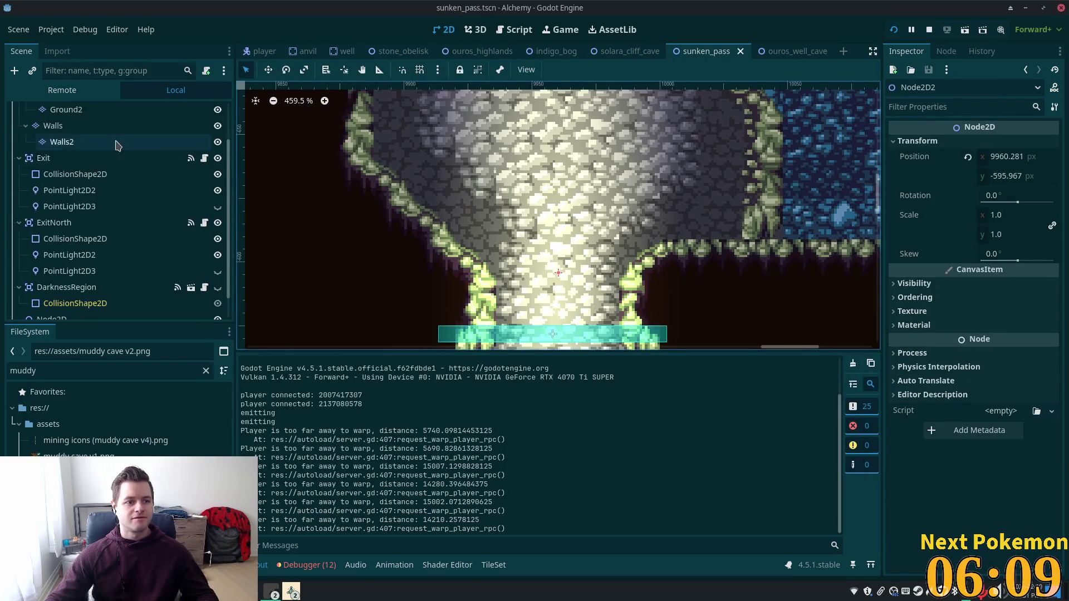
scroll(76, 125, "up", 3)
left_click(73, 114)
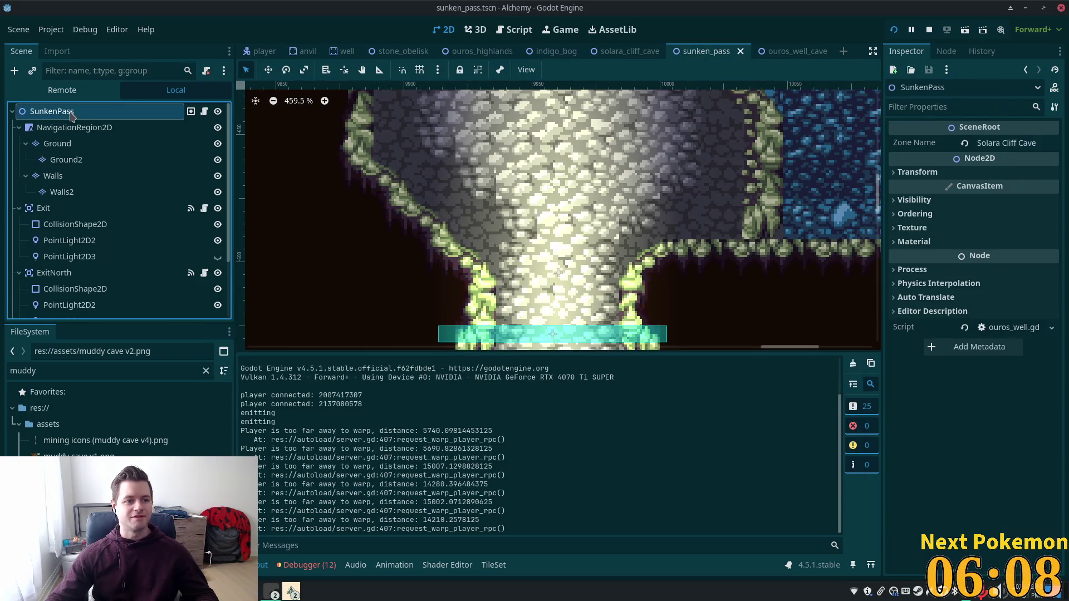
double_click(1017, 143)
key("ctrl+a")
type("S")
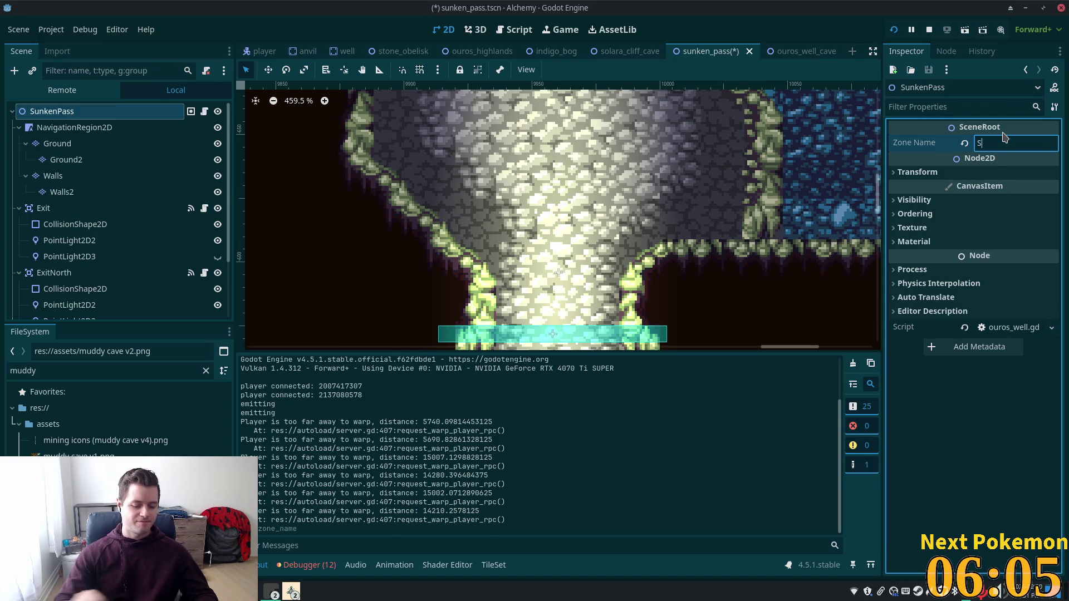
type("unken Pass")
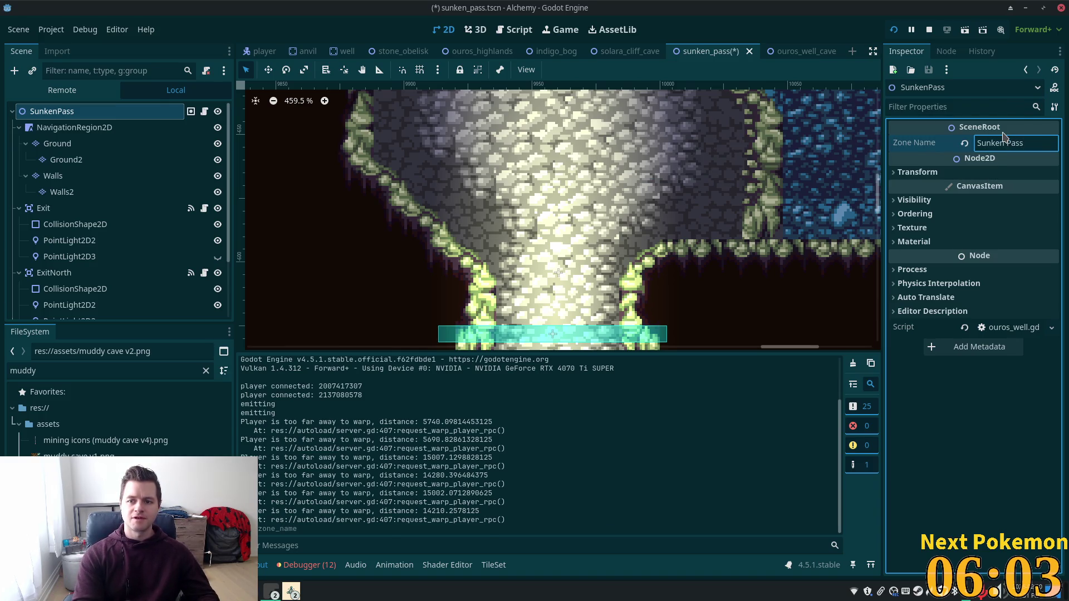
key("Return")
key("ctrl+s")
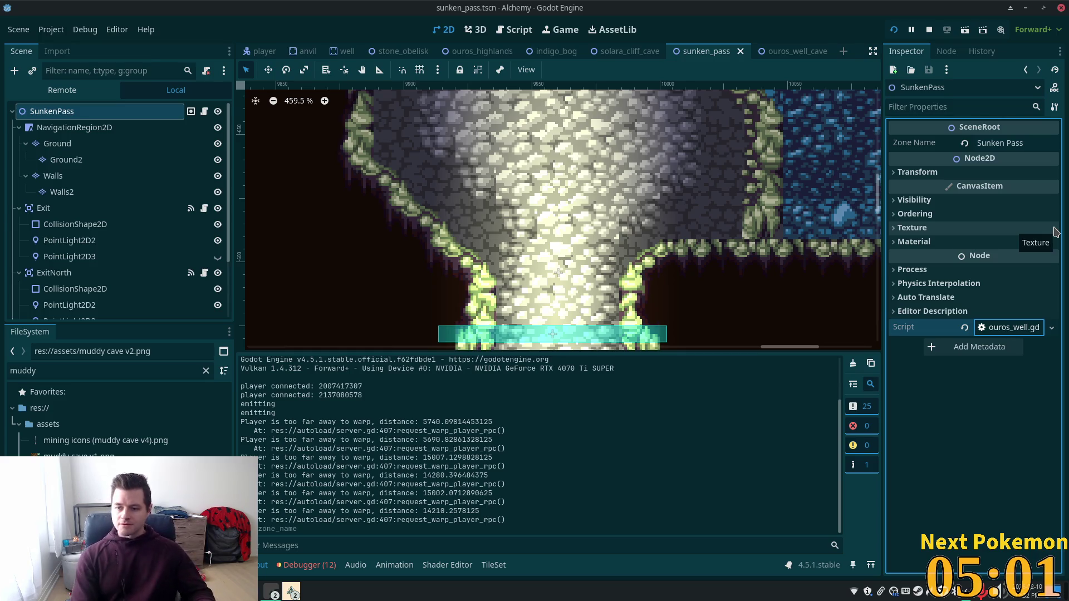
- Pan the 2D viewport along the lit corridor and lower chamber to view the whole Sunken Pass
left_click(702, 5)
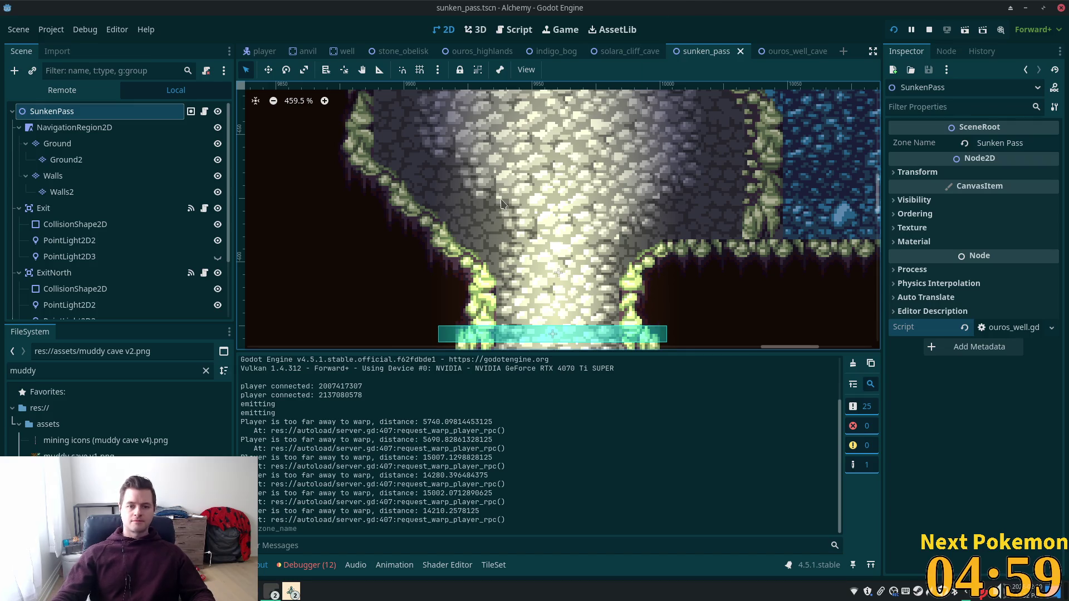
scroll(502, 204, "down", 1)
scroll(497, 256, "down", 1)
scroll(497, 257, "down", 2)
scroll(496, 256, "down", 1)
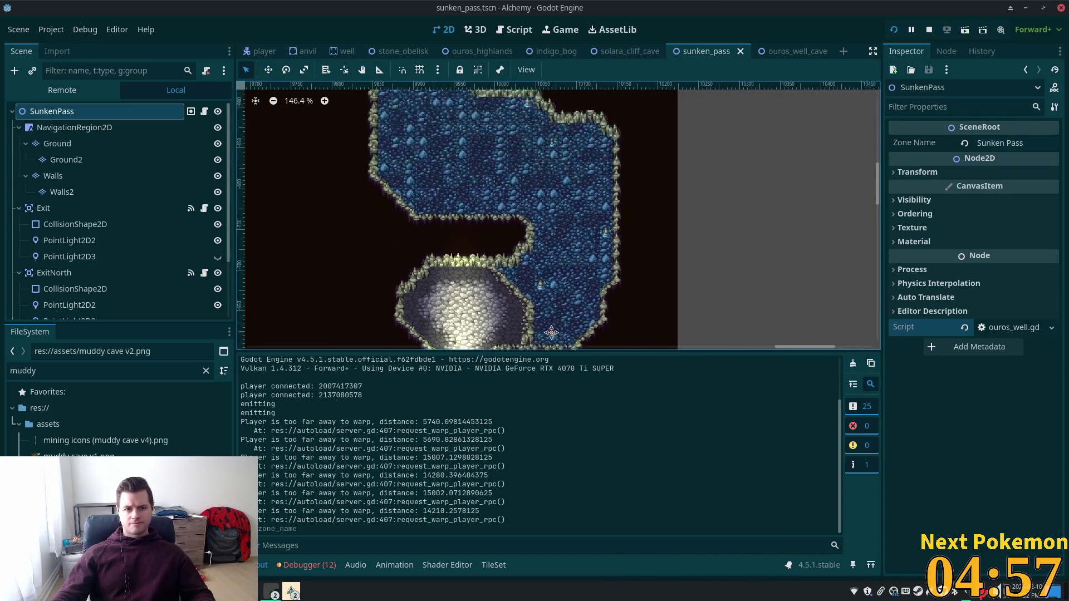
left_click_drag(518, 202, 556, 107)
left_click_drag(607, 191, 630, 102)
scroll(630, 101, "down", 1)
scroll(631, 101, "down", 1)
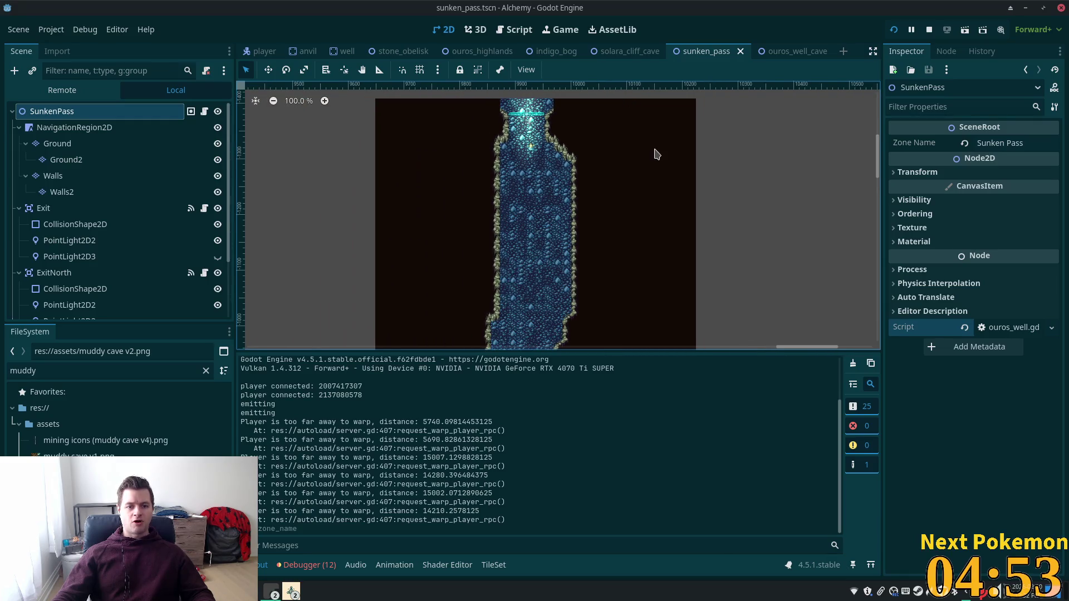
left_click_drag(606, 216, 586, 4)
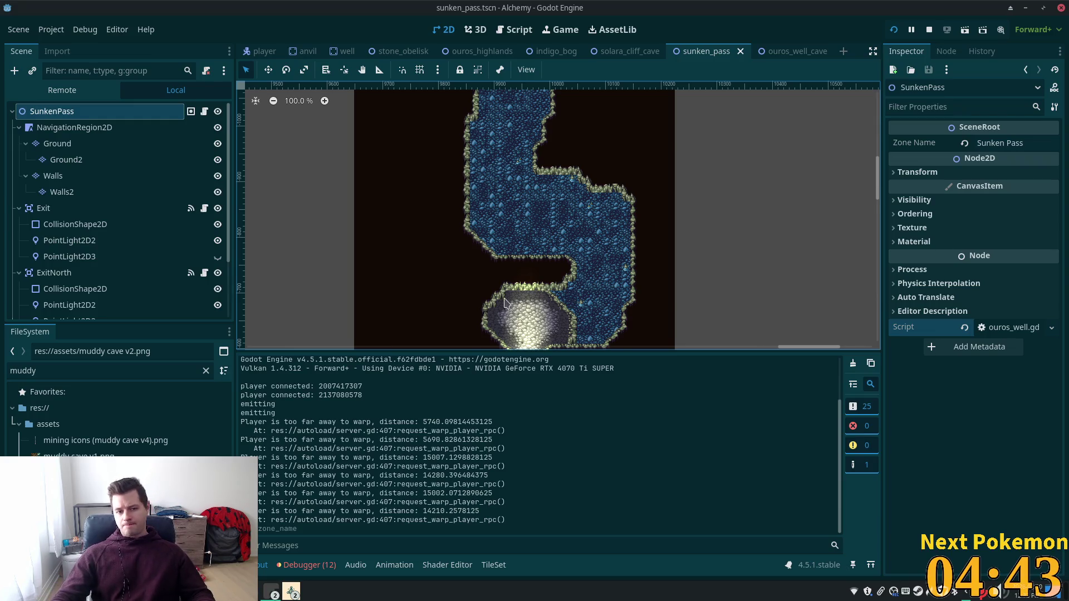
scroll(504, 303, "down", 3)
scroll(535, 292, "up", 6)
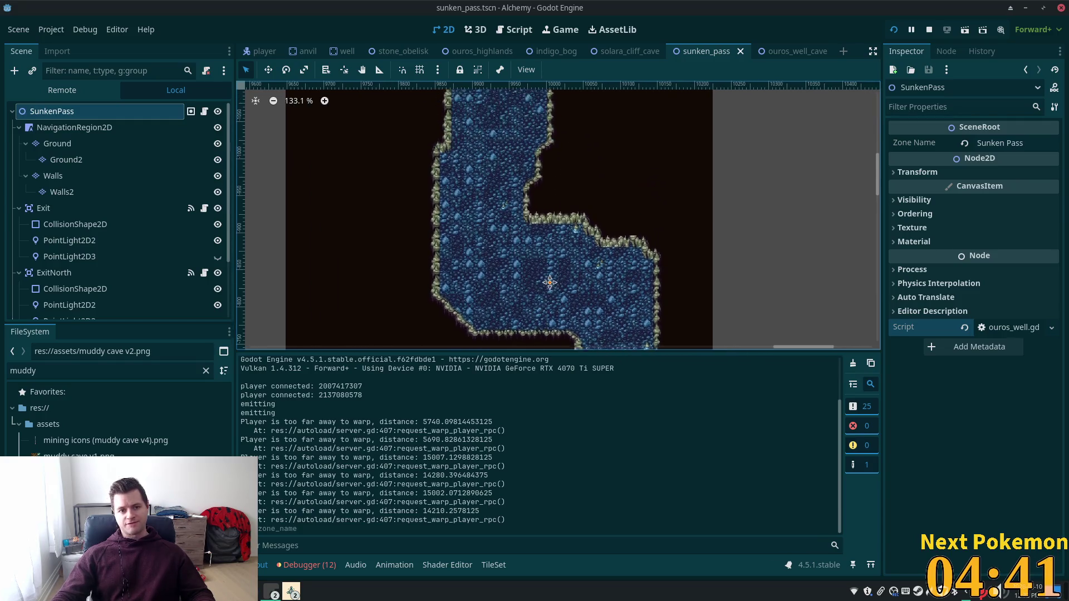
scroll(549, 282, "up", 3)
scroll(586, 167, "up", 3)
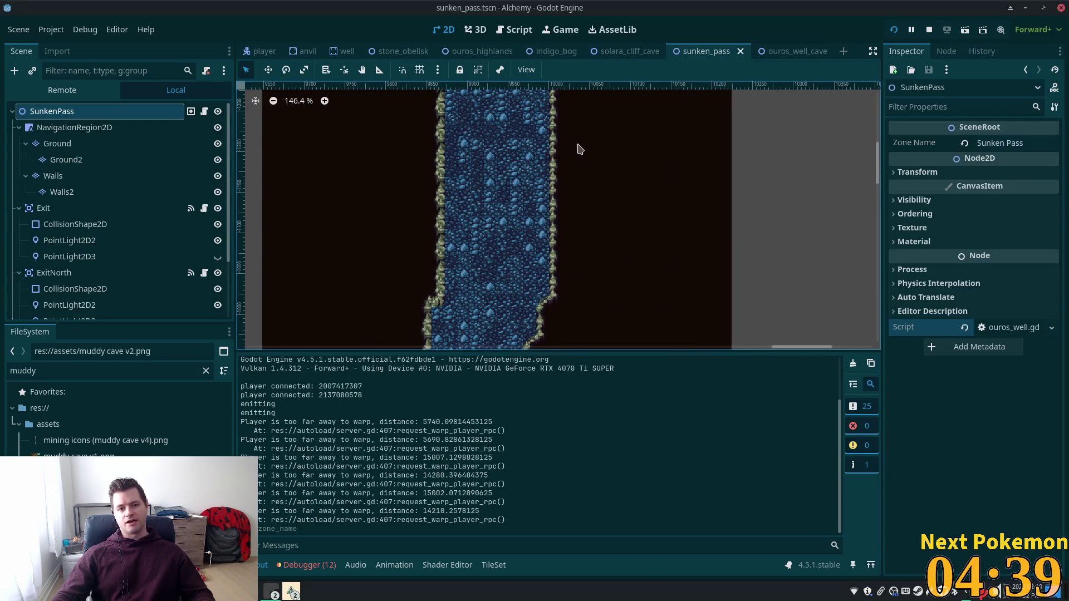
scroll(574, 167, "down", 5)
scroll(580, 179, "down", 2)
scroll(580, 184, "down", 3)
scroll(583, 190, "up", 9)
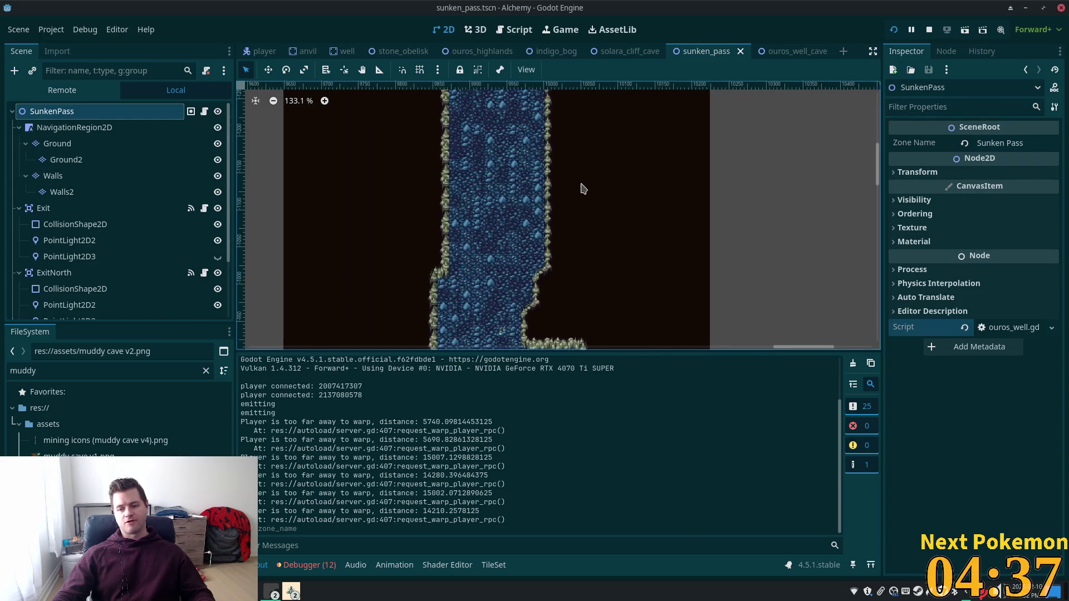
scroll(583, 189, "up", 4)
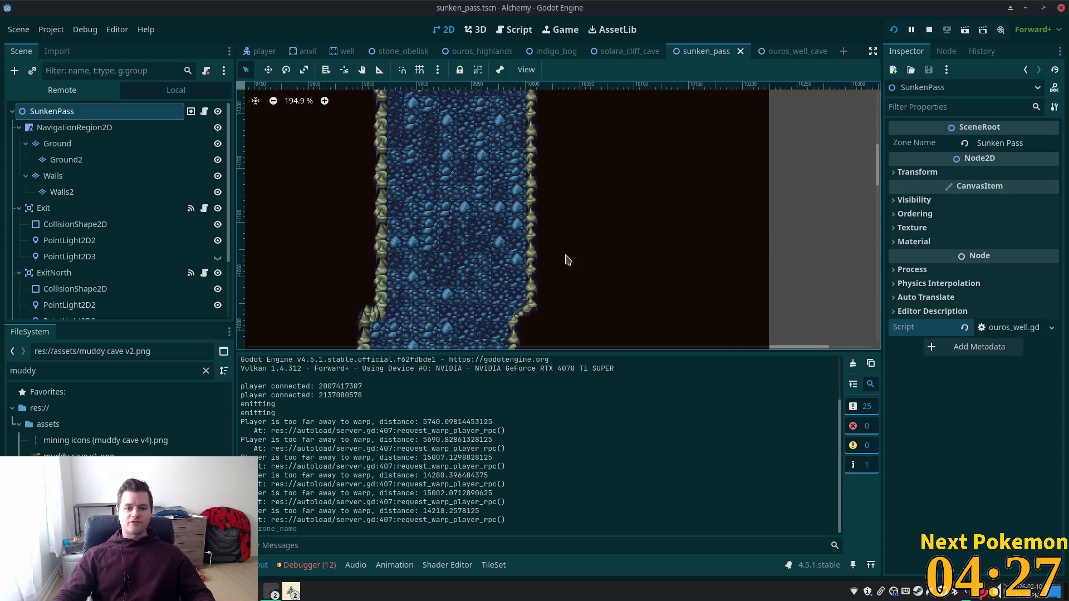
scroll(565, 266, "down", 3)
scroll(559, 269, "down", 3)
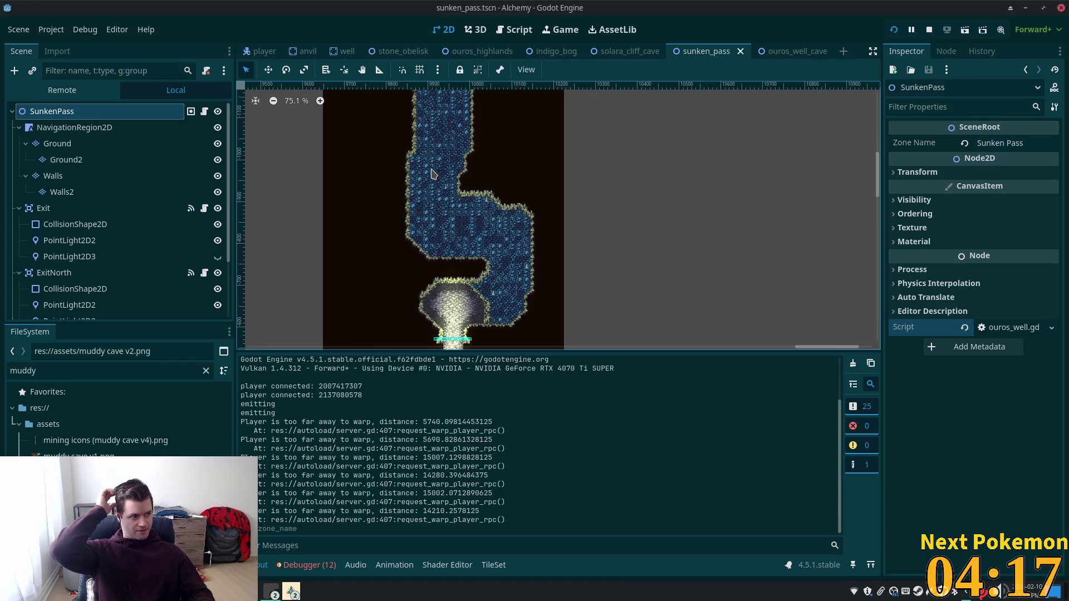
scroll(303, 255, "down", 3)
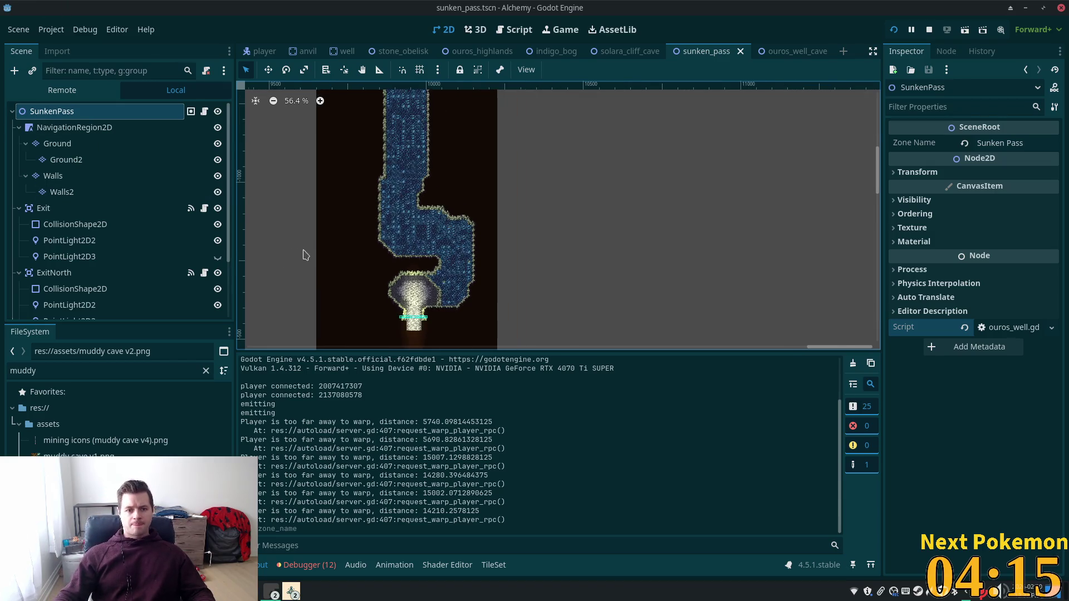
scroll(385, 301, "up", 4)
scroll(384, 301, "up", 4)
scroll(385, 301, "up", 2)
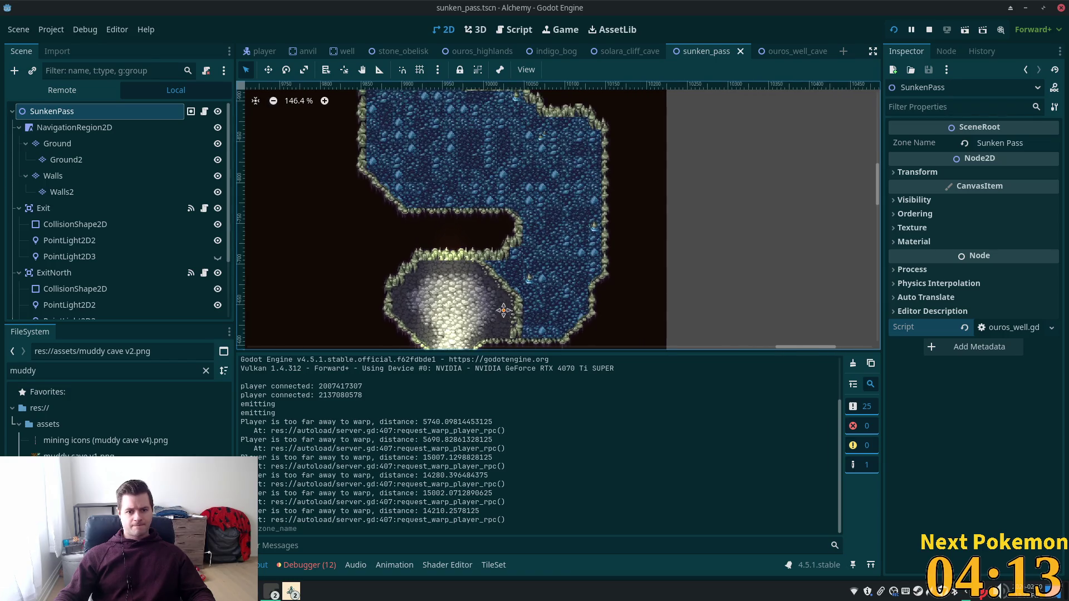
left_click_drag(503, 311, 596, 255)
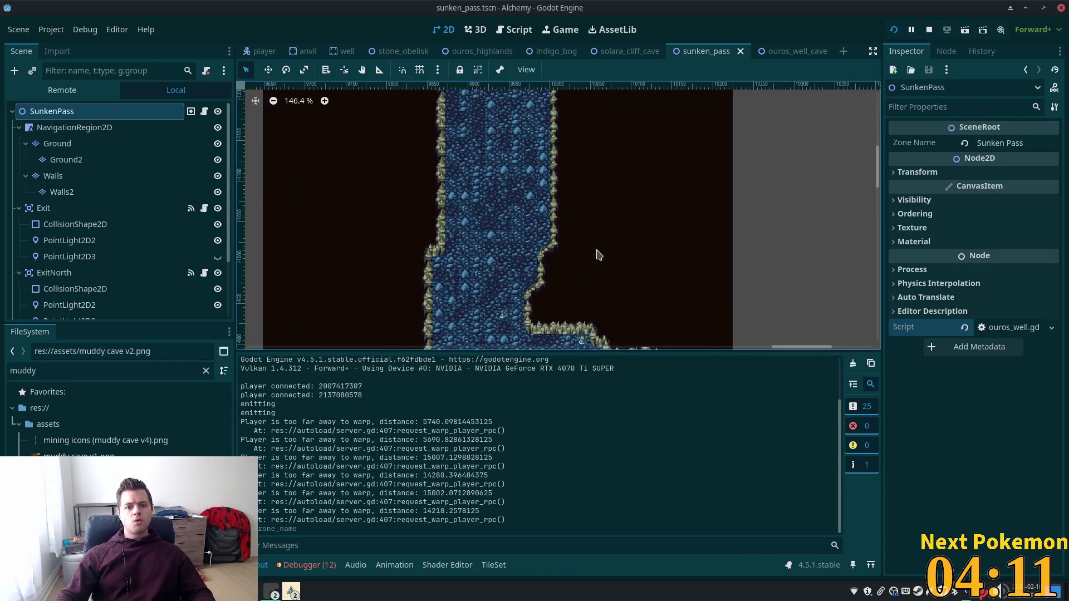
scroll(587, 179, "down", 2)
scroll(502, 201, "down", 1)
scroll(467, 226, "down", 1)
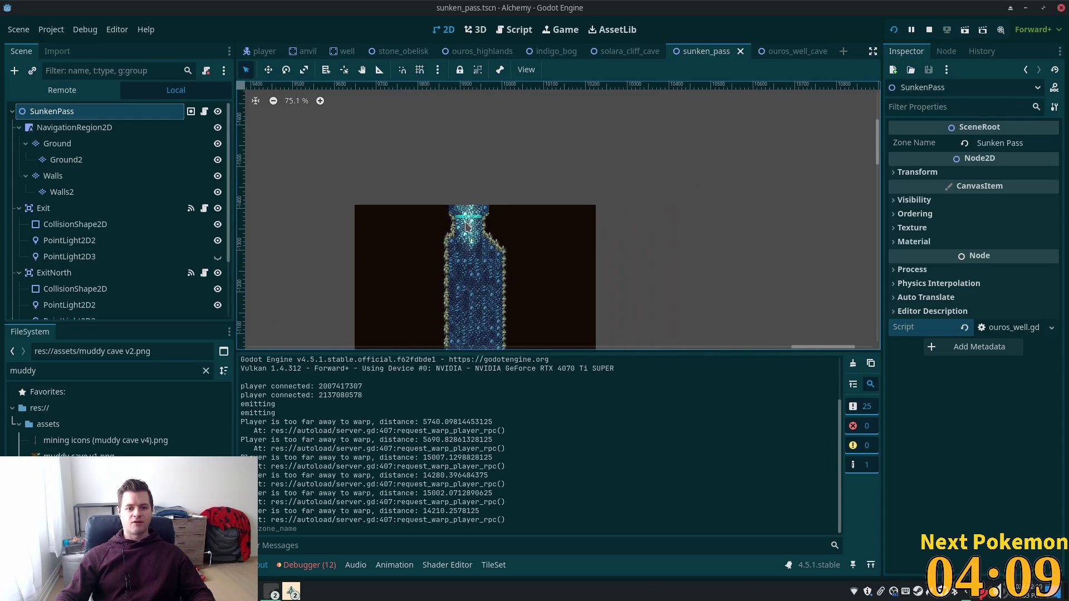
scroll(468, 225, "down", 1)
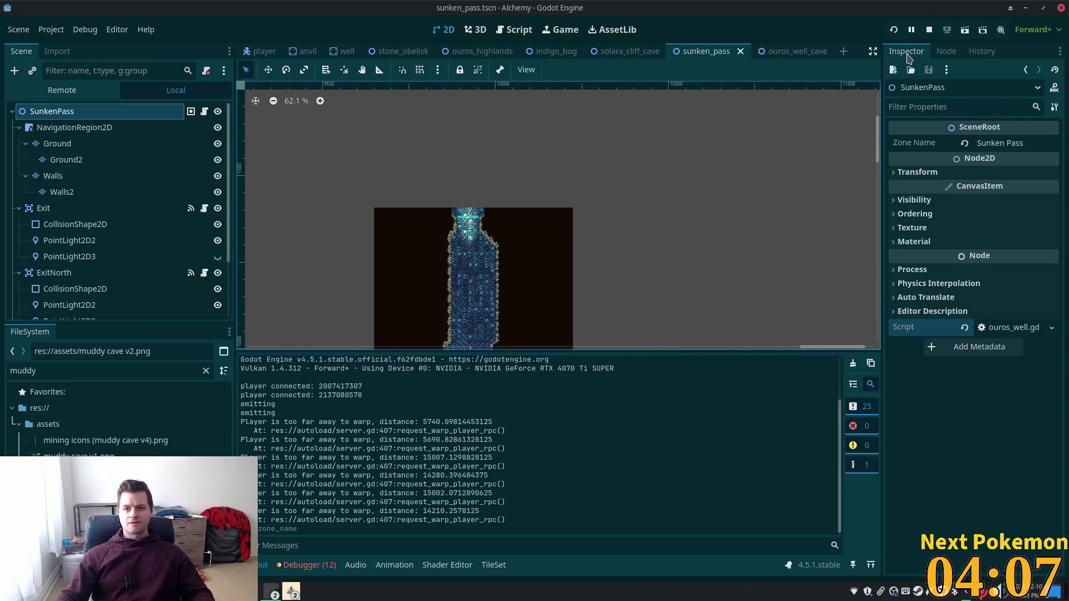
- Restart the game in debug and place the two game windows side by side
left_click(894, 29)
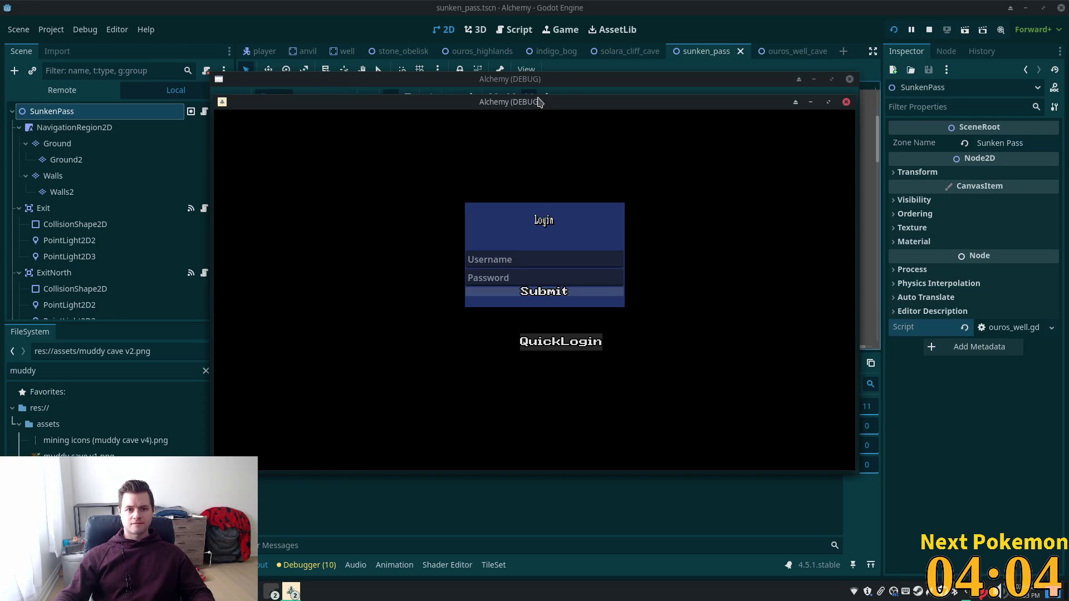
left_click_drag(539, 102, 368, 163)
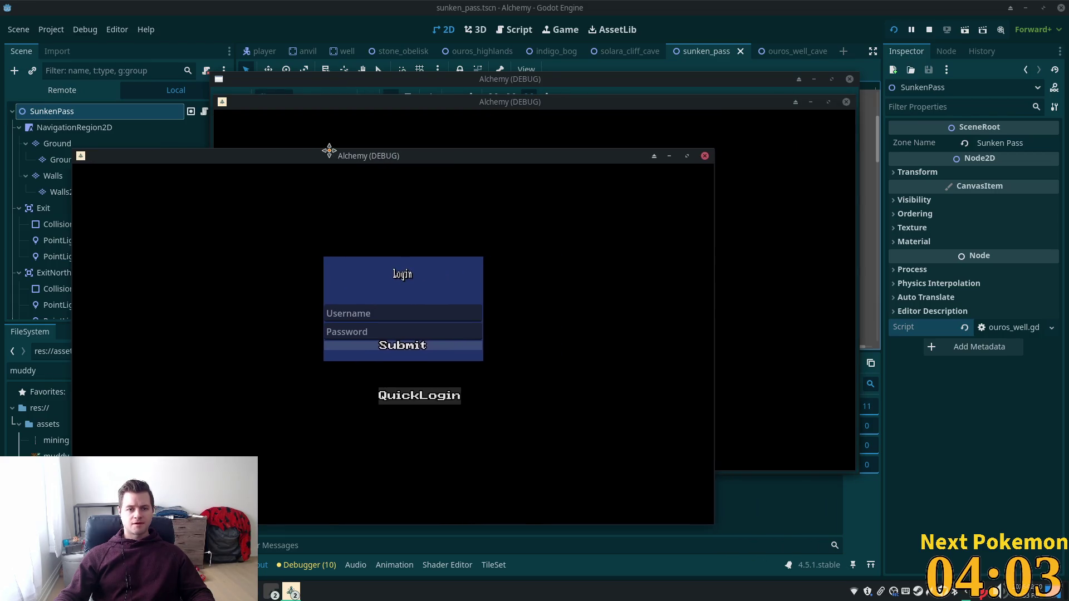
left_click_drag(578, 99, 742, 180)
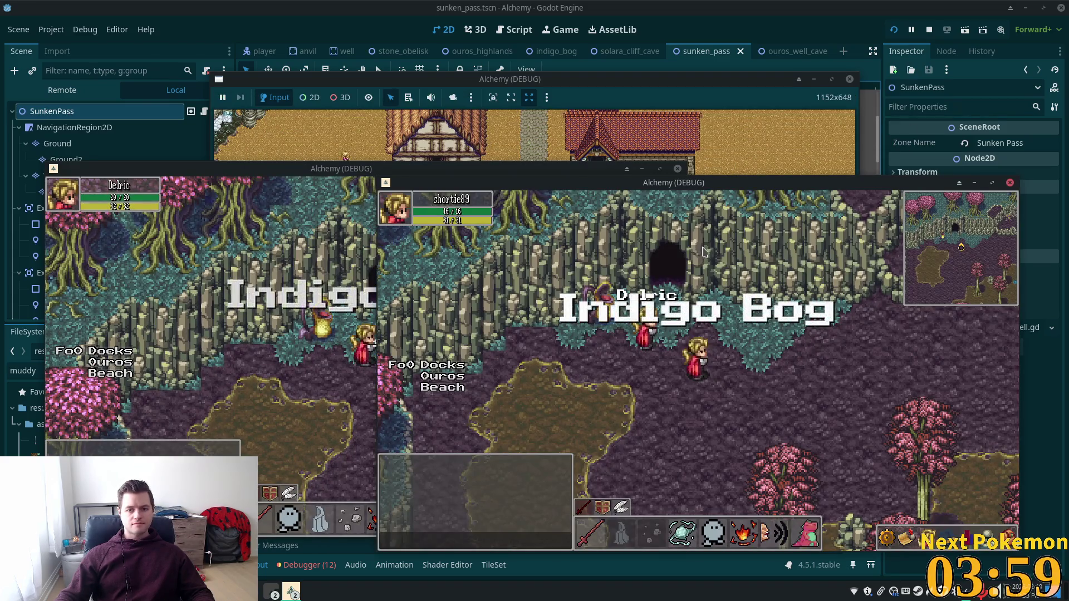
- Walk the player into the water and along the vertical corridor toward its bright top
key("Up")
key("Up")
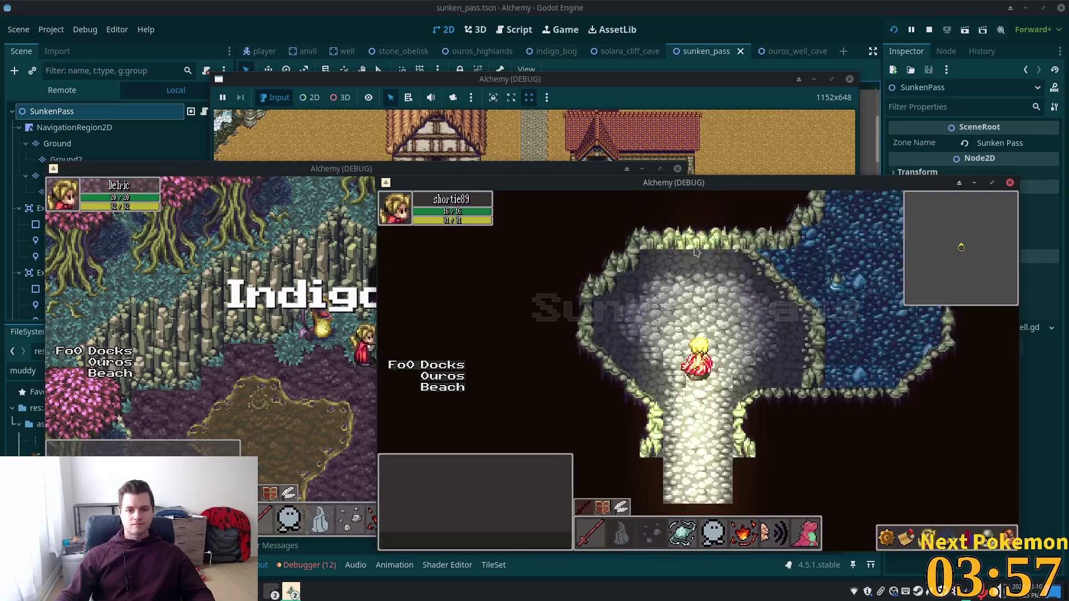
key("Right")
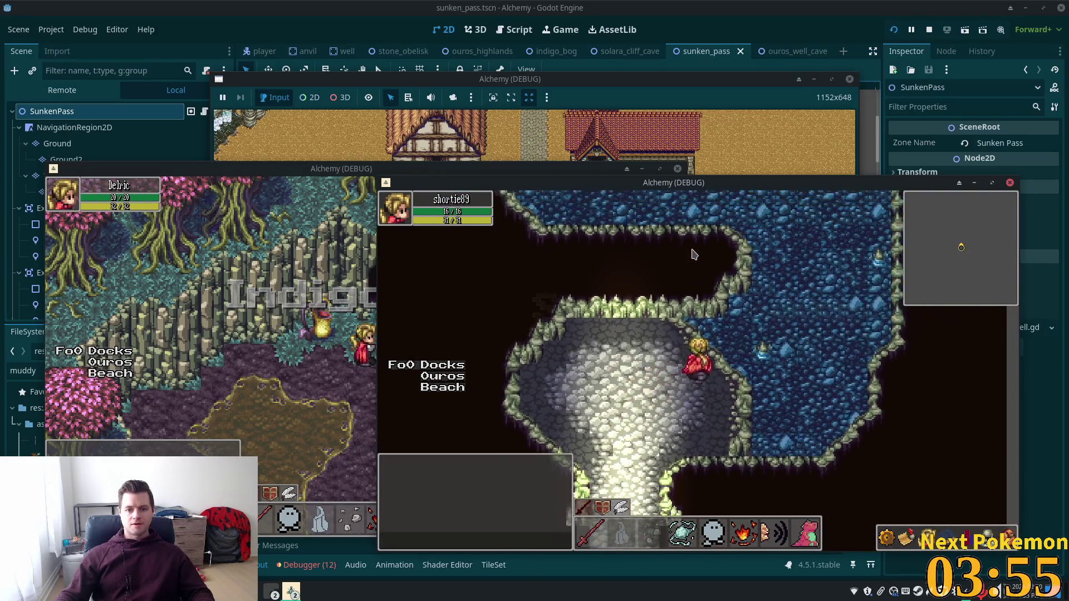
key("Up")
key("Down")
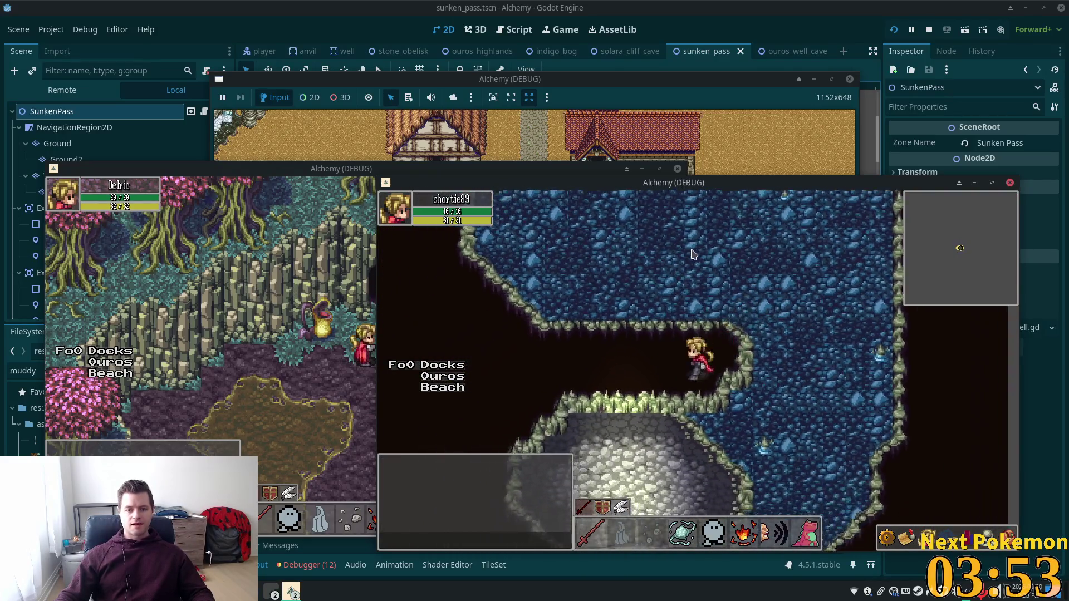
key("Left")
key("Left")
key("Down")
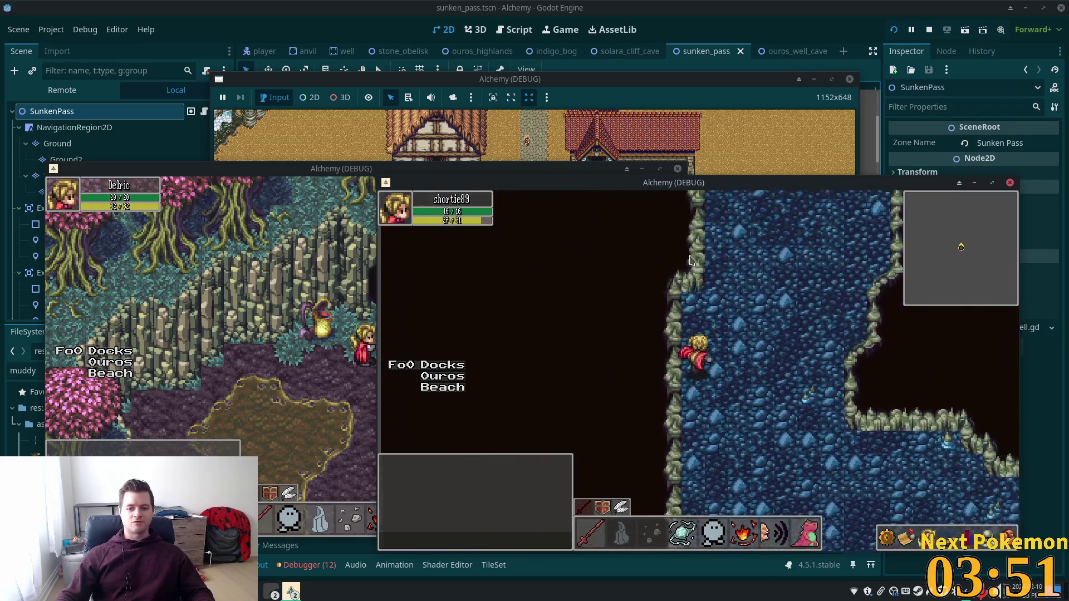
key("Right")
key("Left")
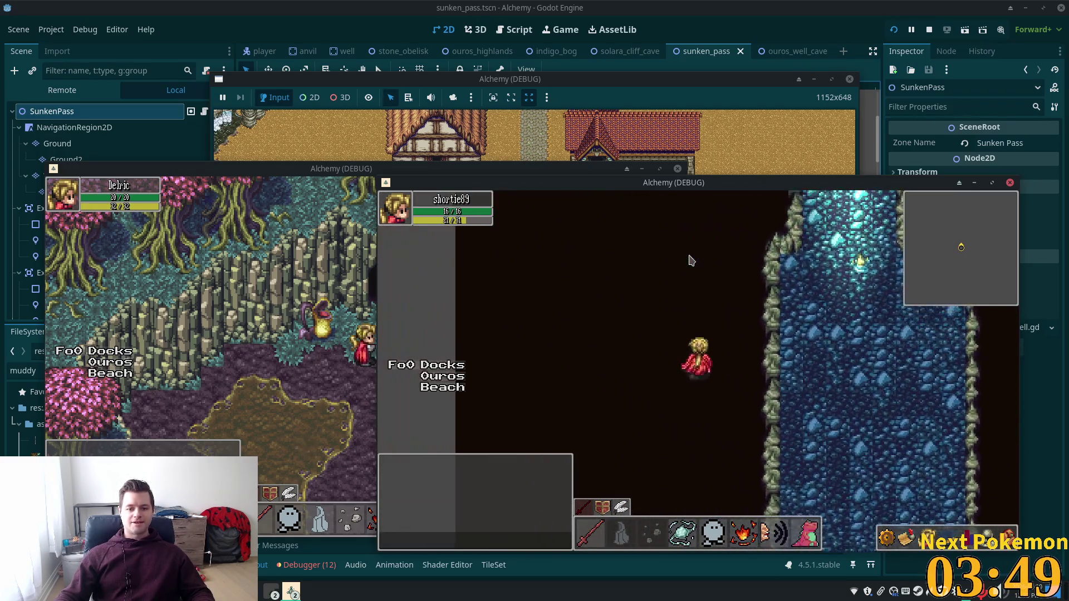
key("Up")
key("Left")
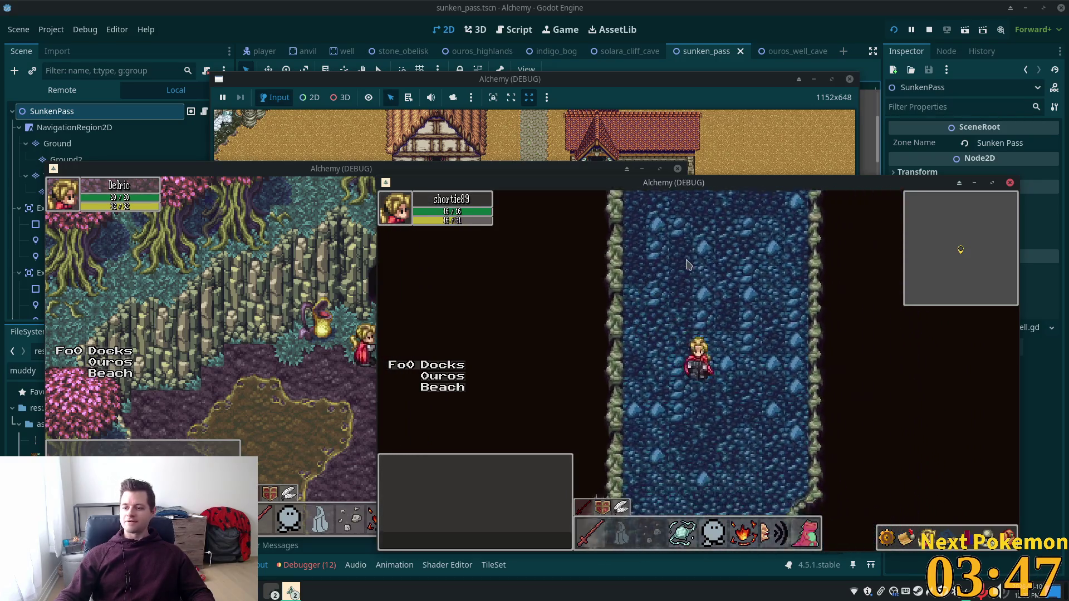
- Walk past the rock pillar down to the Sunken Pass entrance and out into Indigo Bog
key("Down")
key("Up")
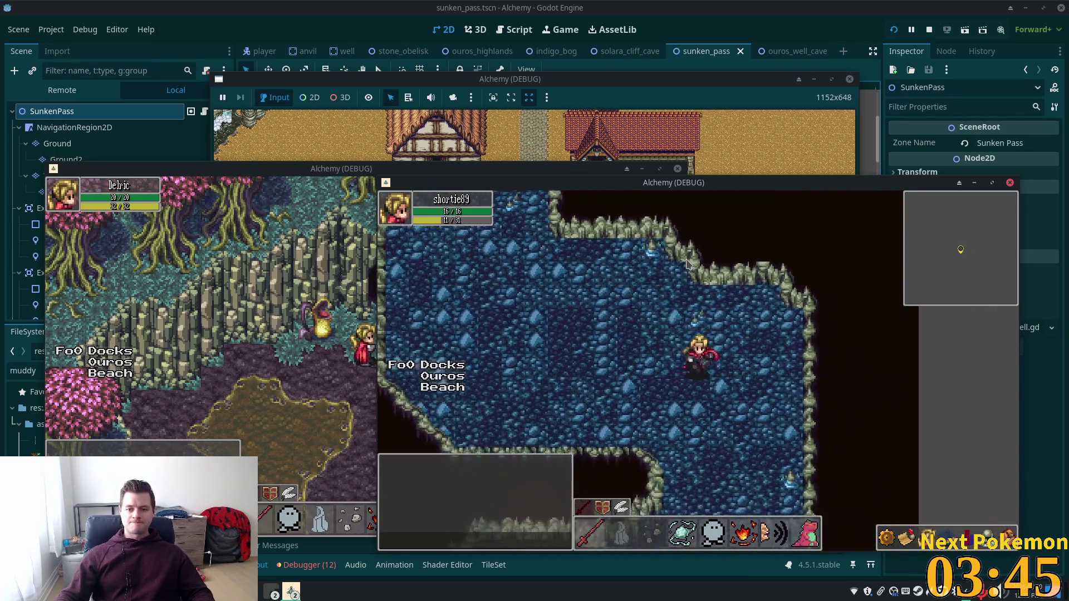
key("Down")
key("Left")
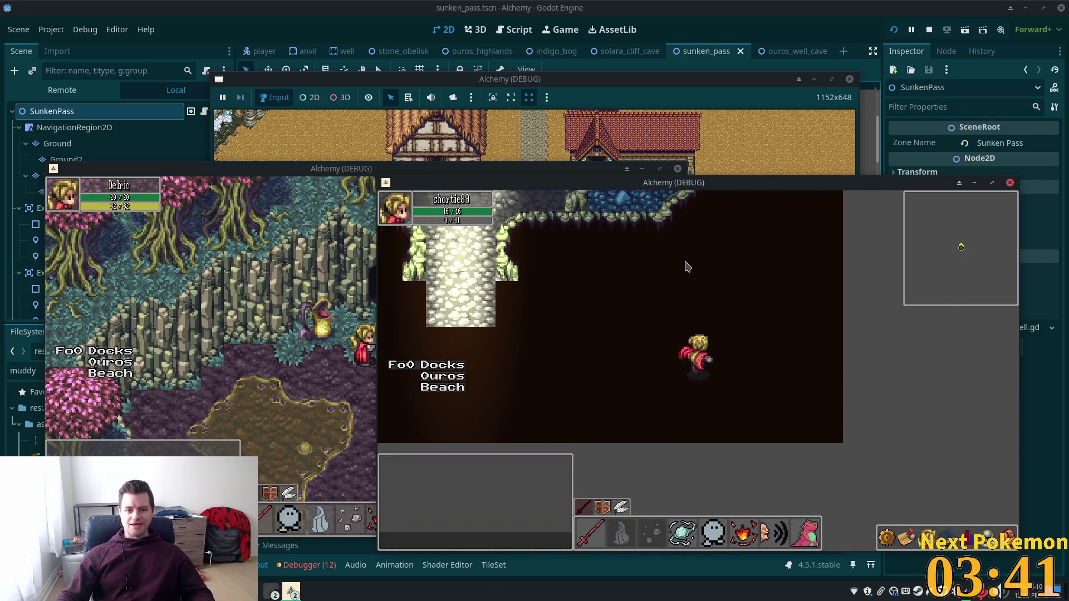
key("Down")
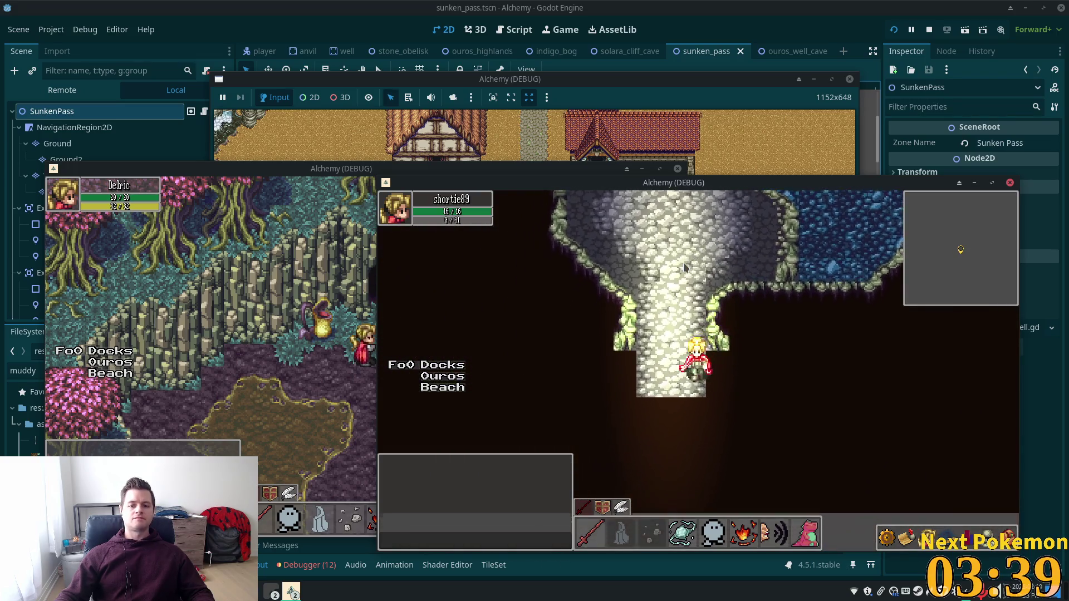
key("Down")
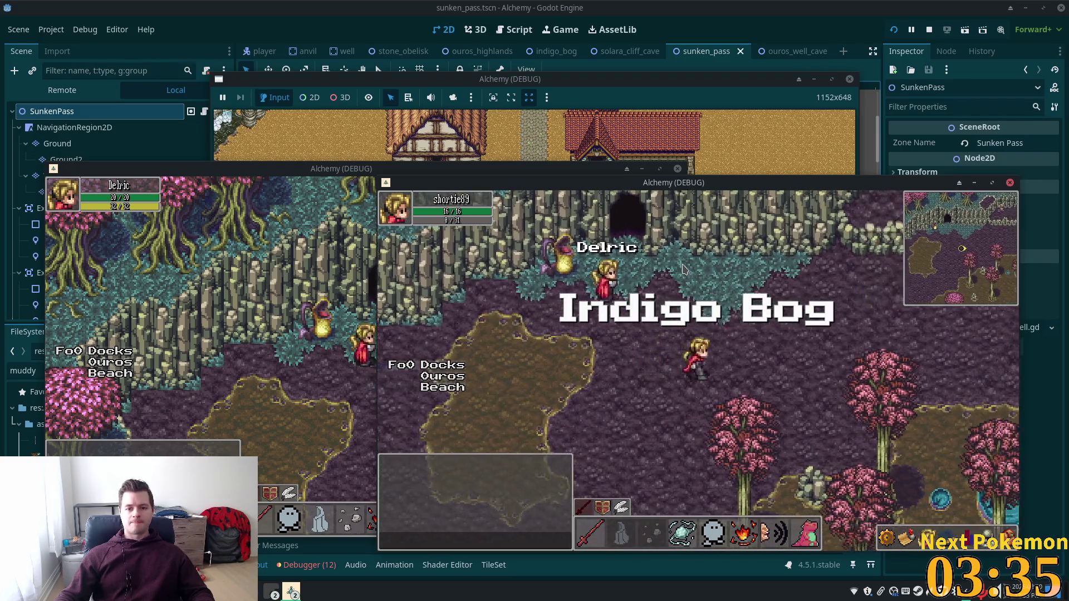
- Walk down through Indigo Bog, travel to Ouros Well and into Ouros Caves
key("Down")
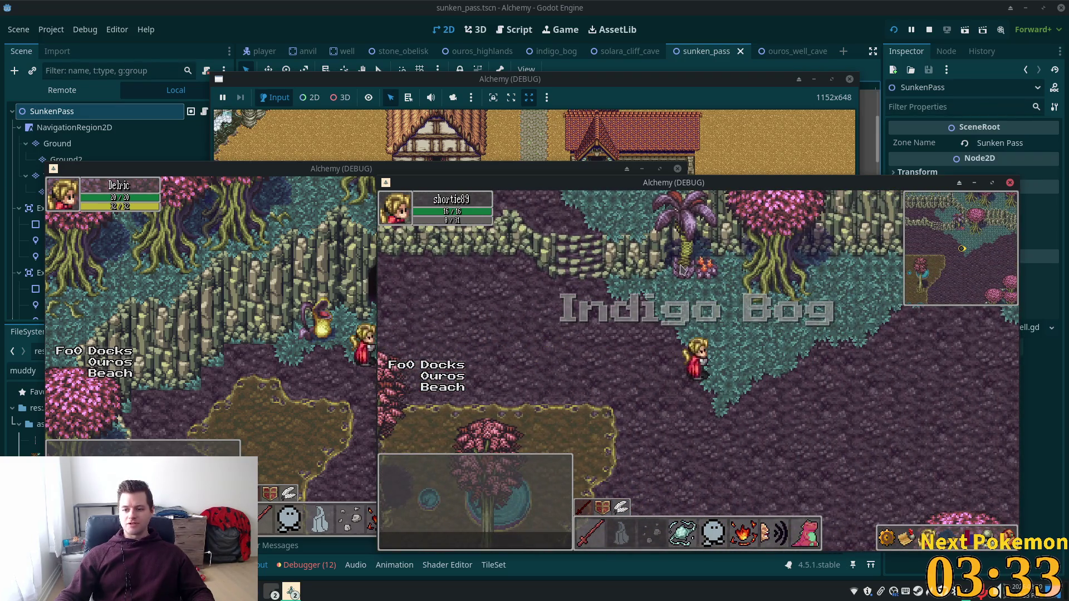
key("Left")
key("Up")
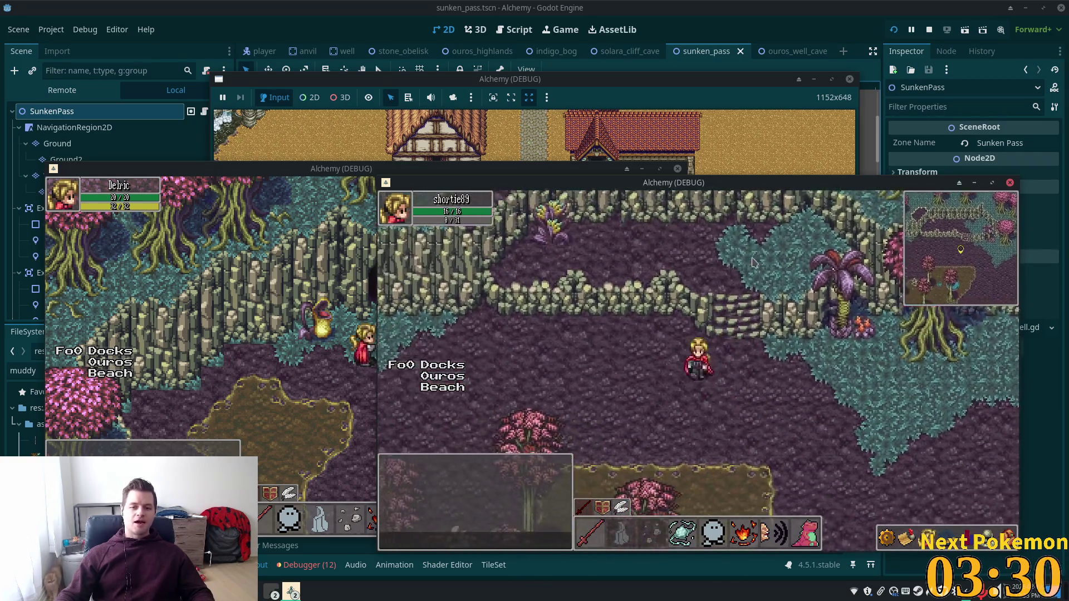
key("Down")
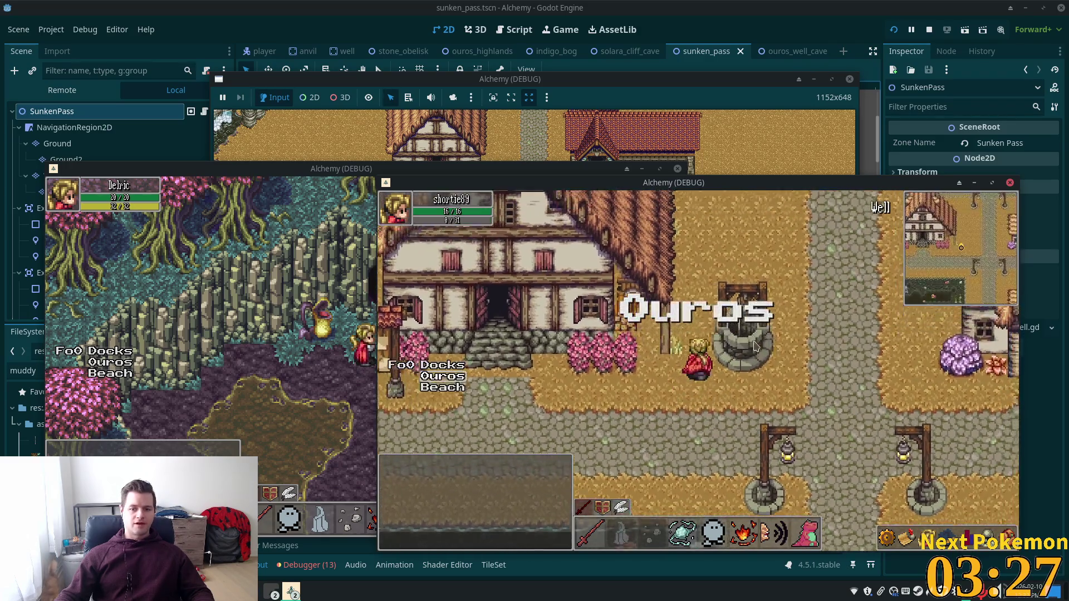
left_click(739, 345)
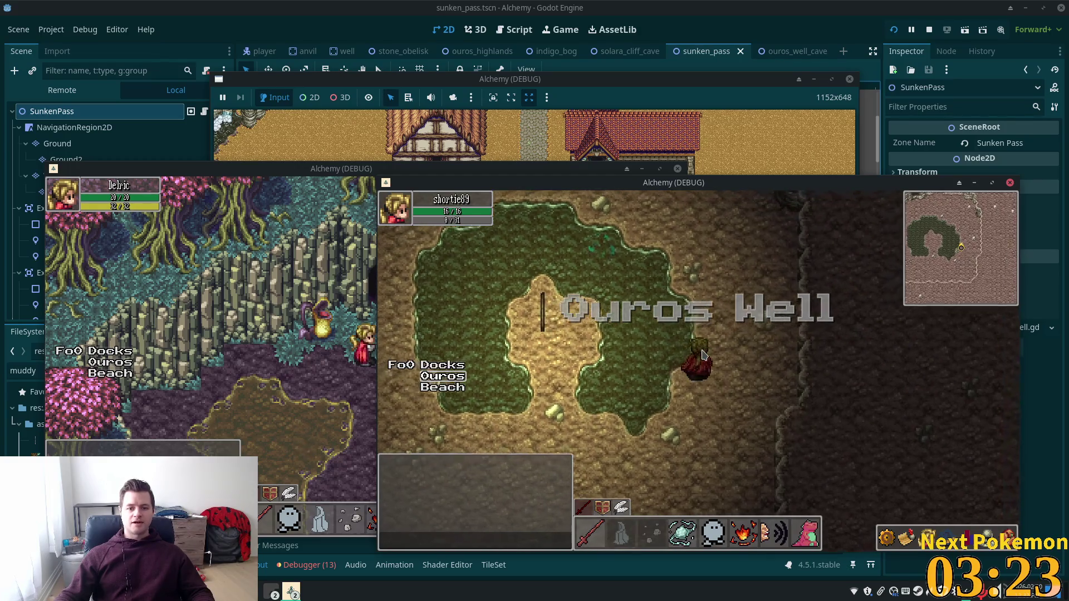
left_click(760, 354)
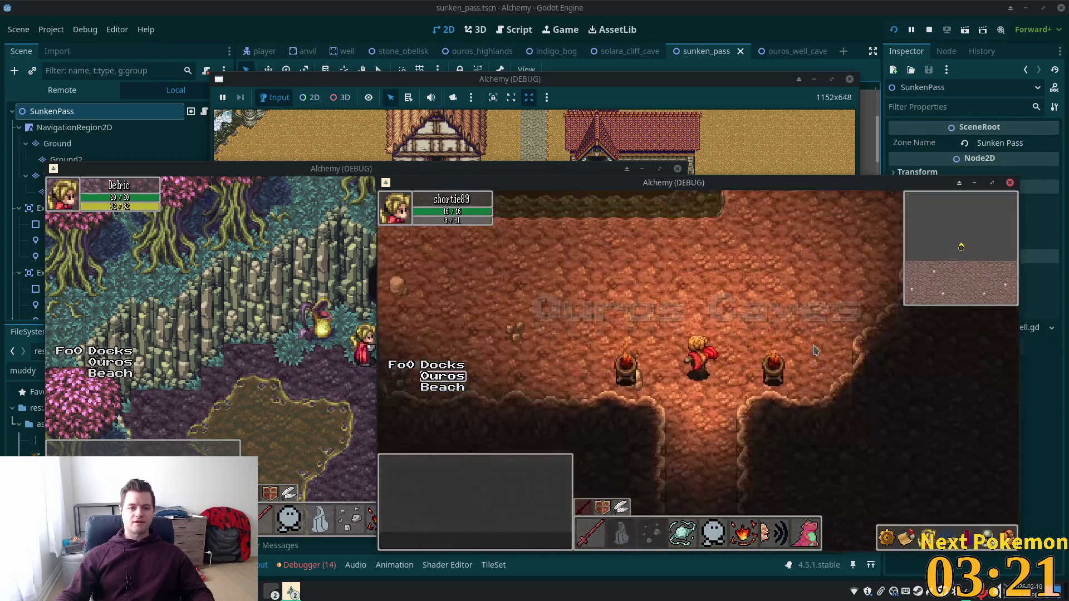
left_click(917, 398)
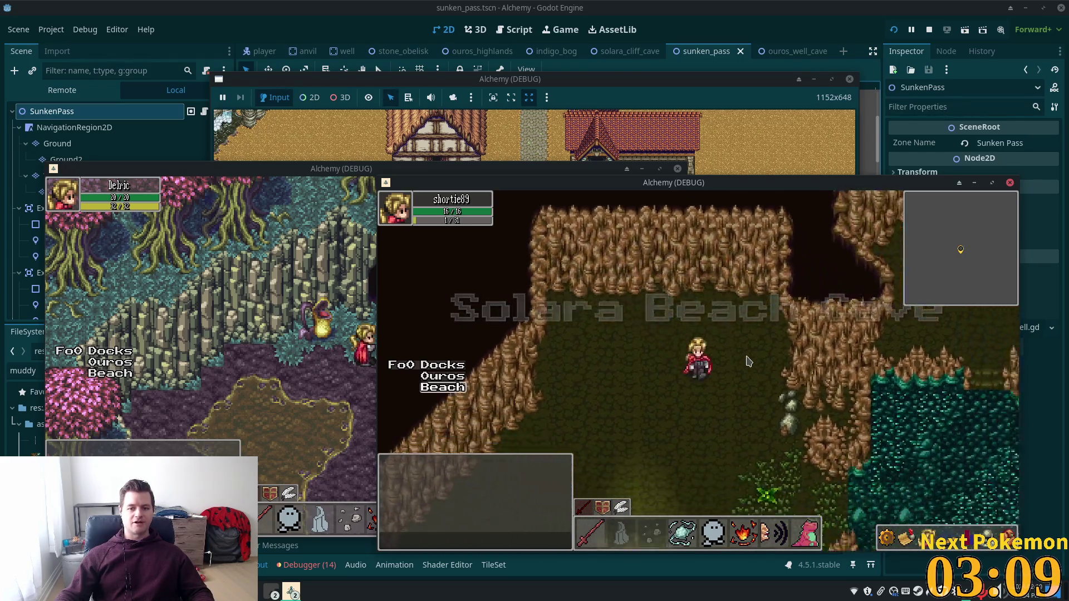
- Exit into Solara Desert, walk up into Solara Cliff Cave, then bring the Godot editor back to the front
key("Down")
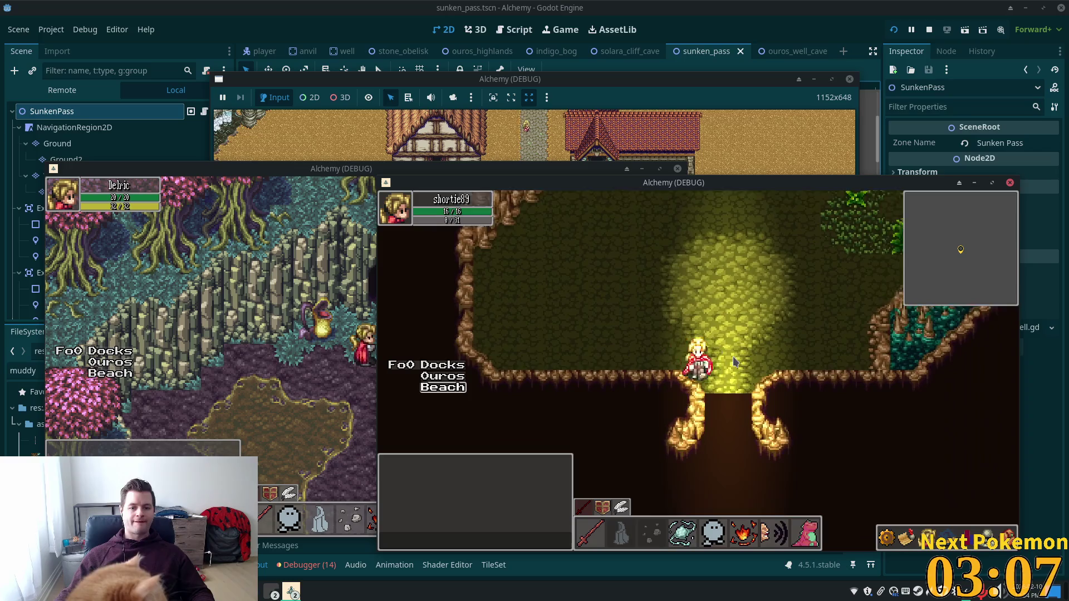
key("Down")
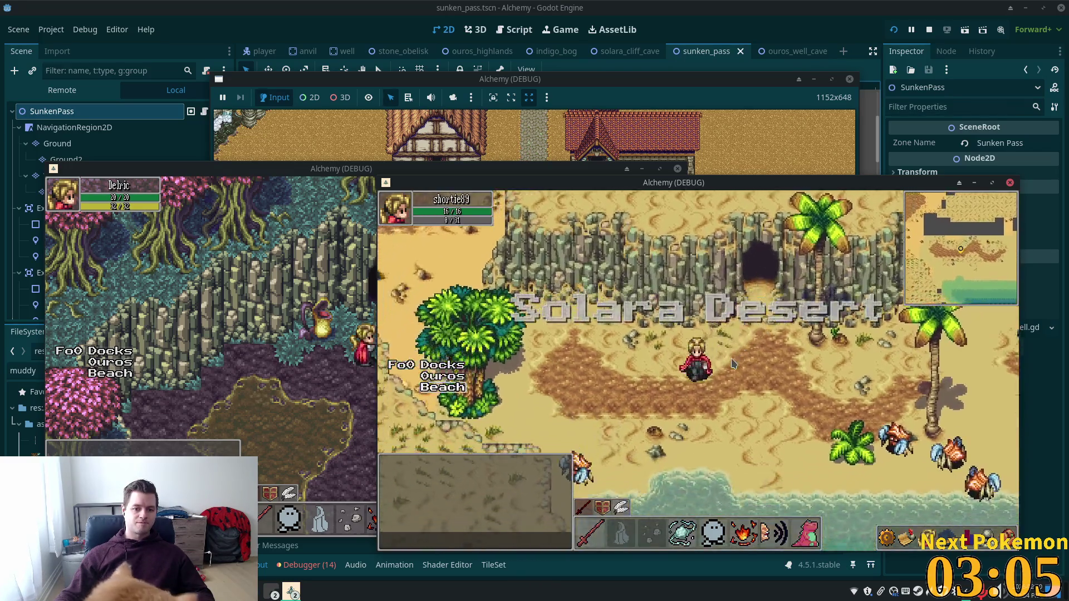
key("Up")
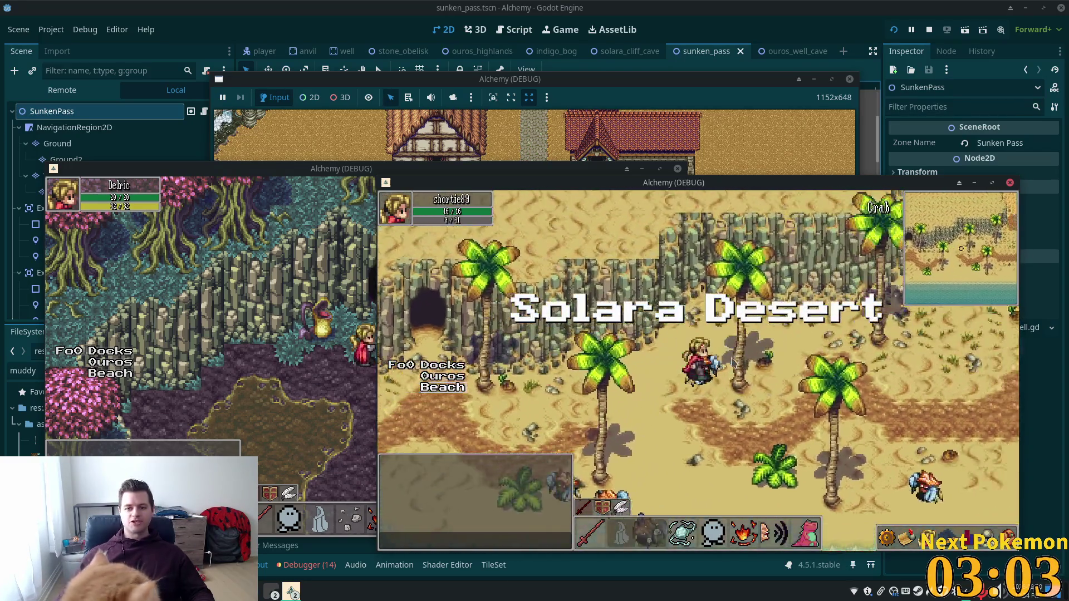
key("Up")
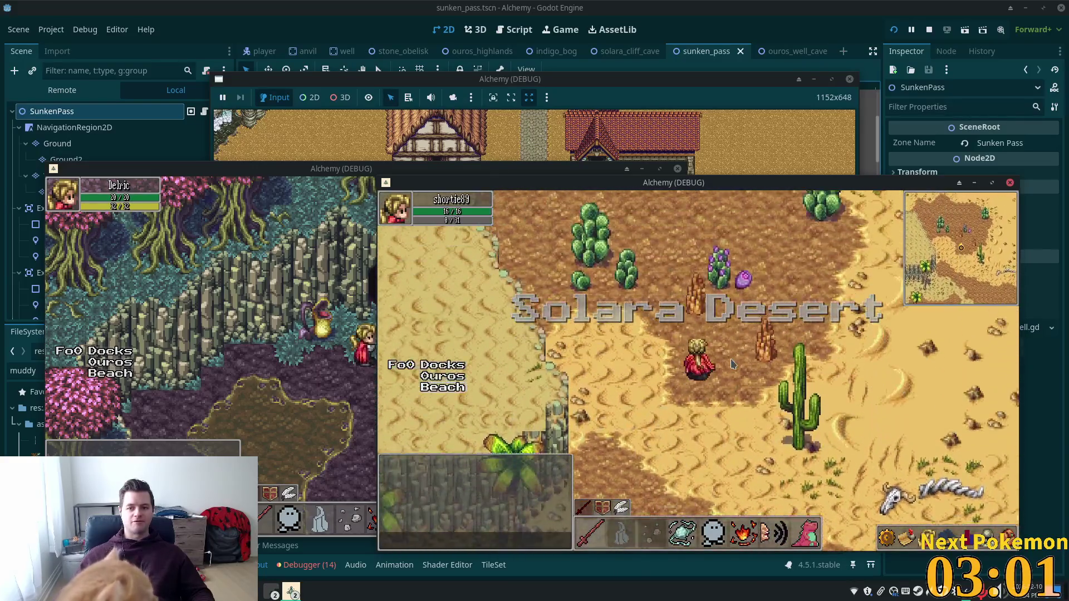
key("Up")
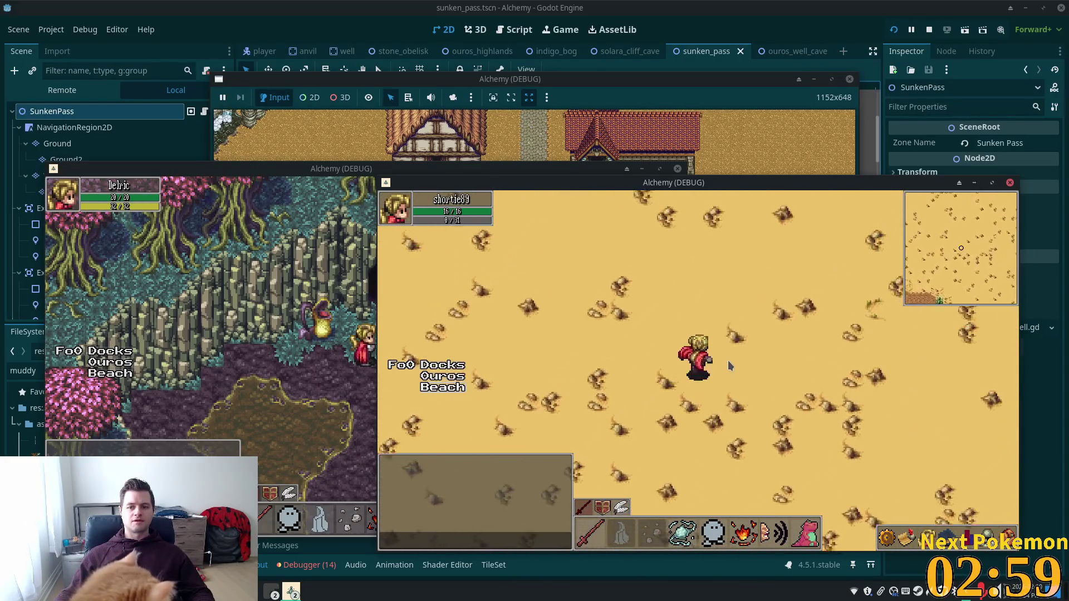
key("Up")
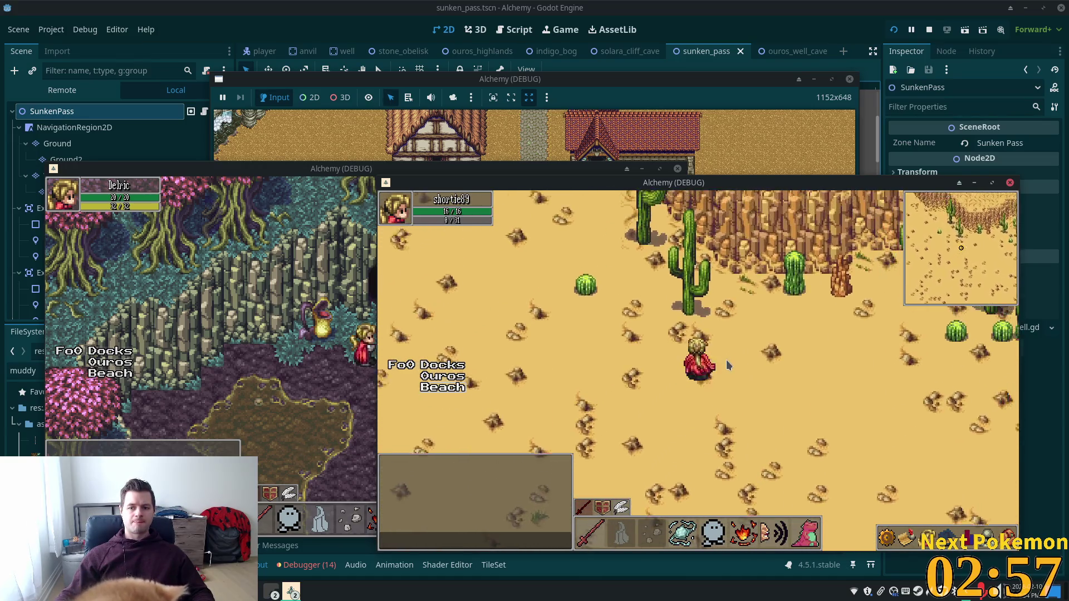
key("Up")
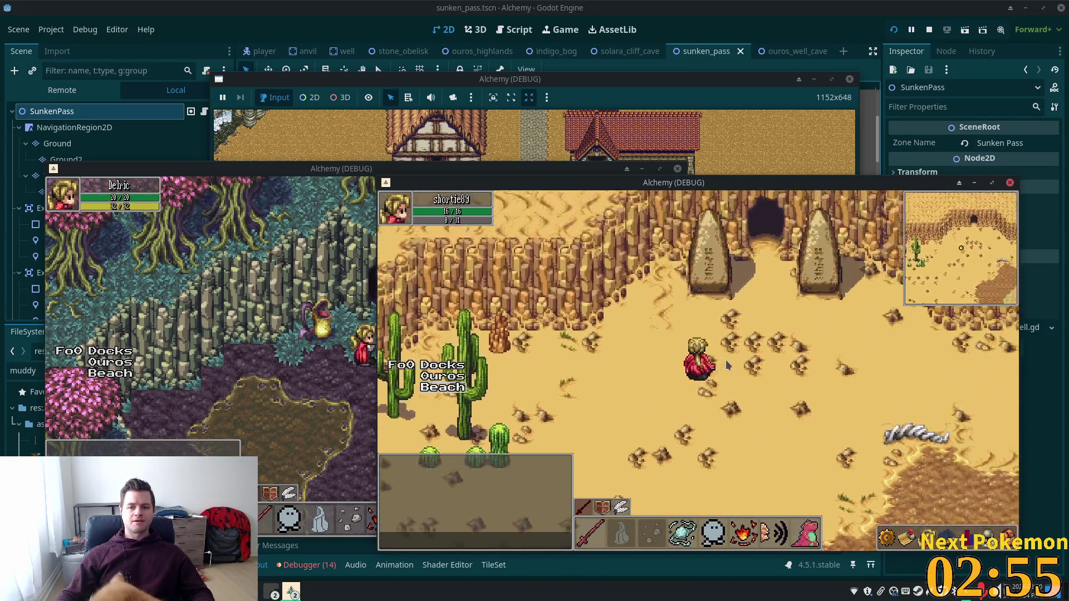
key("Up")
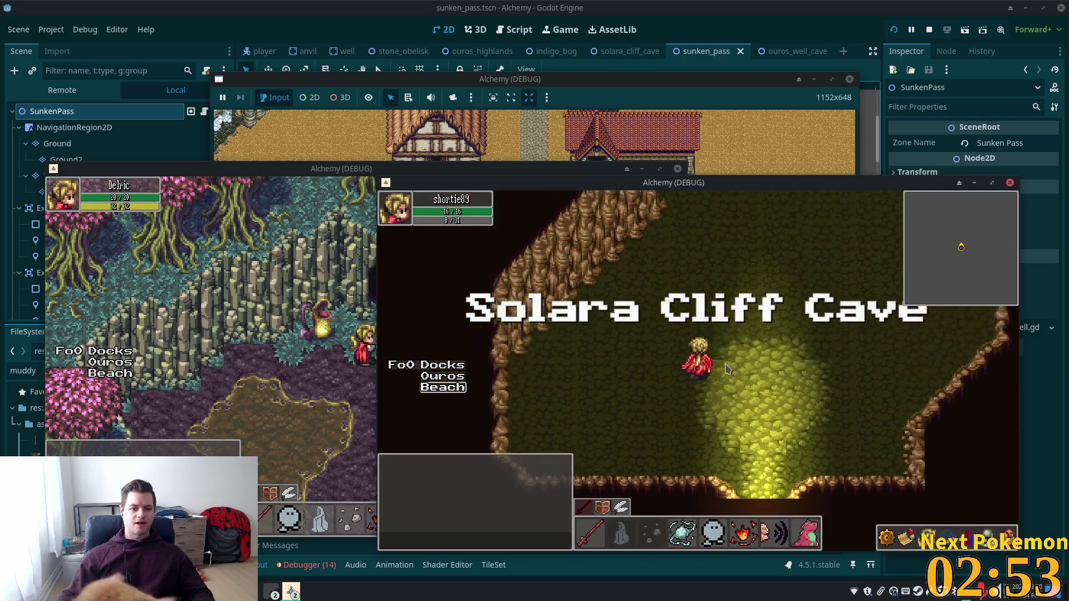
key("Right")
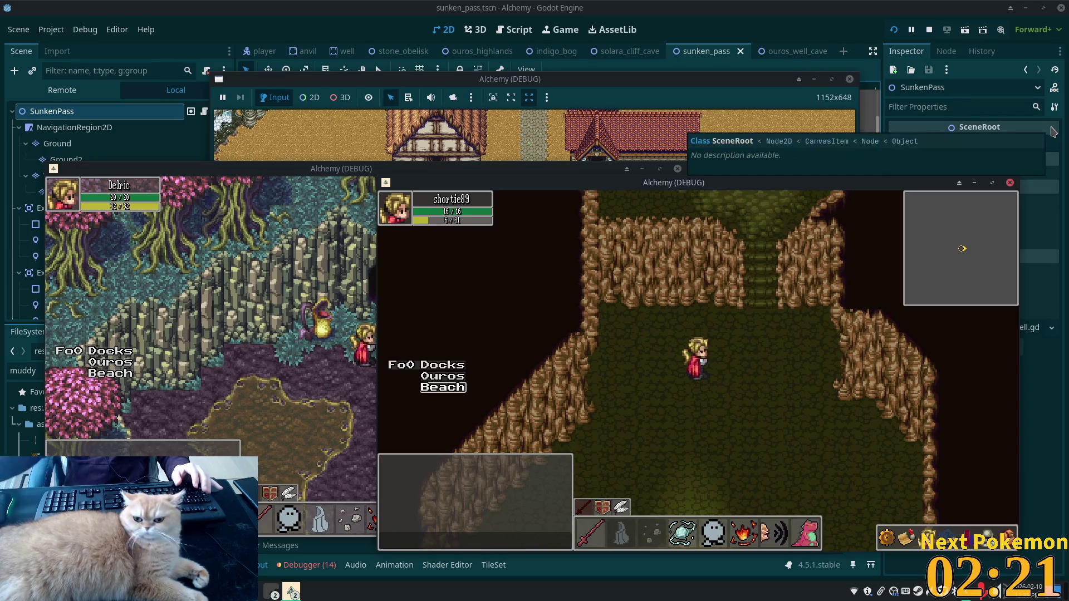
left_click(1041, 126)
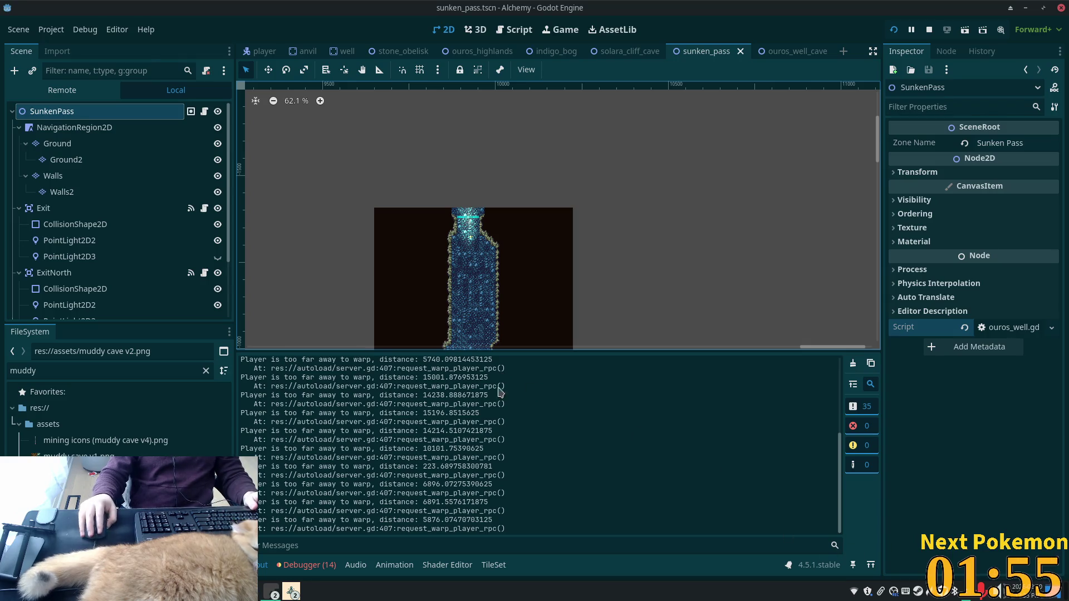
scroll(499, 283, "down", 1)
scroll(499, 282, "up", 1)
scroll(518, 262, "up", 1)
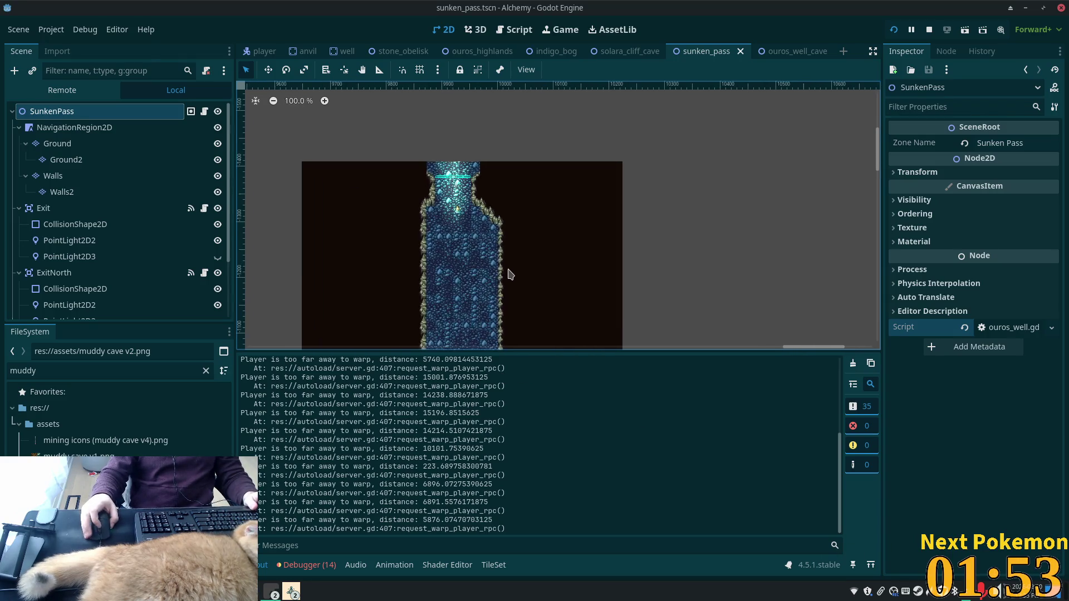
scroll(521, 256, "up", 1)
scroll(535, 162, "up", 1)
scroll(590, 162, "up", 1)
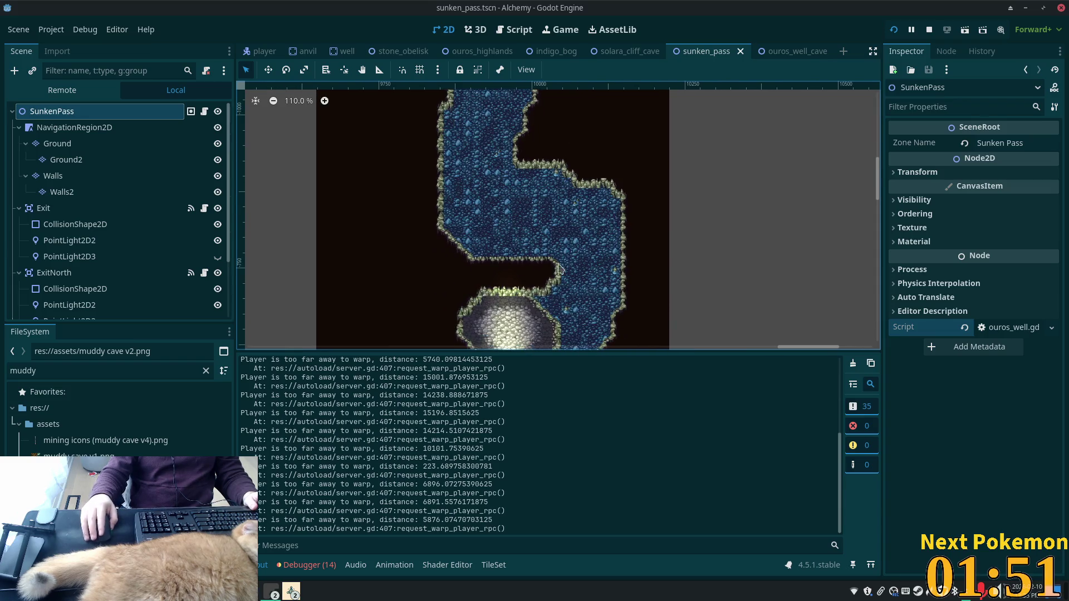
scroll(654, 143, "up", 1)
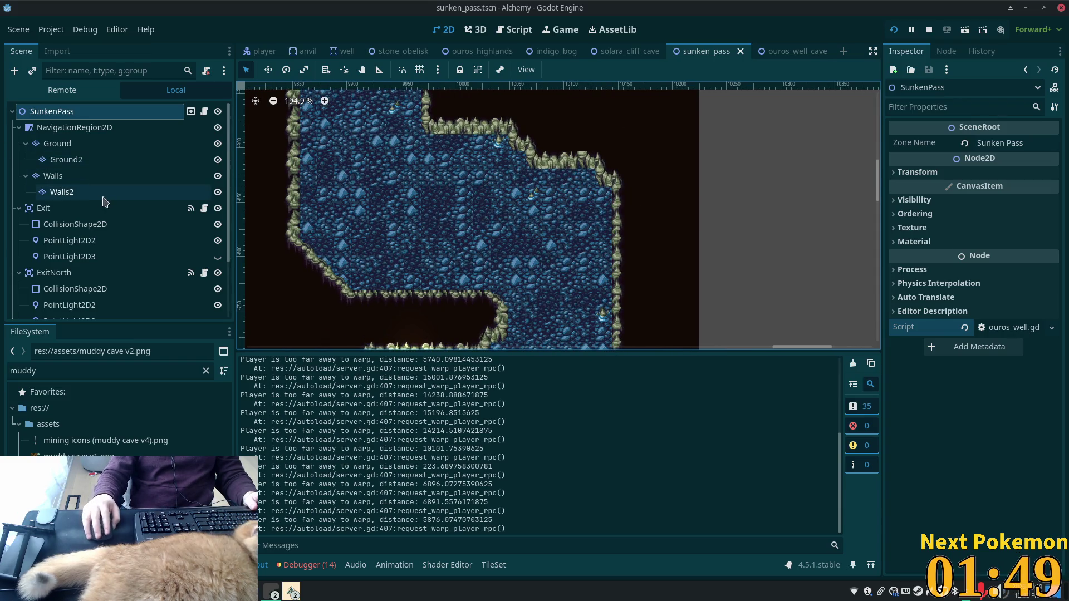
- Select the Walls TileMapLayer node to activate the TileMap painting panel
left_click(51, 176)
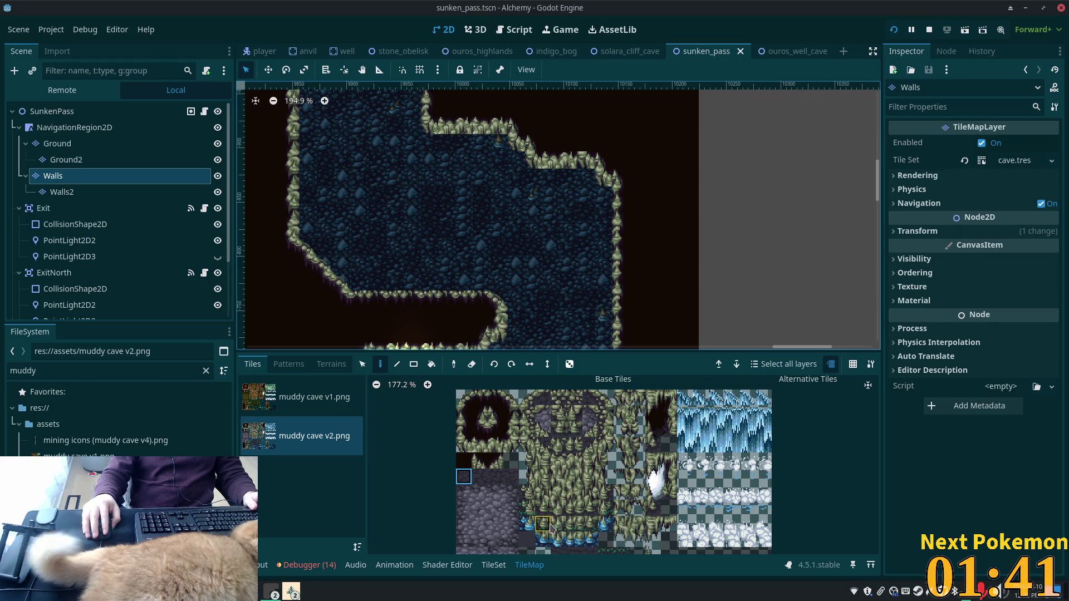
- Paint muddy cave v2 wall columns and a two-by-two wall block along the upper ledge
left_click_drag(542, 544, 564, 546)
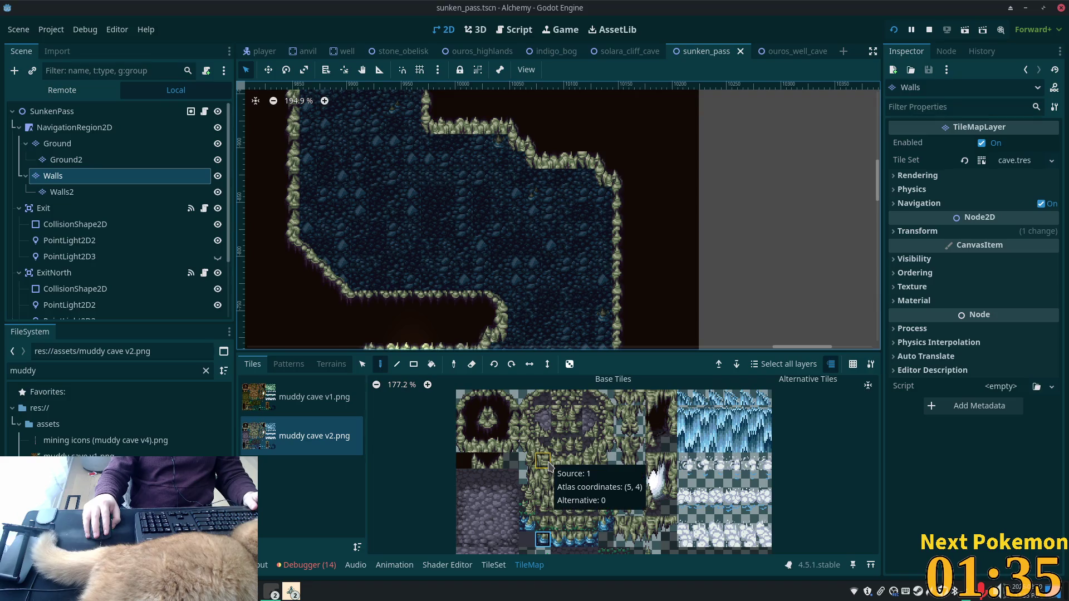
left_click_drag(545, 466, 543, 493)
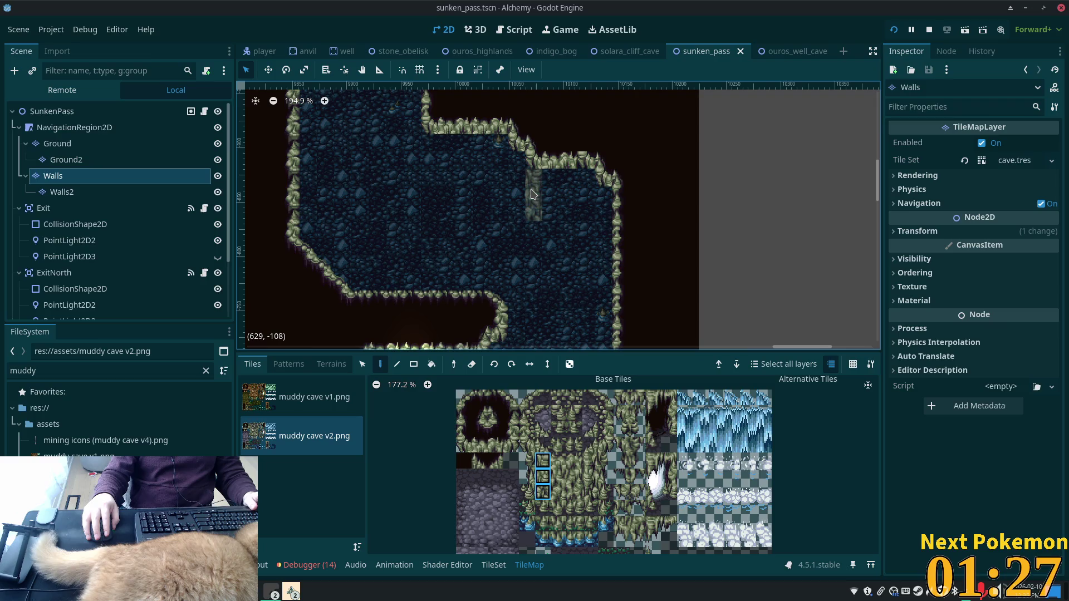
left_click(526, 463)
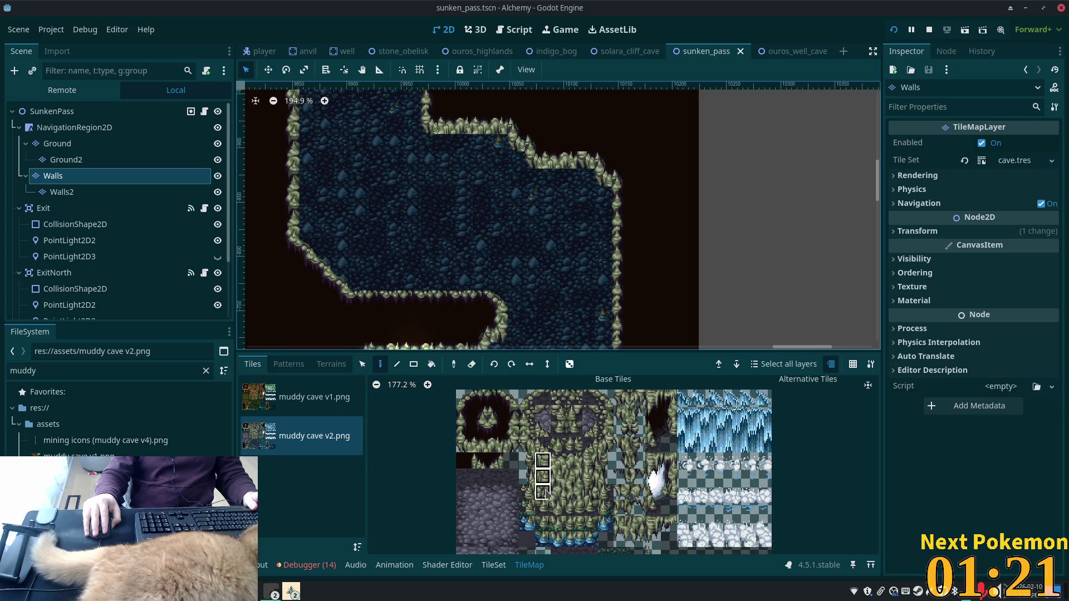
left_click(534, 195)
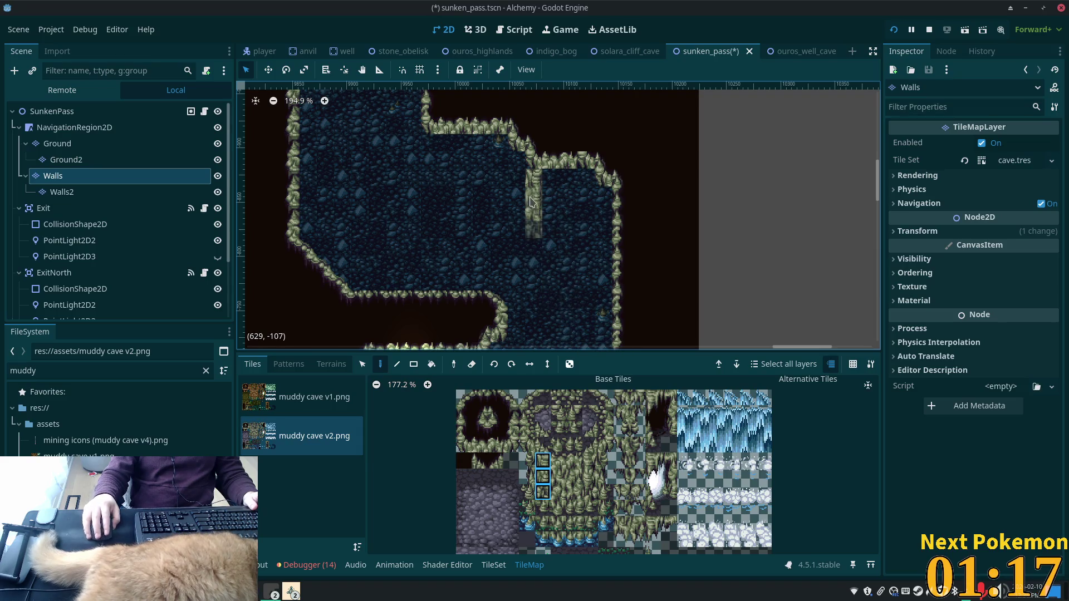
left_click(515, 182)
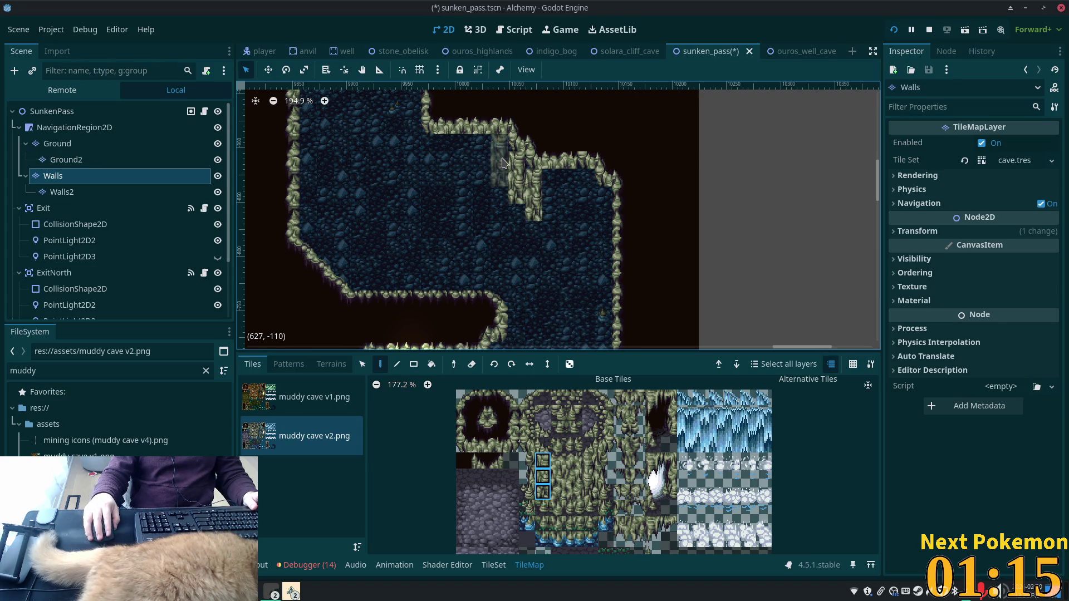
left_click(501, 163)
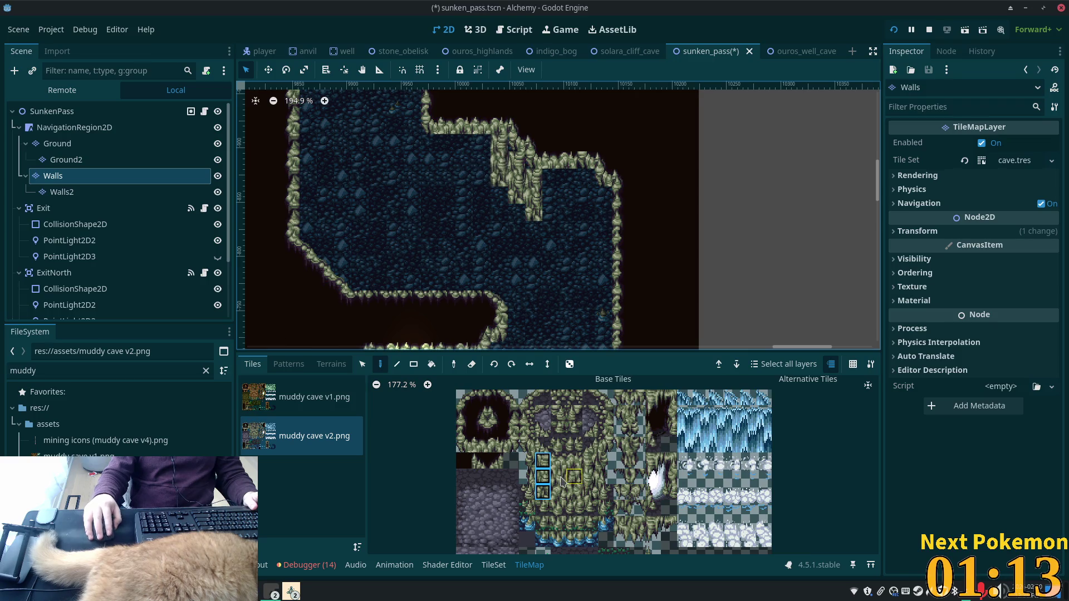
left_click_drag(552, 473, 586, 511)
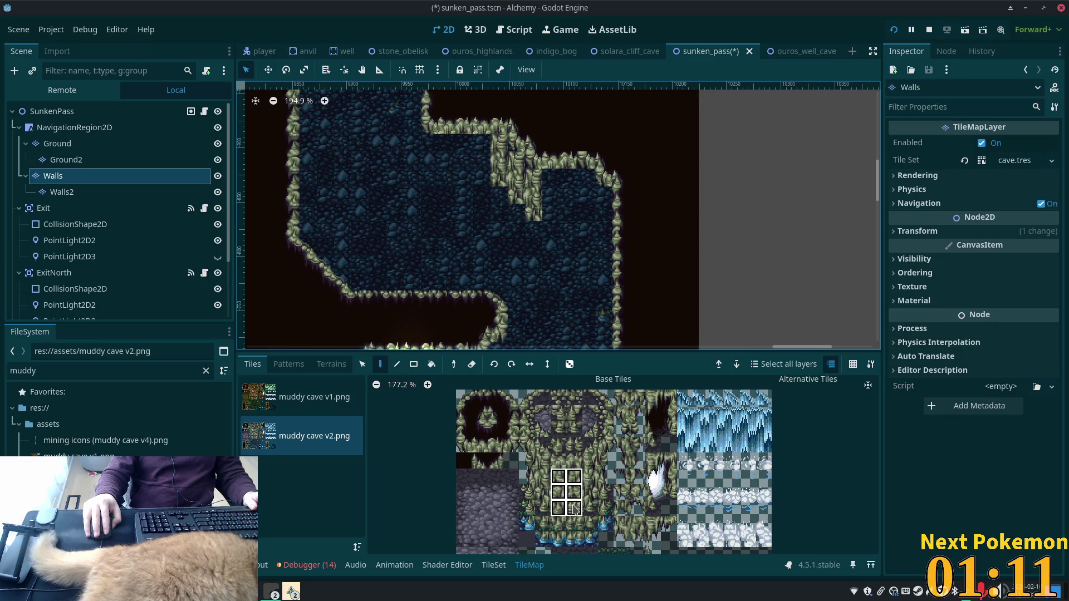
left_click(478, 170)
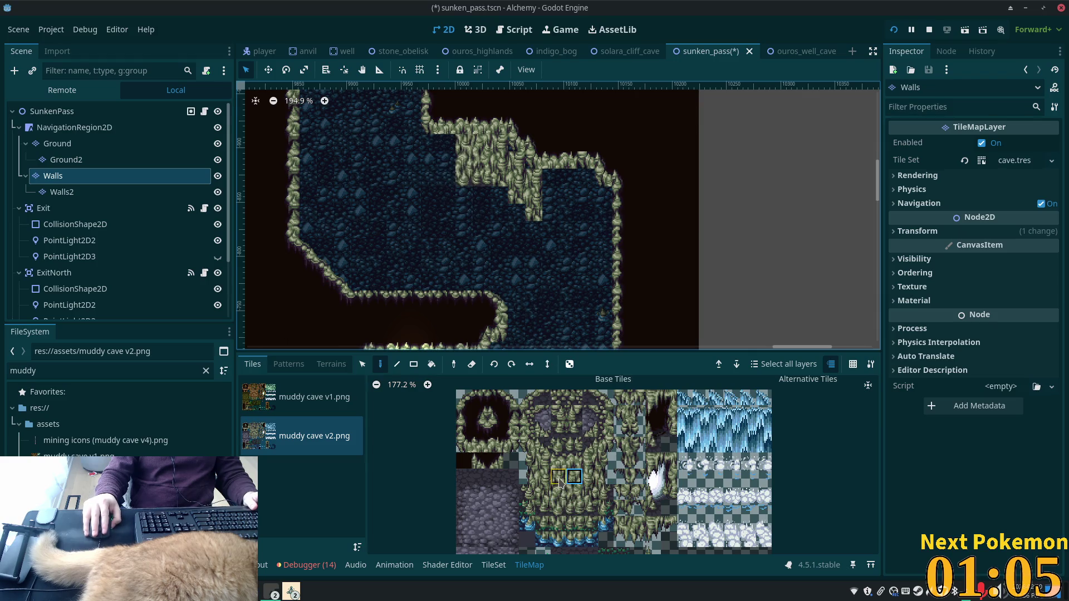
- Line the ledge base with blue water-edge tiles and extend the edge to the right
left_click_drag(559, 476, 559, 499)
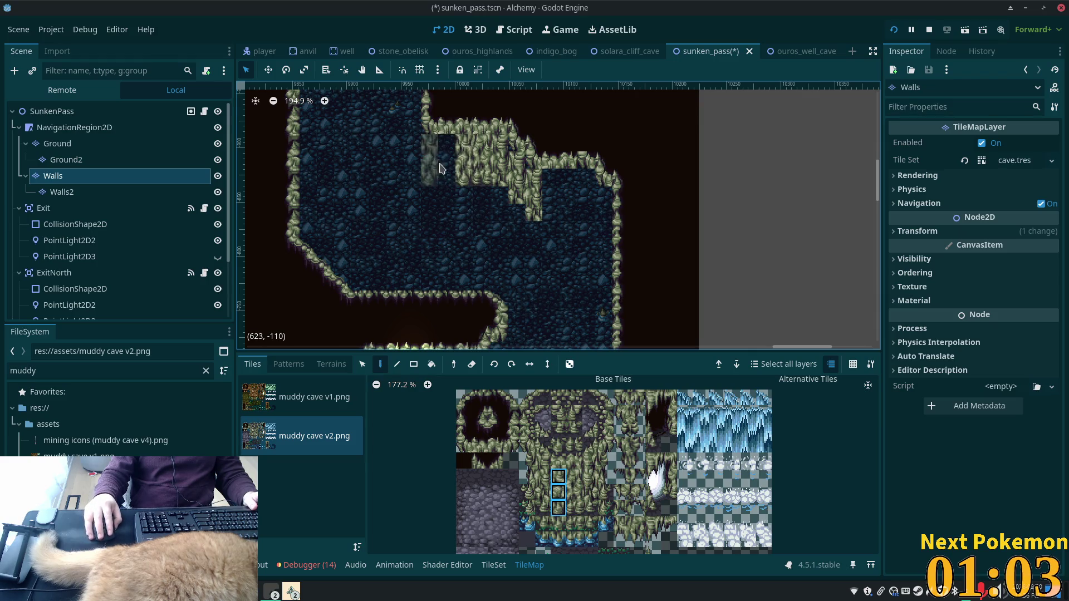
left_click_drag(575, 476, 581, 510)
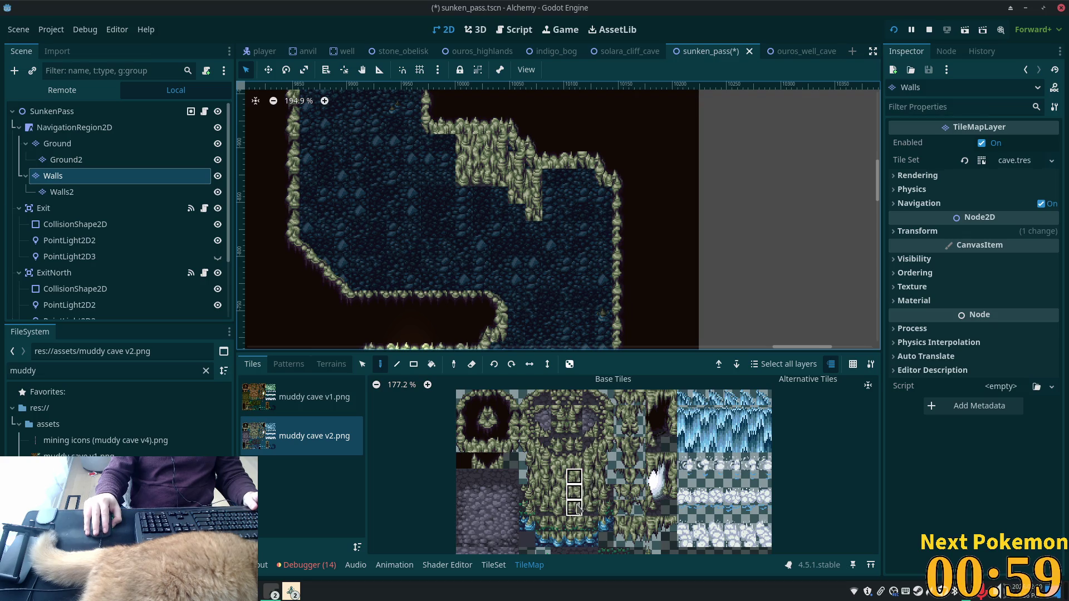
left_click(570, 465)
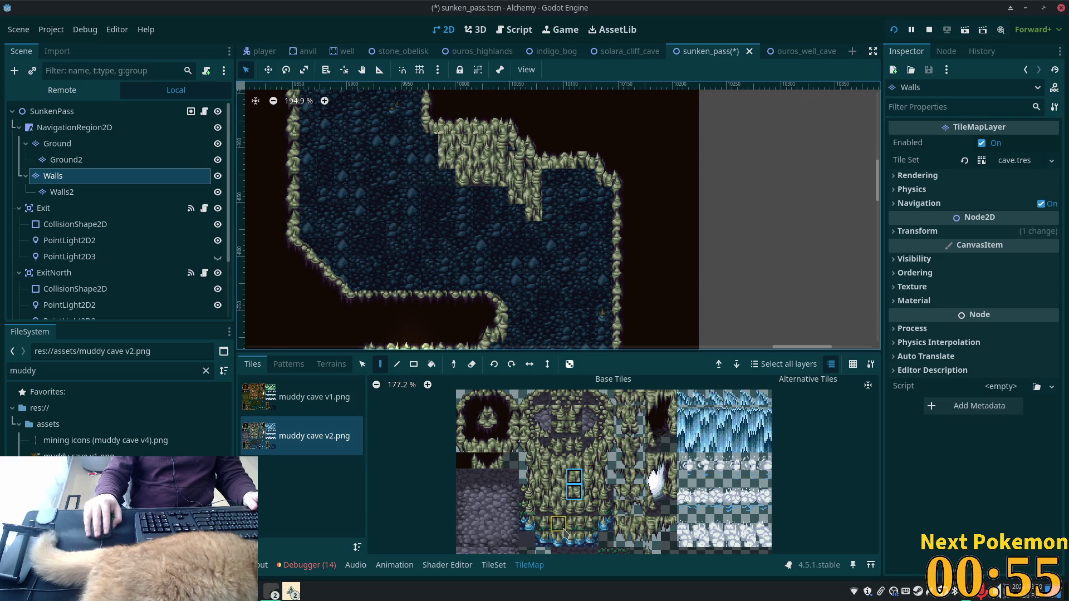
left_click_drag(568, 545, 561, 545)
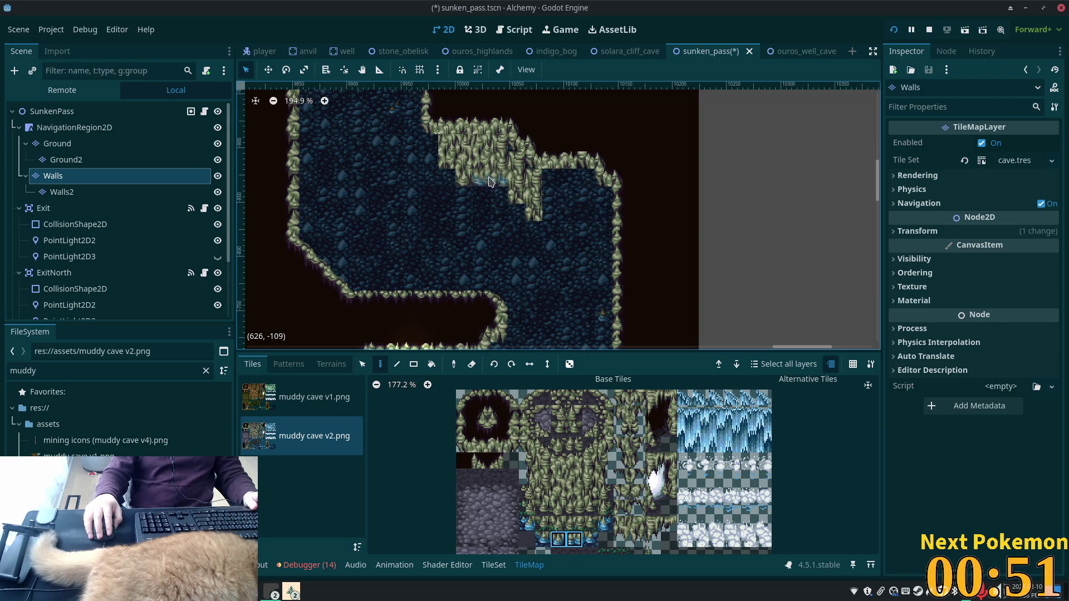
left_click_drag(478, 181, 503, 183)
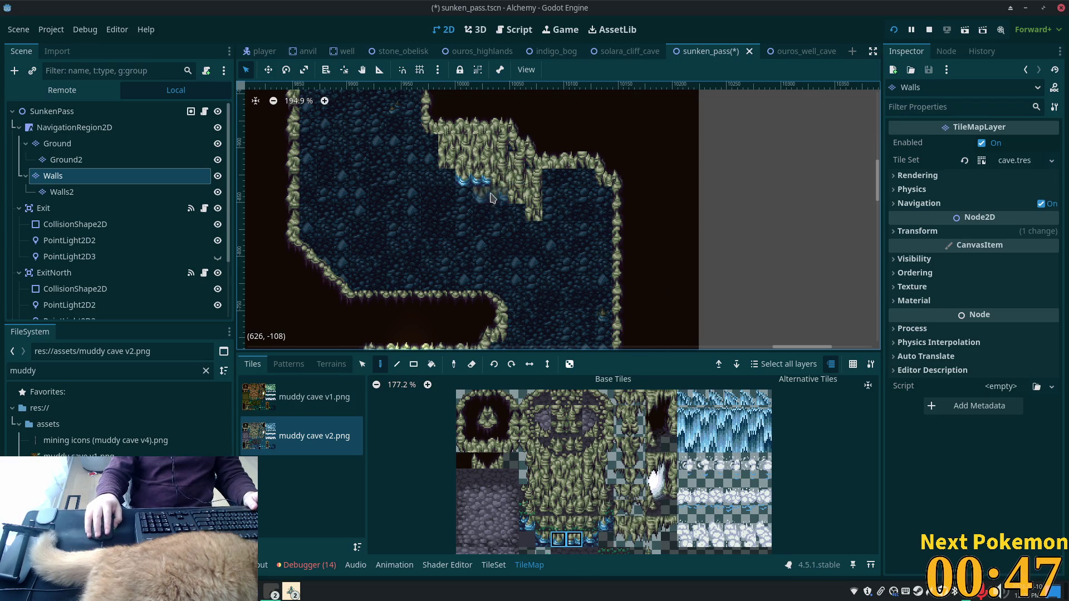
left_click(482, 177)
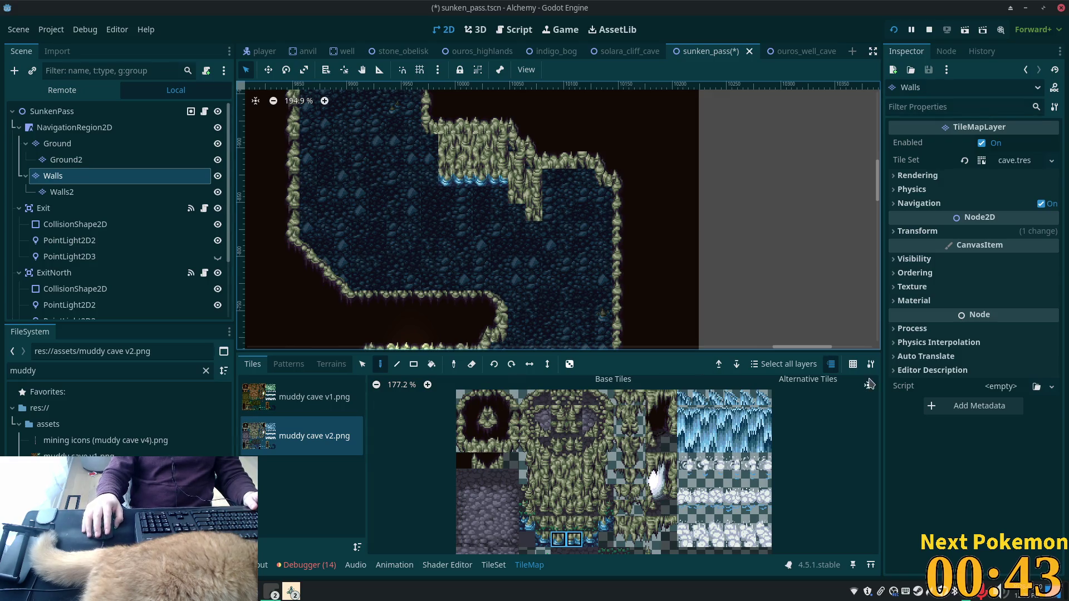
- Place a drip tile on the wall edge, then select NavigationRegion2D to view the whole cave
left_click(542, 541)
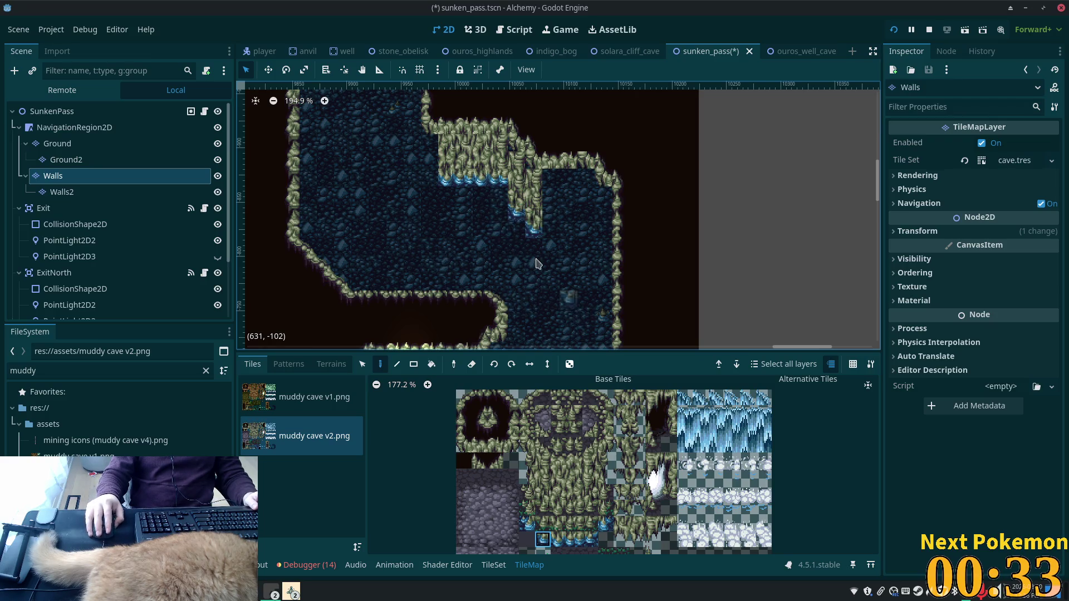
left_click(501, 193)
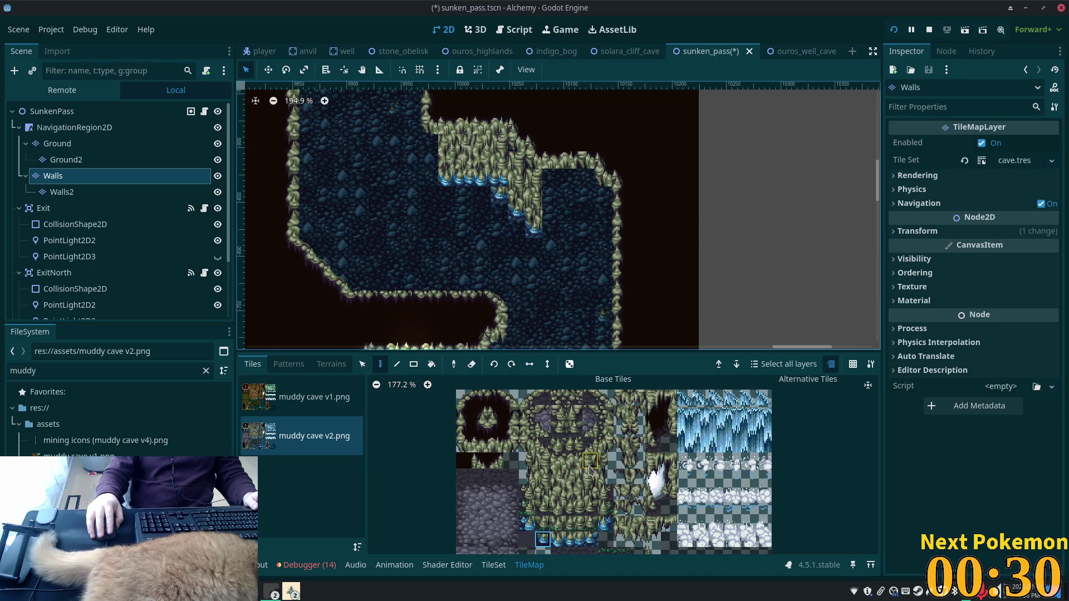
left_click(548, 495)
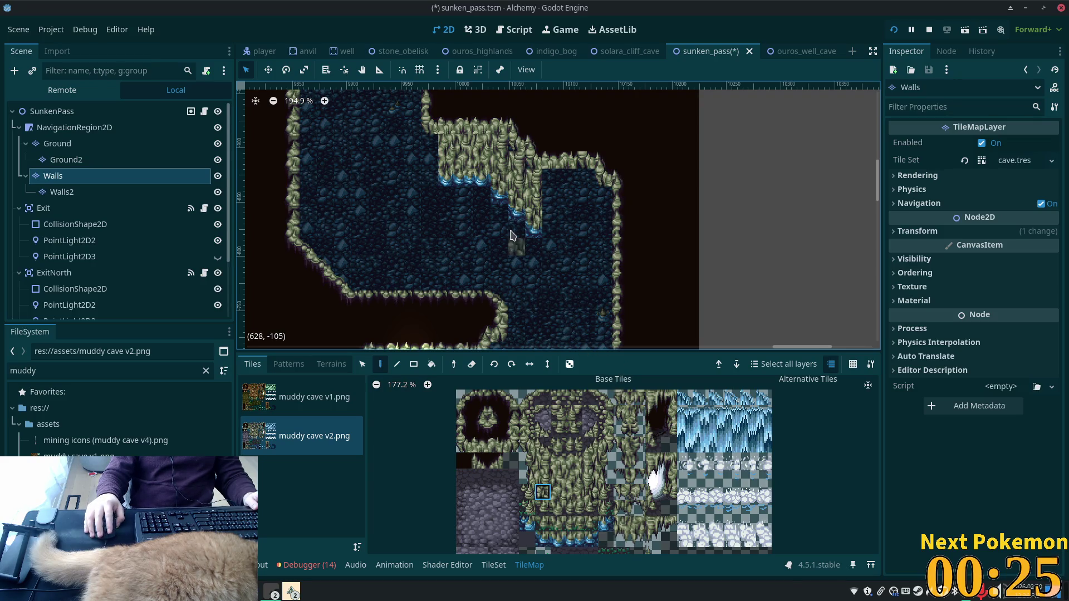
left_click(59, 128)
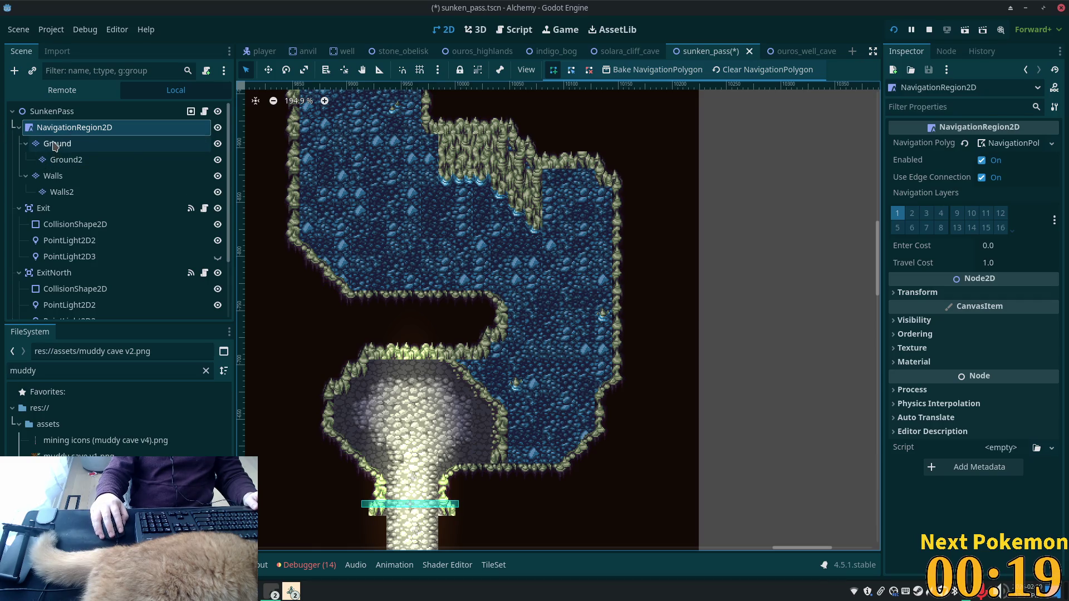
scroll(533, 158, "up", 1)
scroll(531, 159, "up", 3)
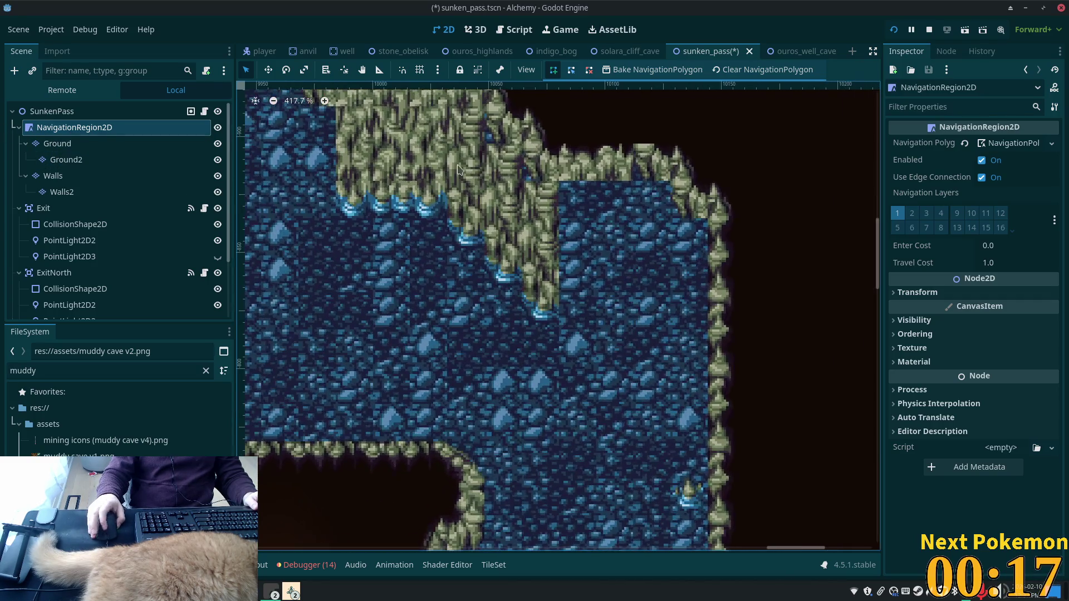
- Review the repainted ledge across the Ground layer and scene root, then switch to the Brave browser window
left_click(547, 247)
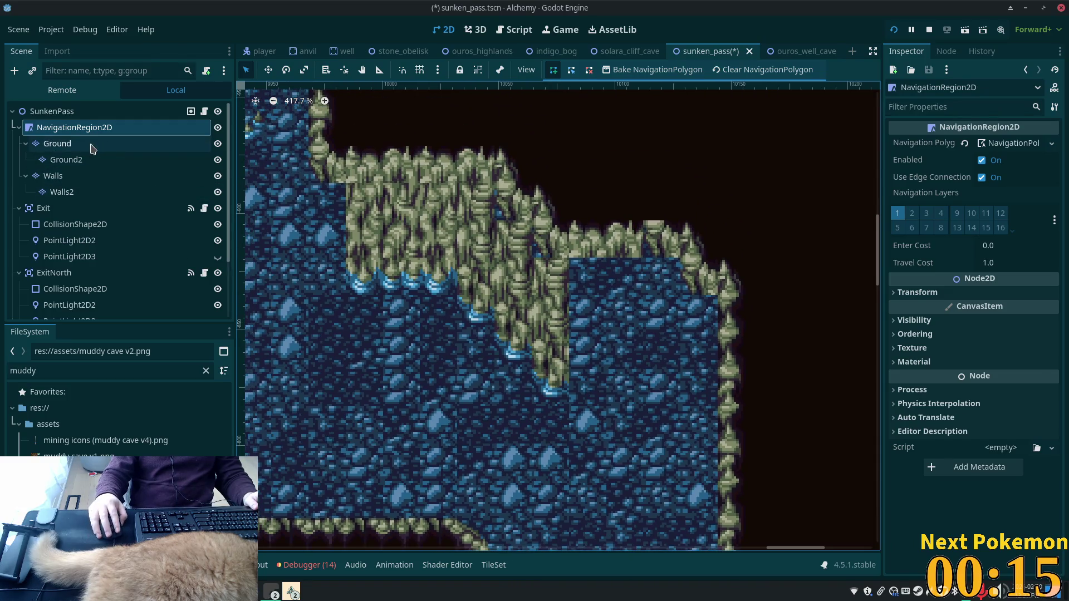
left_click(52, 111)
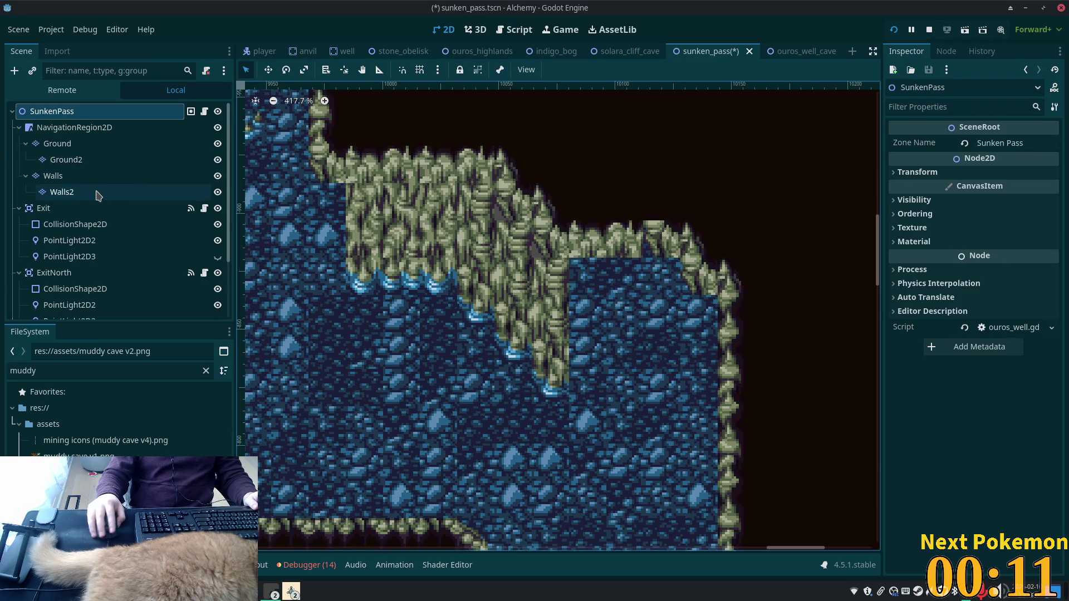
left_click(59, 143)
left_click(466, 467)
mouse_move(550, 276)
left_mouse_down()
mouse_move(513, 226)
mouse_move(514, 201)
left_mouse_up()
left_click(69, 114)
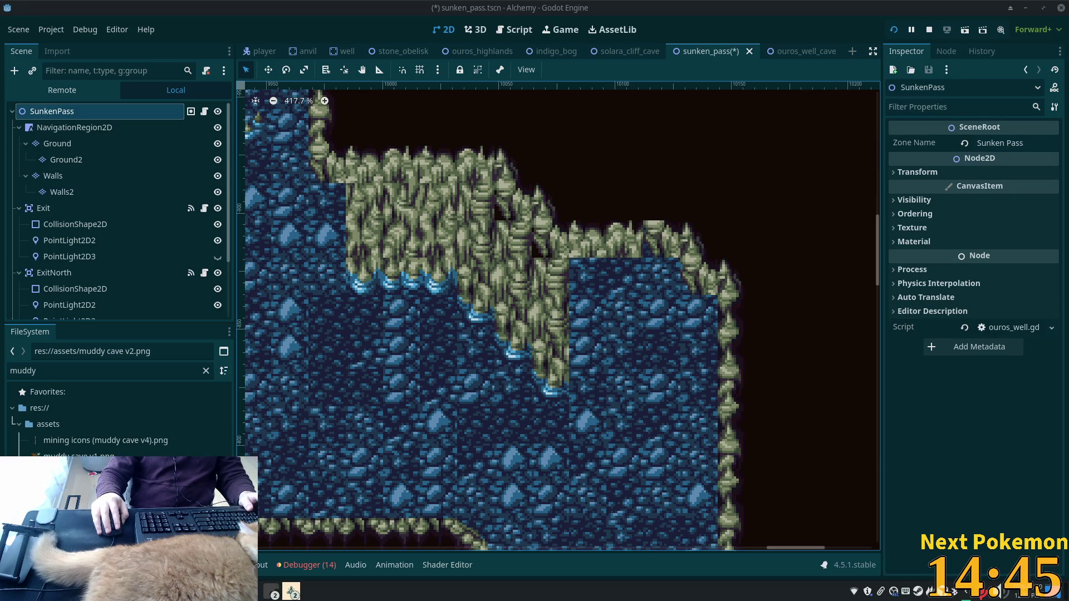
mouse_move(290, 592)
left_click(280, 514)
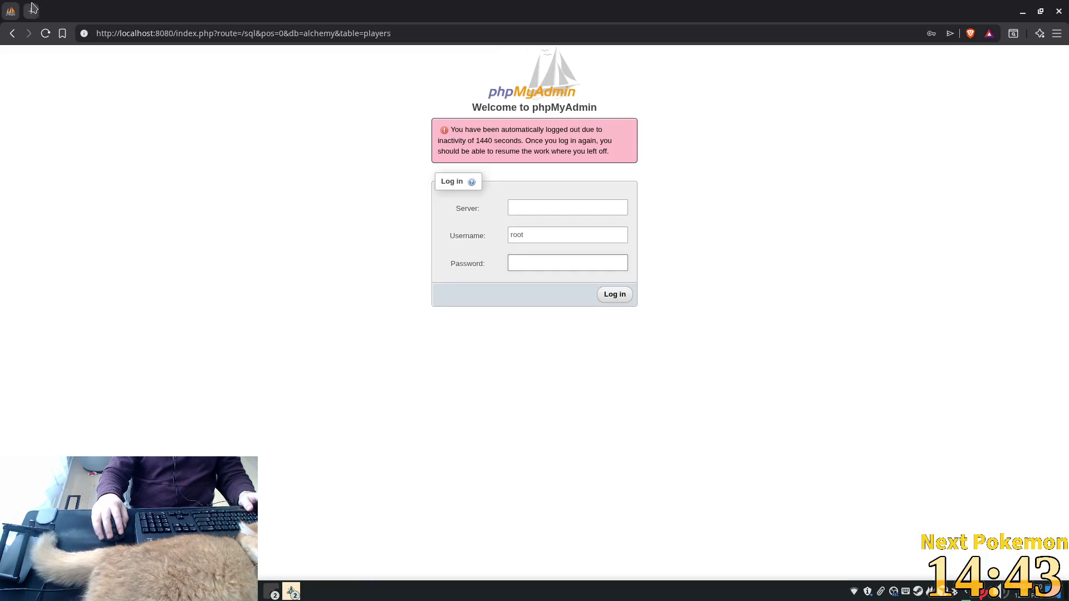
- Search the web for 'le cruesette dutch oven' in a new Brave tab
left_click(31, 8)
type("le ")
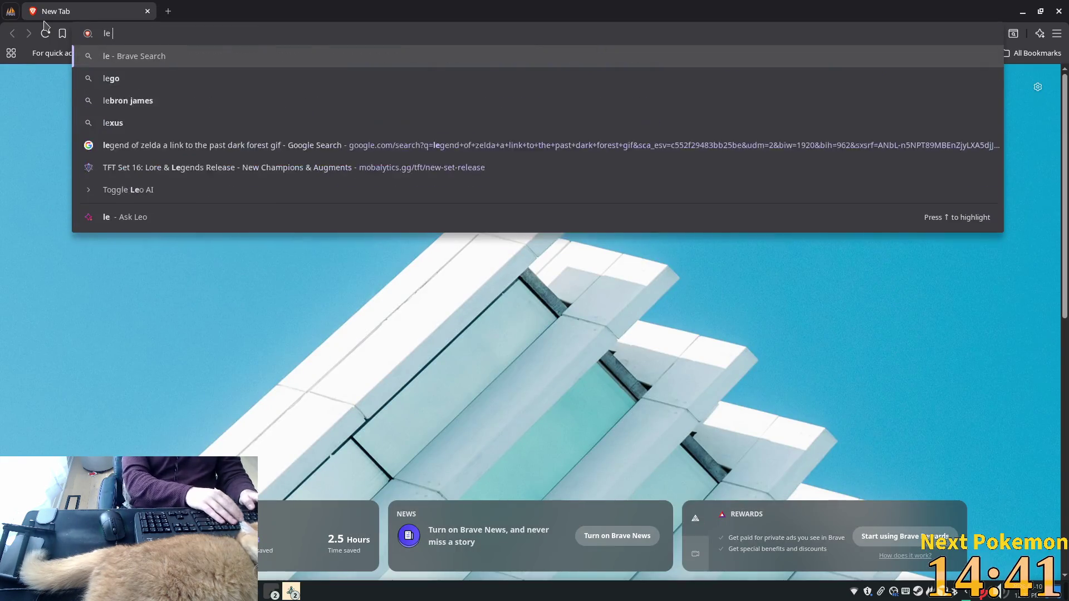
type("cruese")
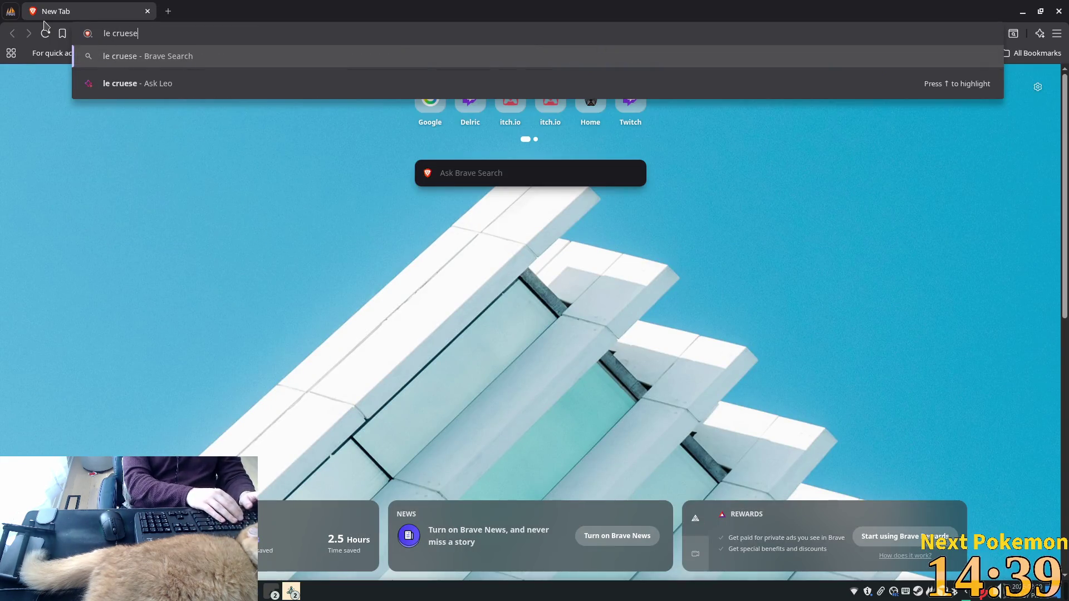
type("tte")
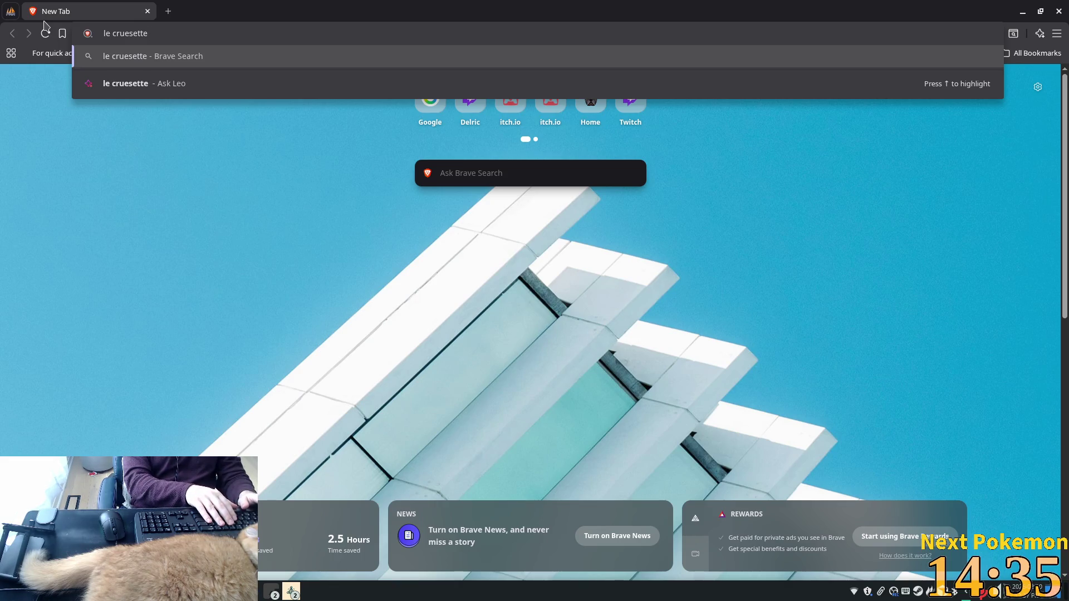
type(" dutch oven")
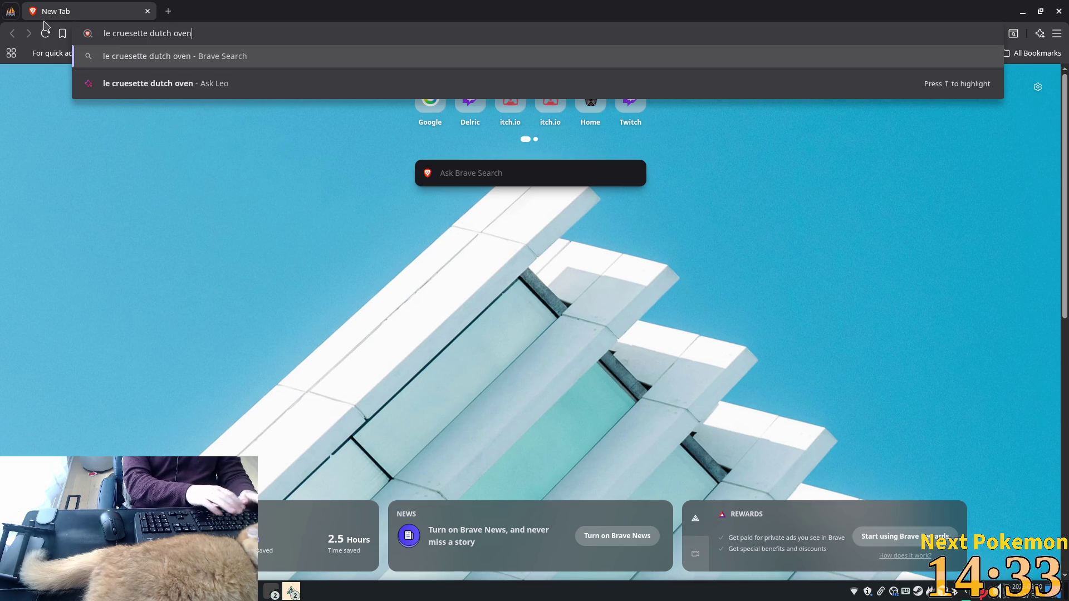
key("Return")
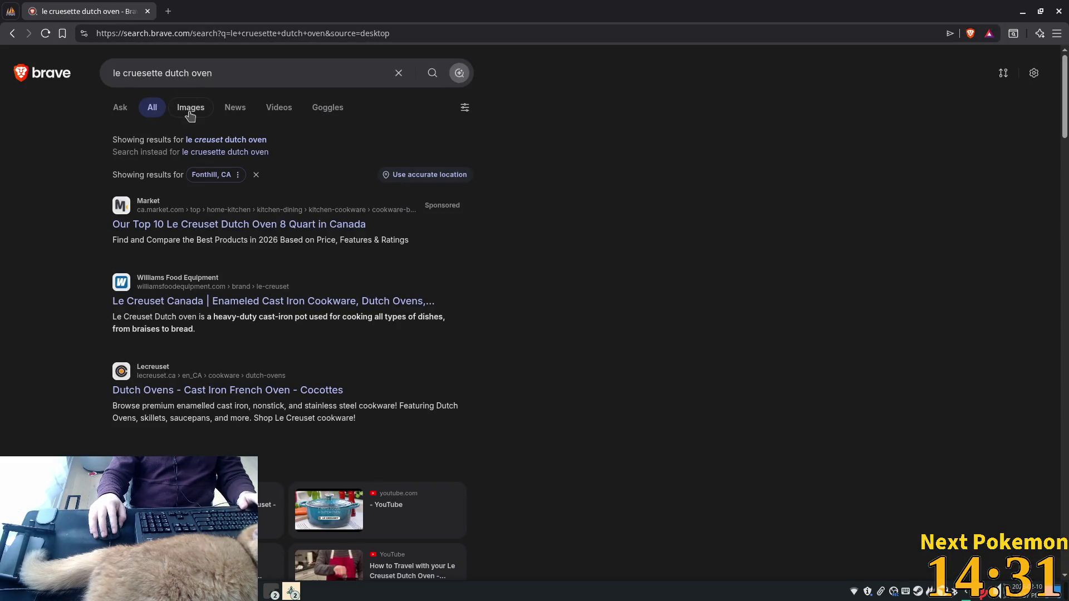
- Browse image results, previewing the stovetop dutch oven and the grey Thyme dutch oven
left_click(189, 116)
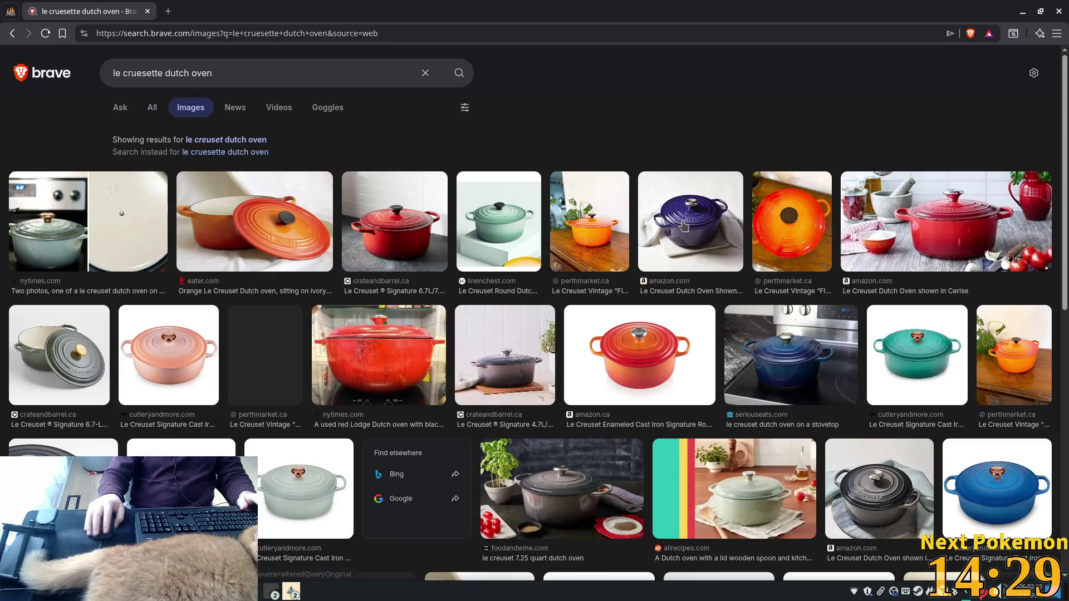
left_click(798, 400)
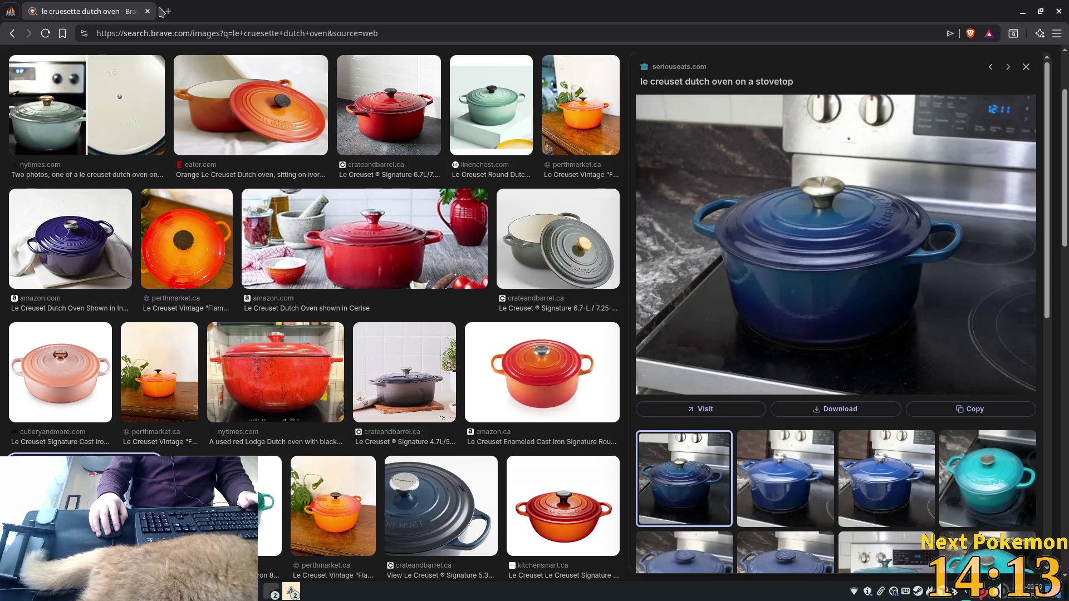
right_click(770, 333)
key("Escape")
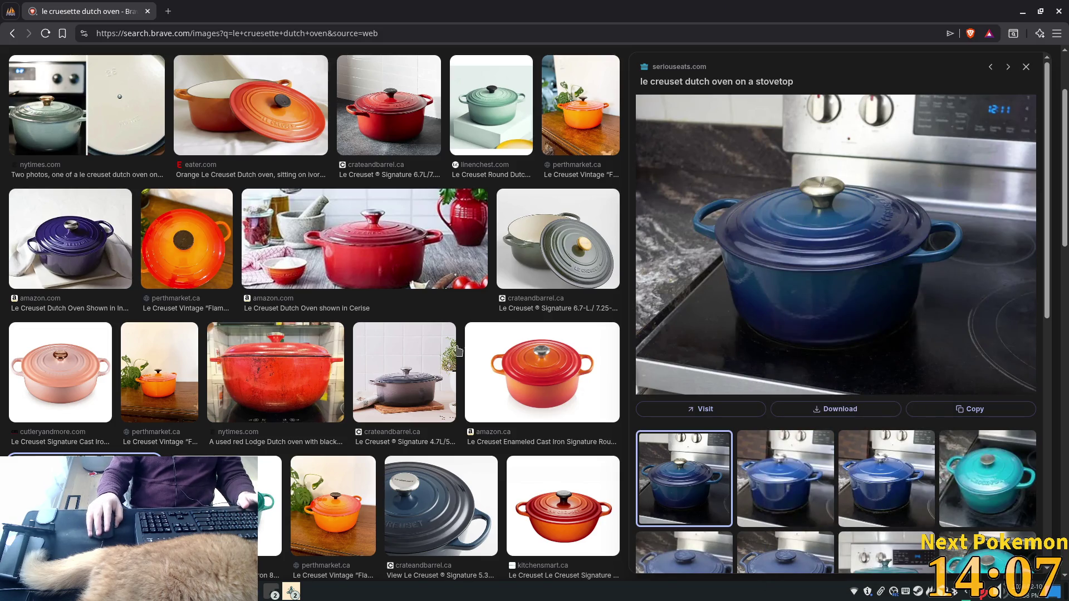
scroll(483, 303, "up", 3)
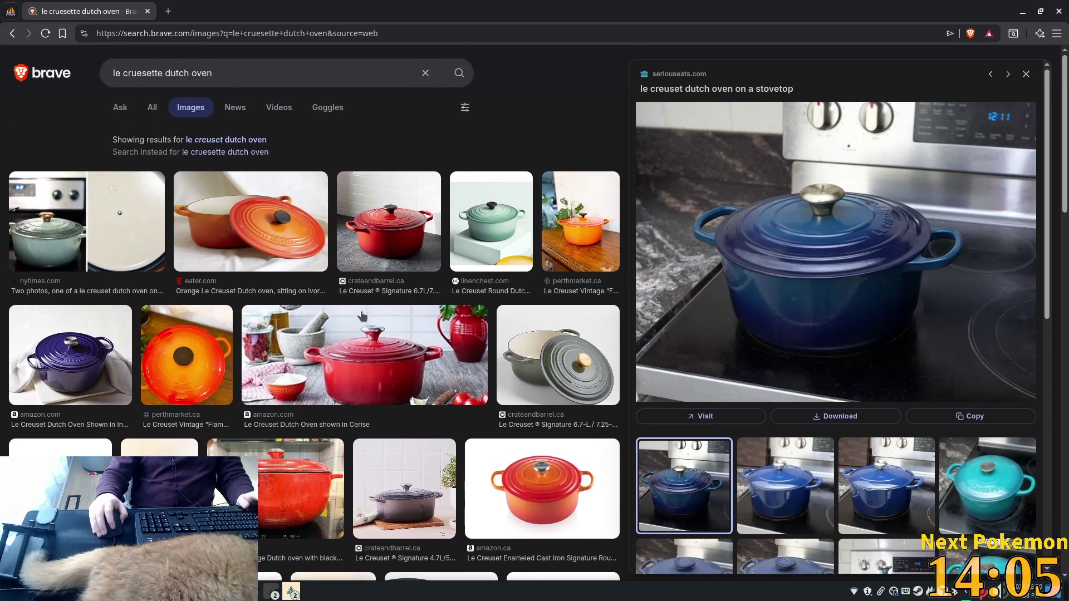
left_click(530, 350)
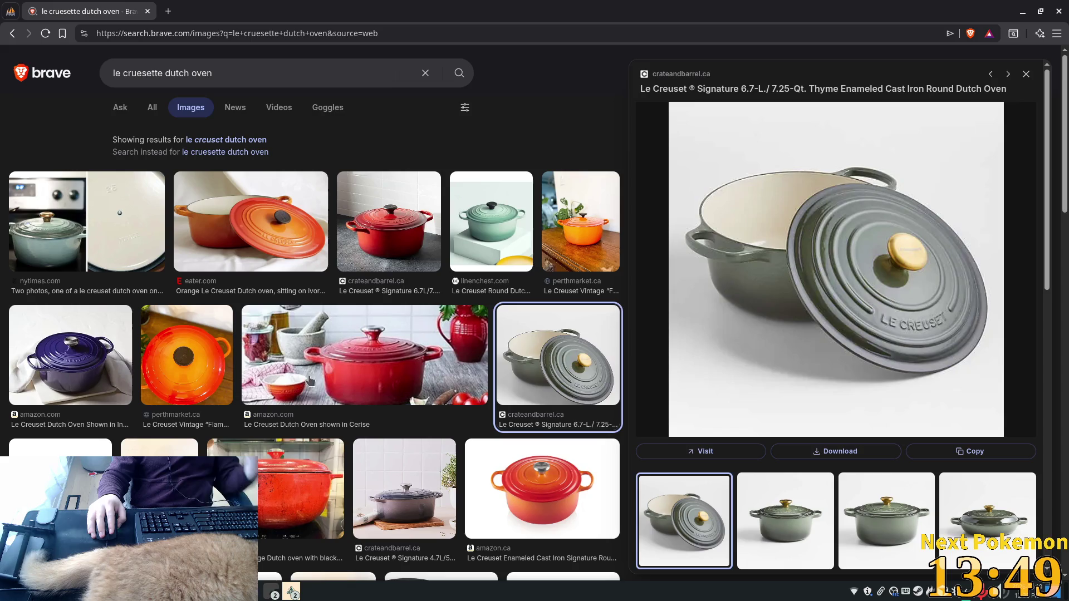
scroll(427, 368, "down", 1)
scroll(428, 368, "down", 4)
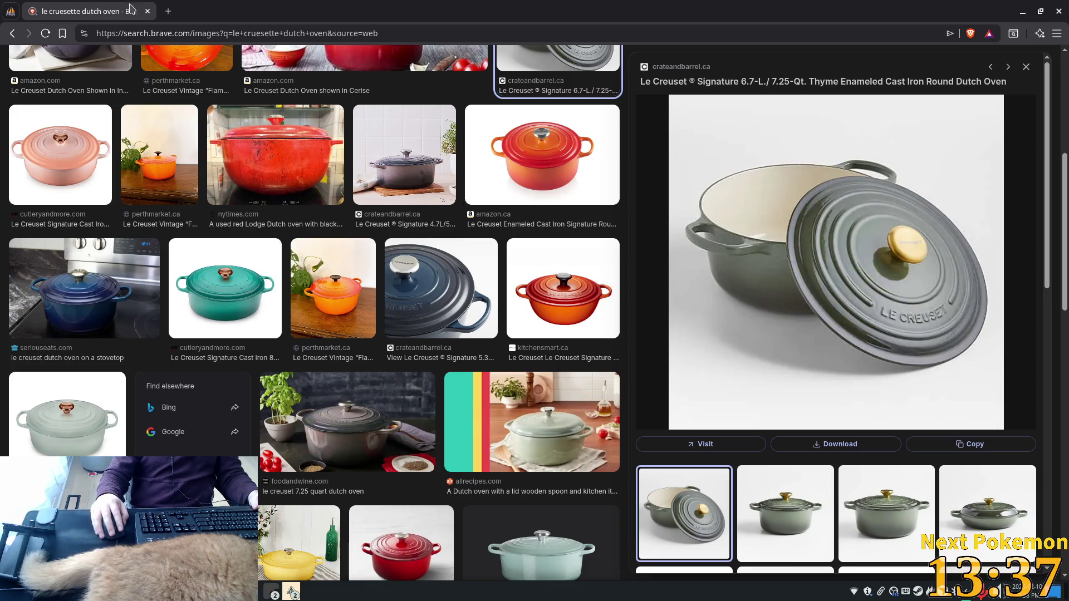
- Close the image search tab and minimize the browser to return to the Godot editor
left_click(147, 11)
left_click(1023, 11)
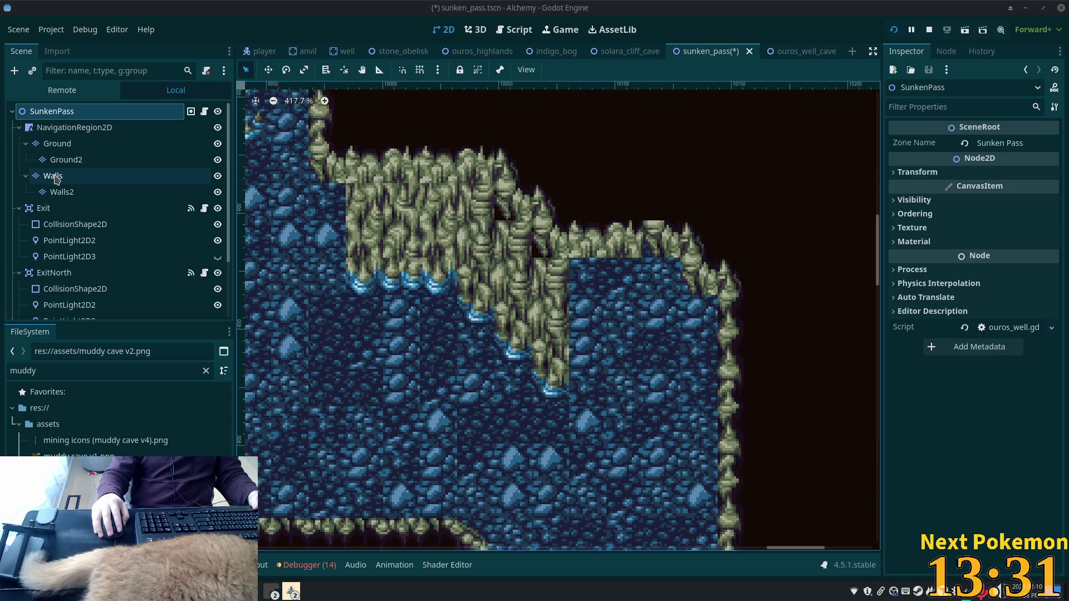
- Pick a muddy cave v2 atlas tile for the Walls layer, then make the Ground layer active
left_click(54, 176)
scroll(503, 463, "up", 3)
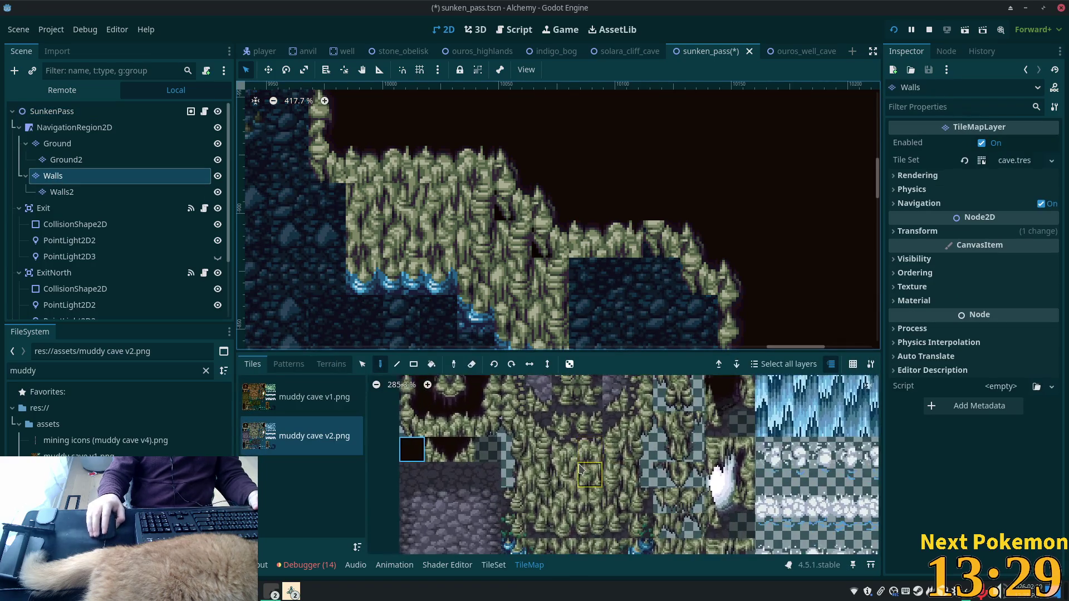
scroll(504, 464, "up", 3)
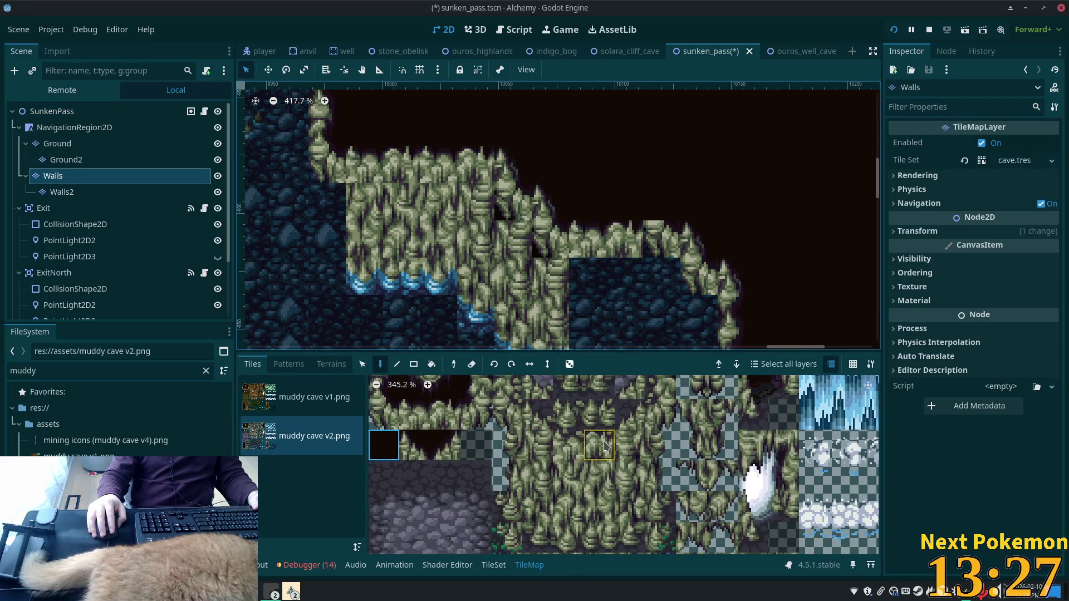
scroll(602, 446, "down", 2)
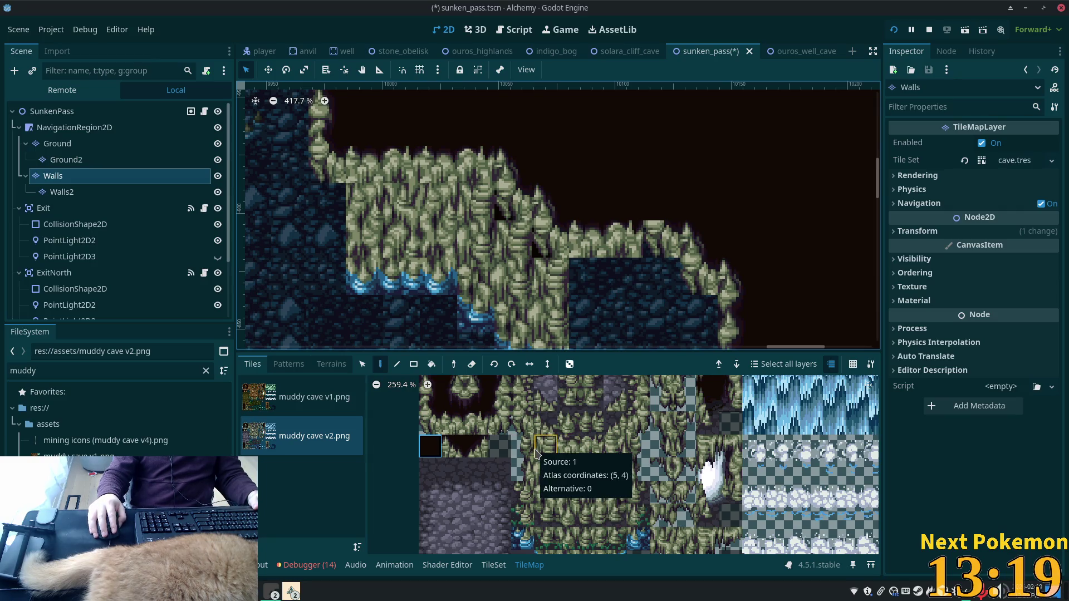
scroll(535, 454, "up", 2)
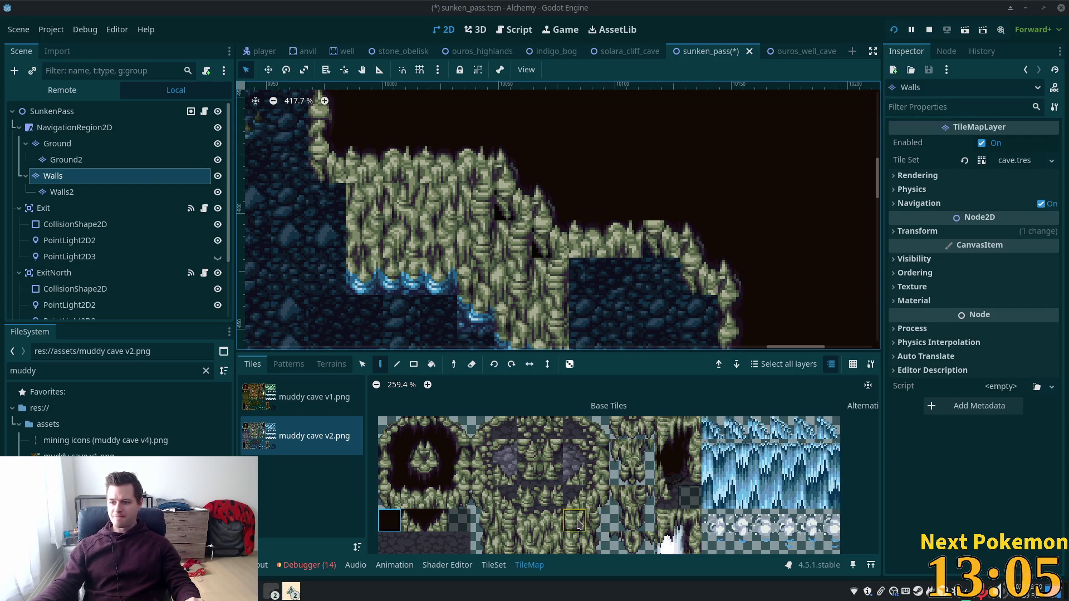
scroll(635, 474, "down", 1)
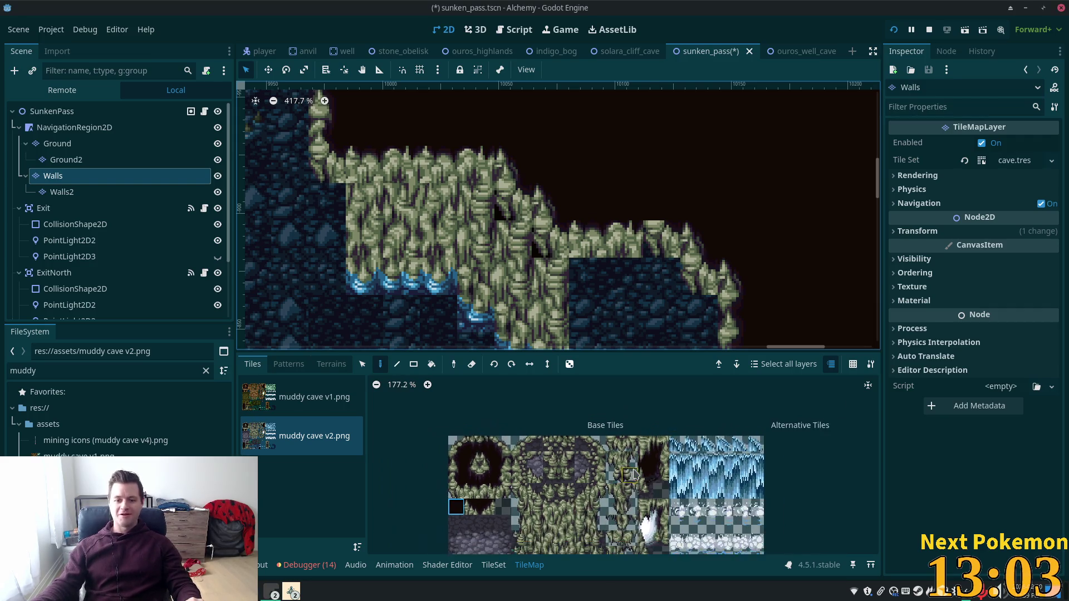
scroll(634, 475, "up", 2)
scroll(570, 387, "up", 2)
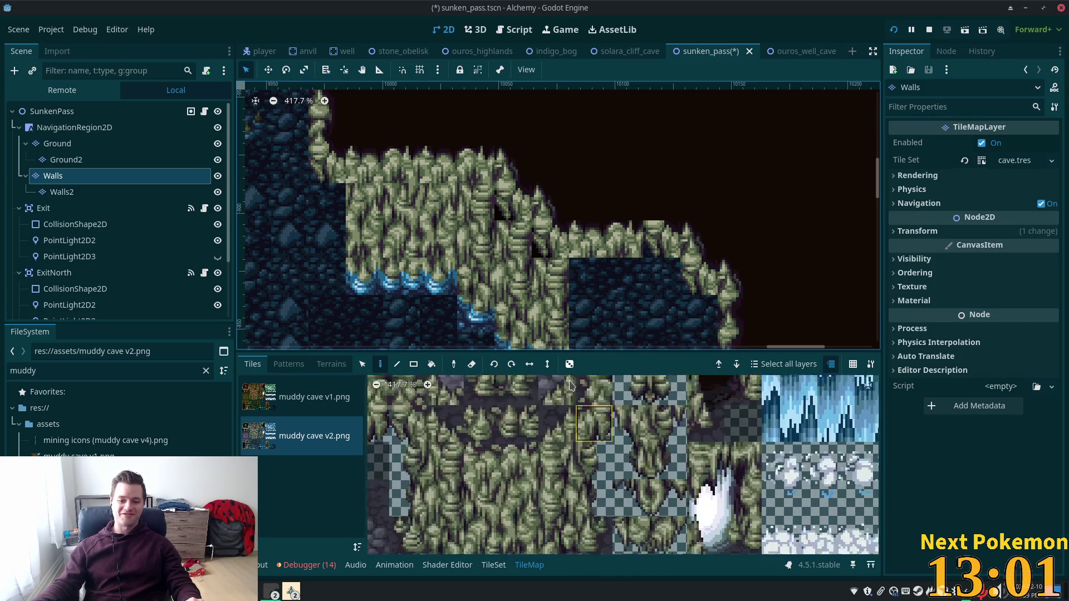
scroll(571, 386, "down", 3)
scroll(571, 386, "right", 2)
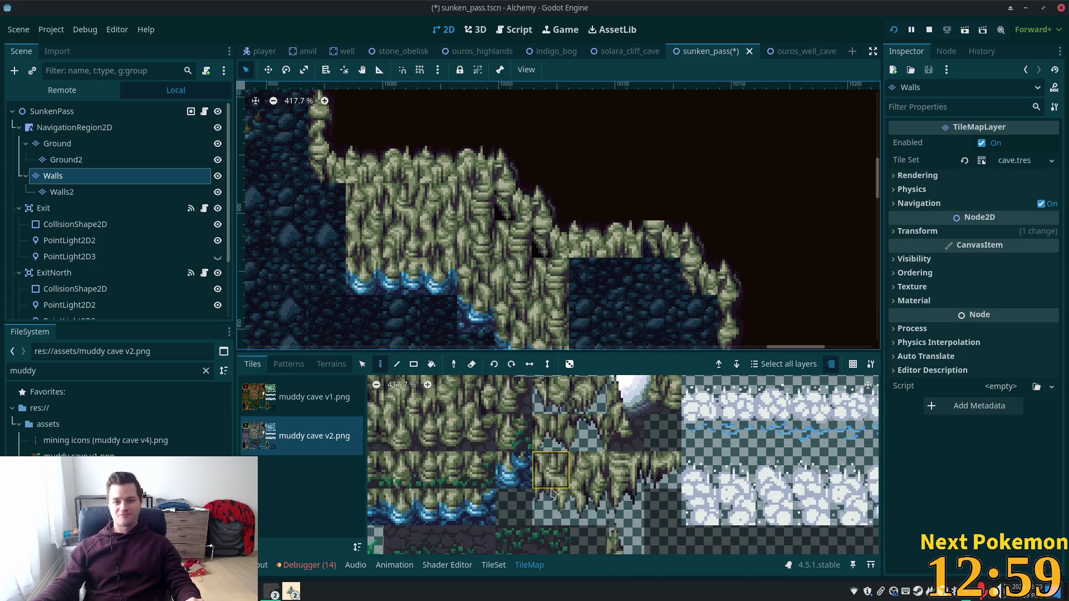
scroll(551, 495, "down", 2)
scroll(623, 507, "down", 1)
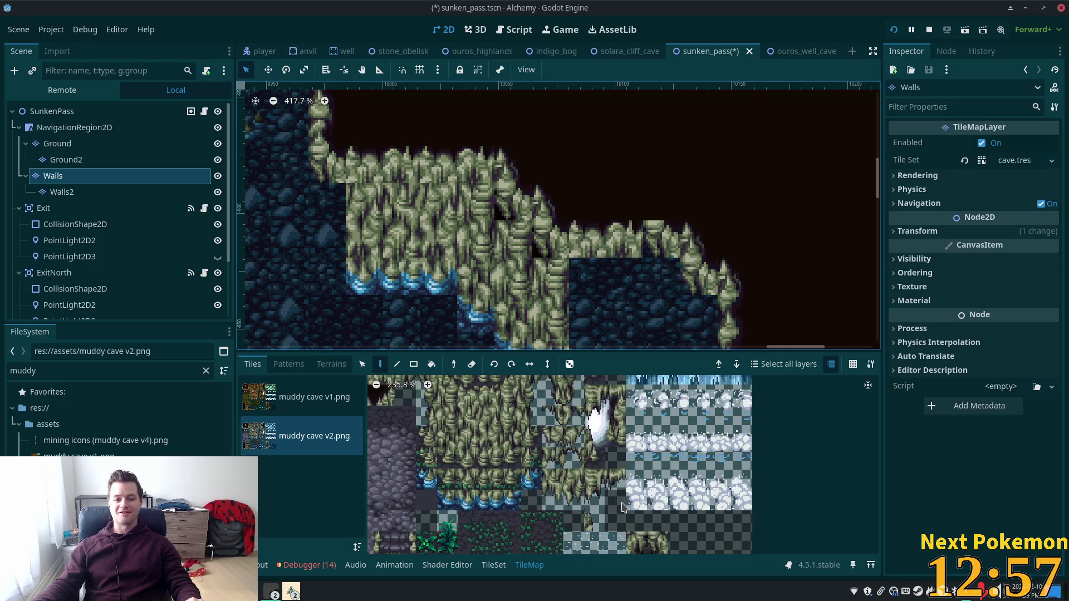
left_click(593, 522)
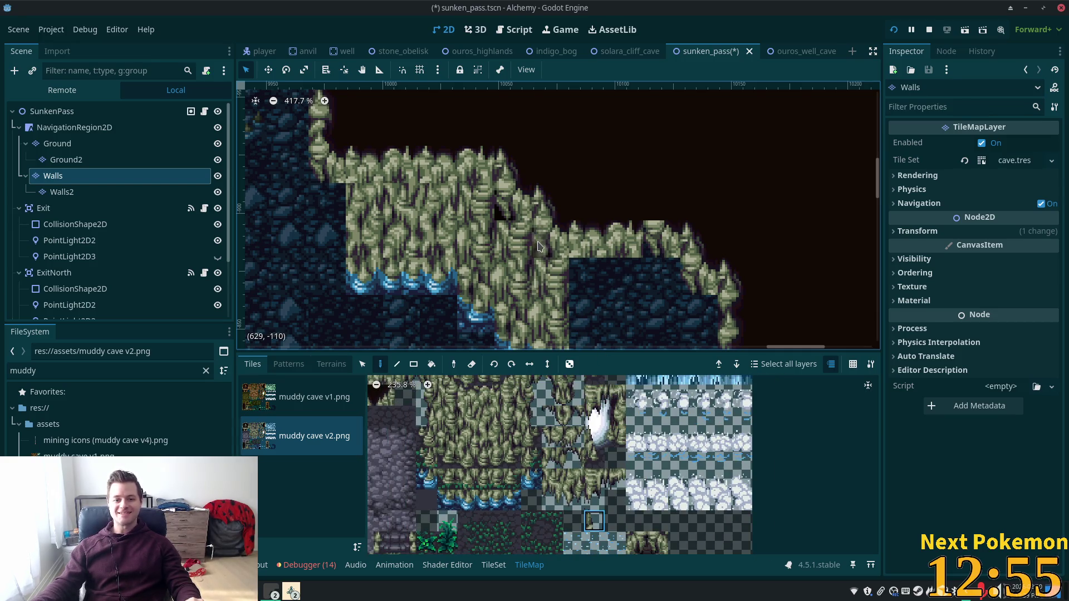
left_click(57, 144)
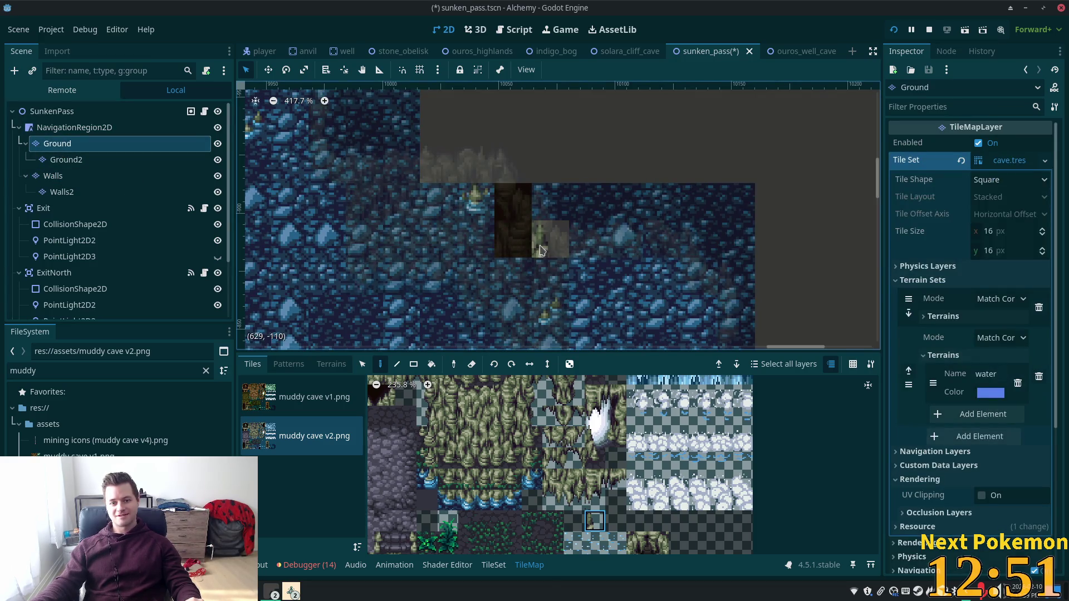
- Paint a short strip of cave tiles on the Ground layer, then return to the Walls layer
left_click_drag(504, 201, 514, 243)
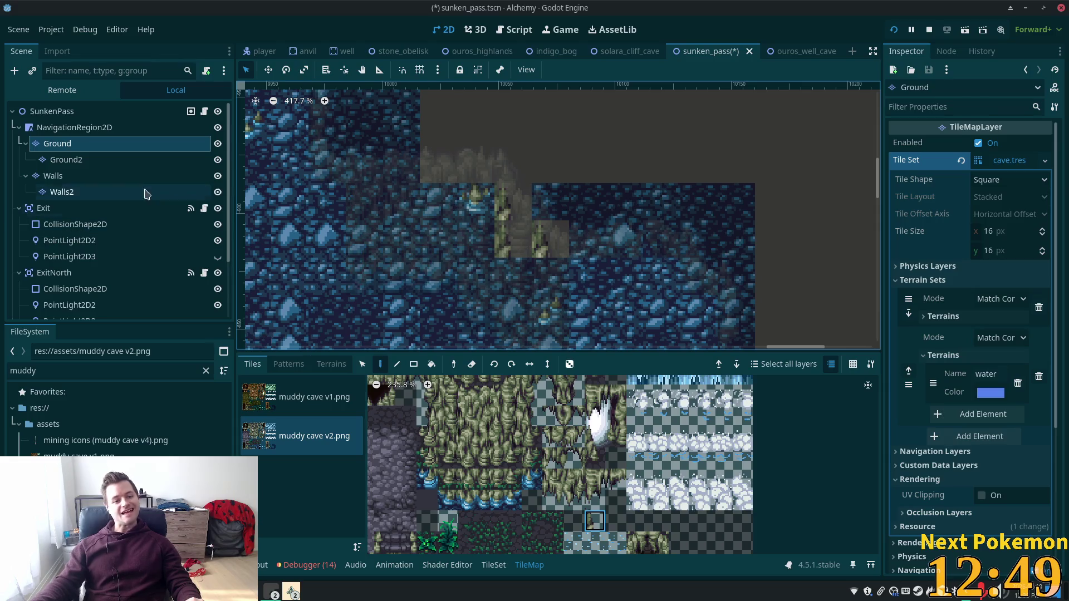
left_click(80, 112)
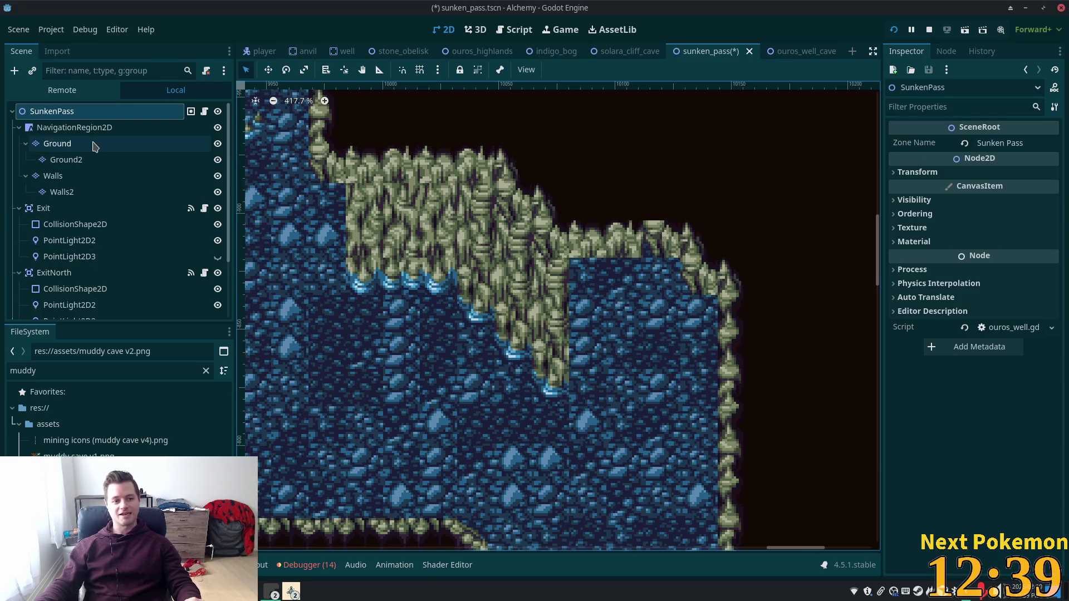
left_click(88, 182)
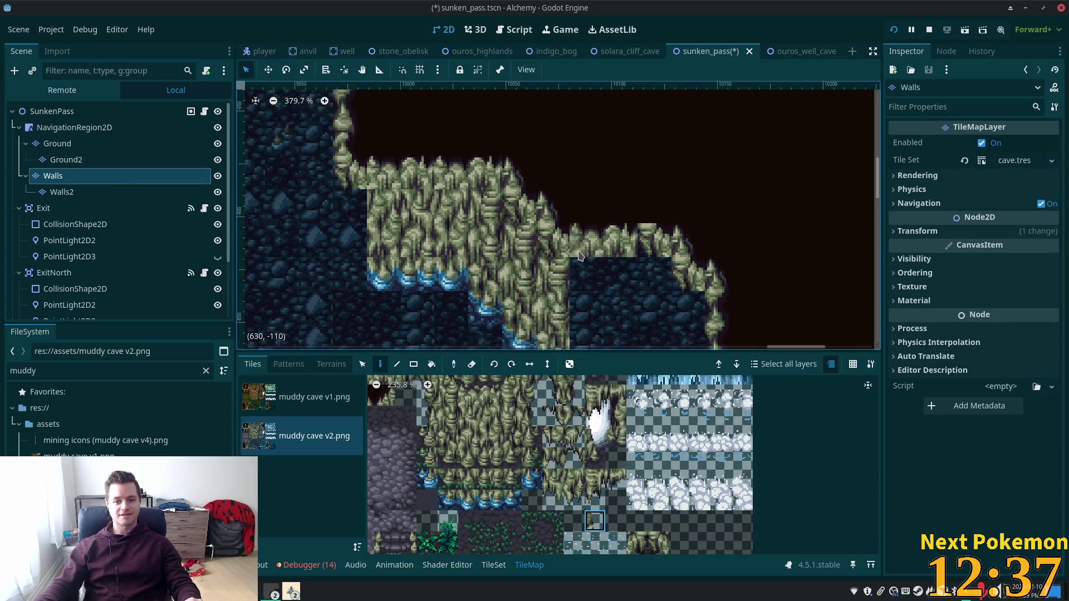
scroll(589, 224, "down", 2)
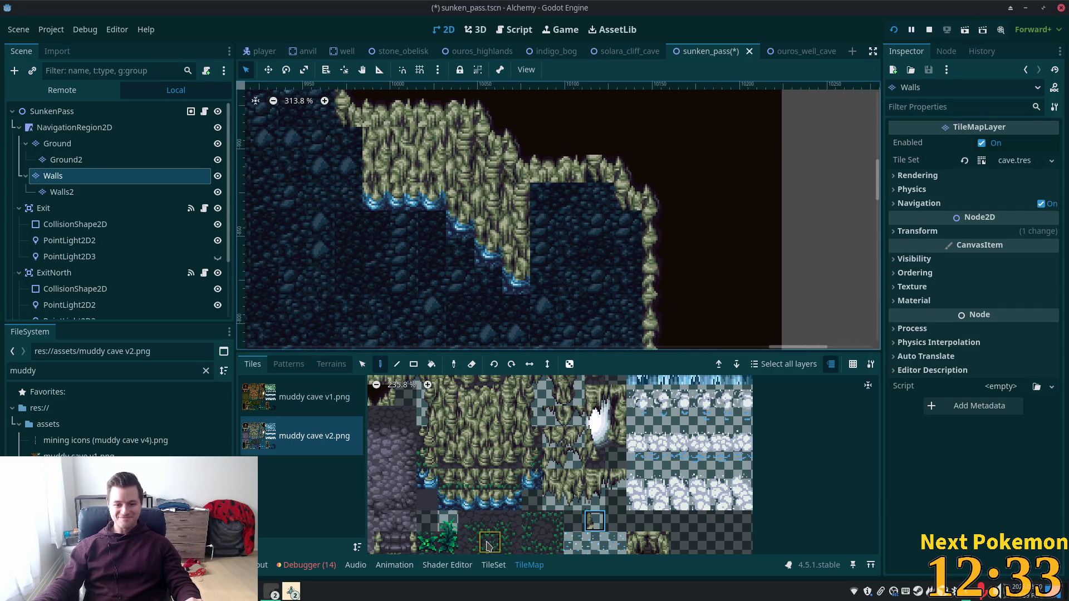
- Stamp a 2x2 block of muddy cave wall tiles onto the upper cave wall
left_click(448, 401)
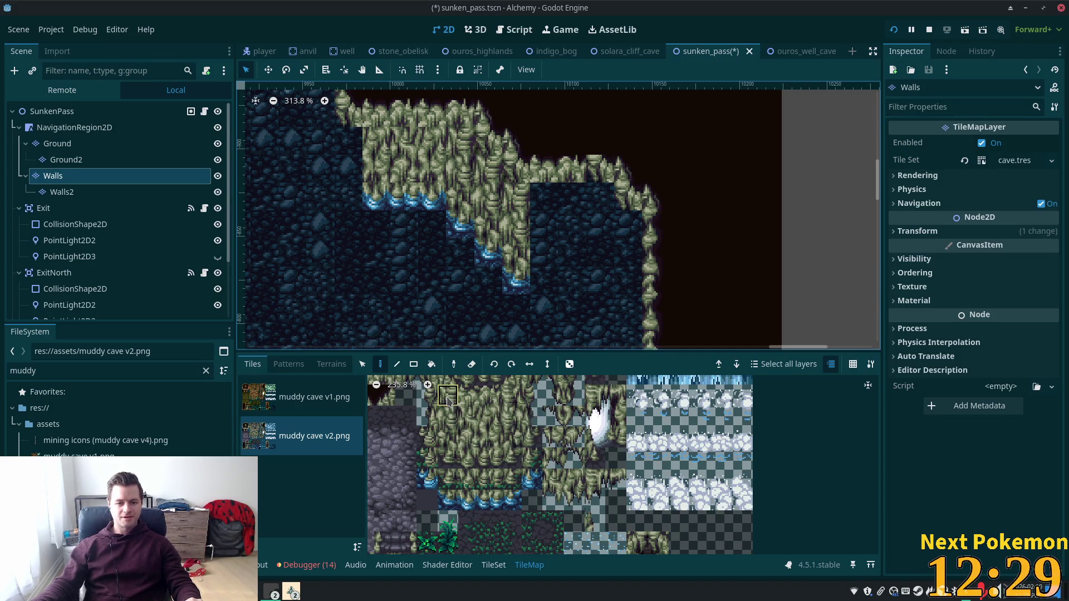
left_click(492, 439)
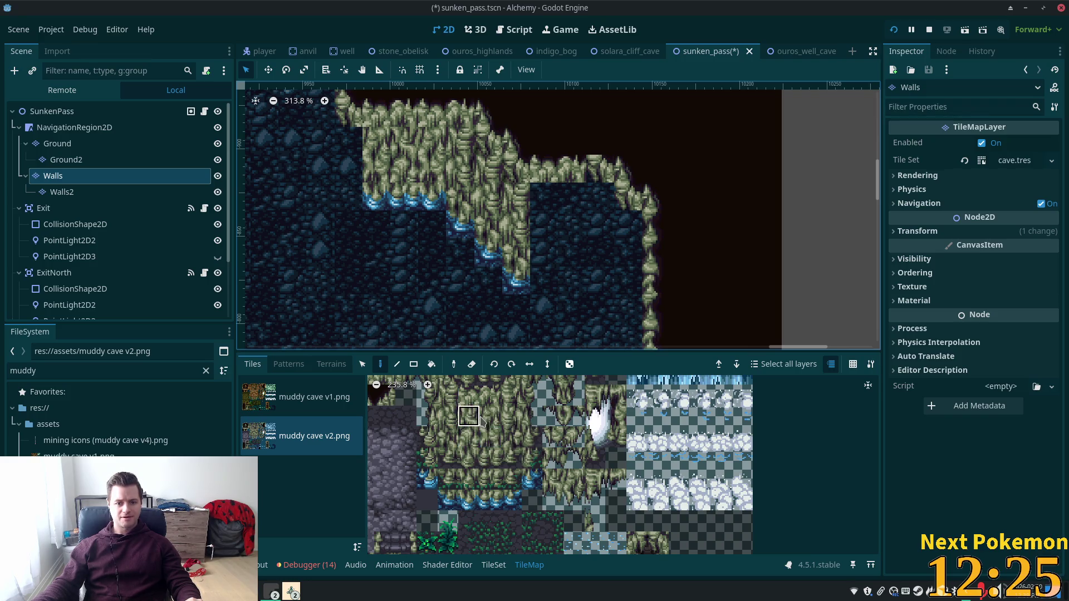
left_click_drag(469, 416, 493, 438)
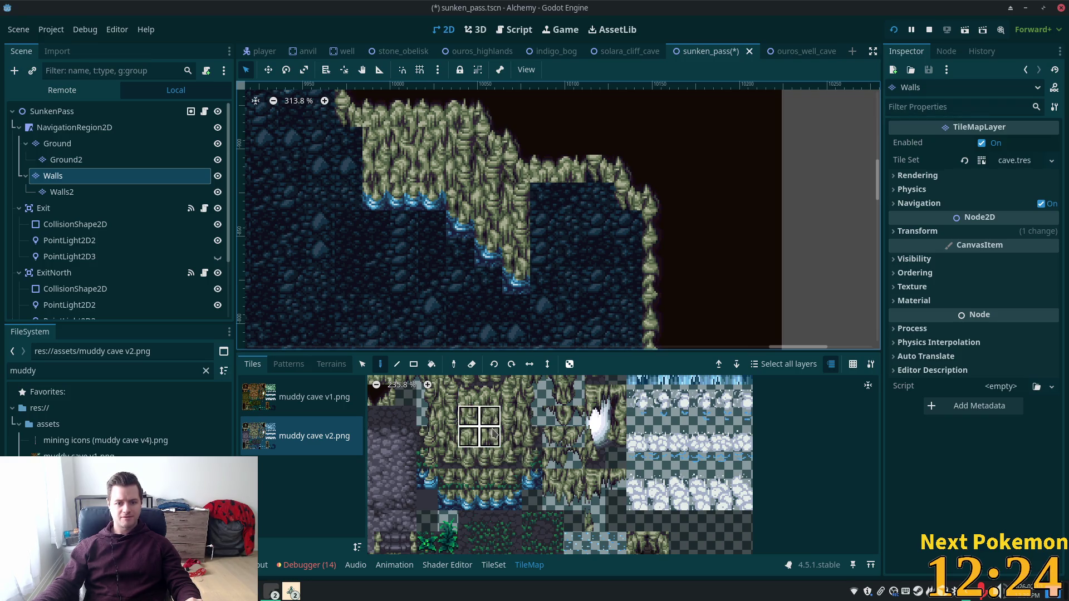
left_click(562, 207)
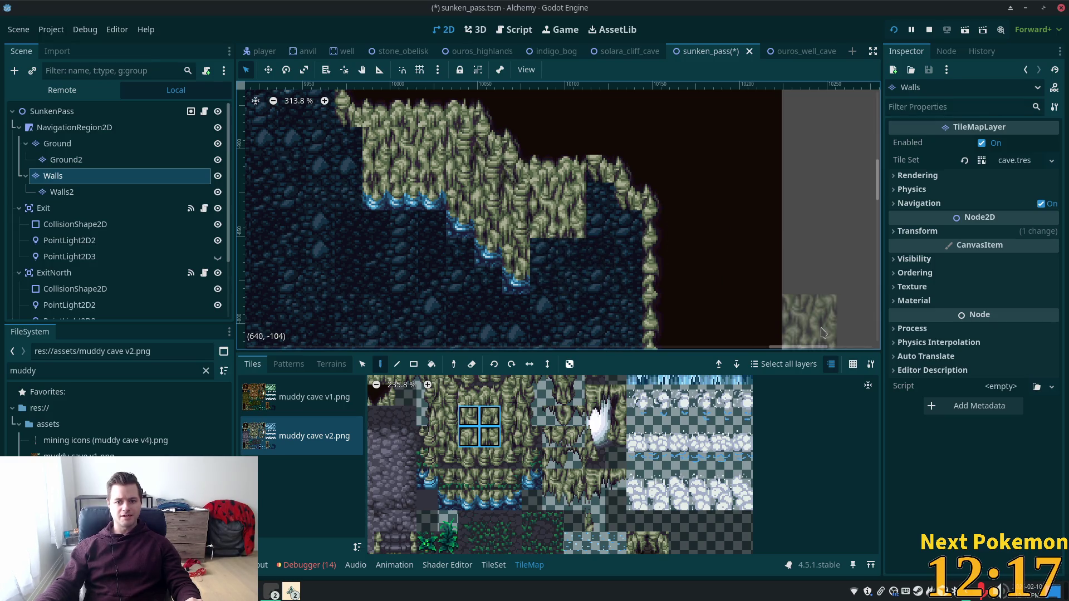
- Erase the old wall tiles along the upper ledge and pick a blue-edged wall tile
mouse_move(639, 301)
left_mouse_down()
mouse_move(531, 273)
mouse_move(452, 205)
mouse_move(493, 249)
mouse_move(430, 196)
mouse_move(380, 196)
mouse_move(375, 154)
left_mouse_up()
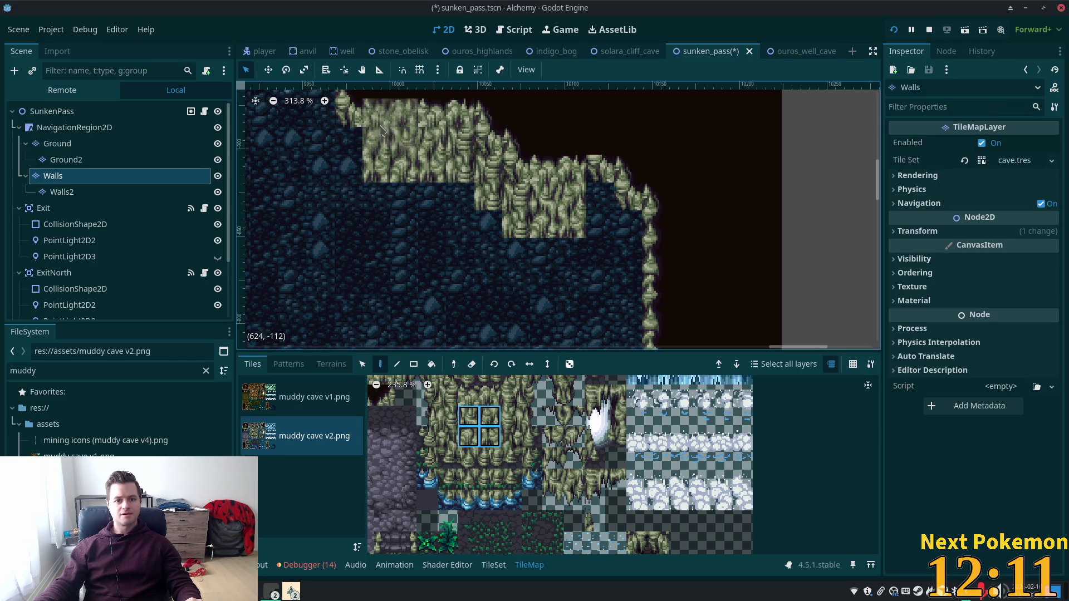
left_click(448, 500)
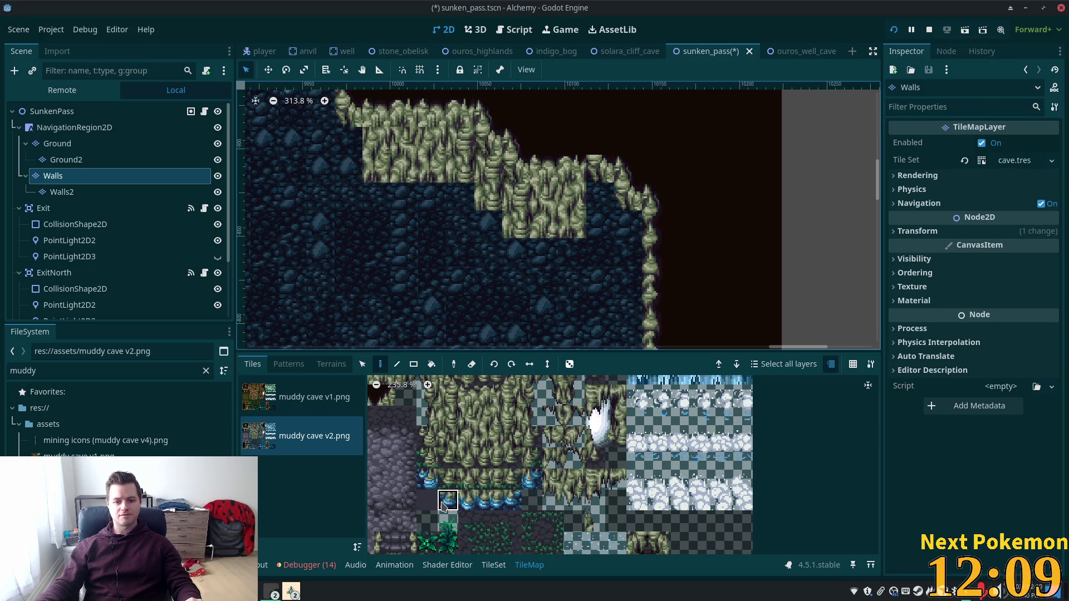
- Extend the rock wall below the ledge and place a water-edge tile at its left end
left_click(460, 197)
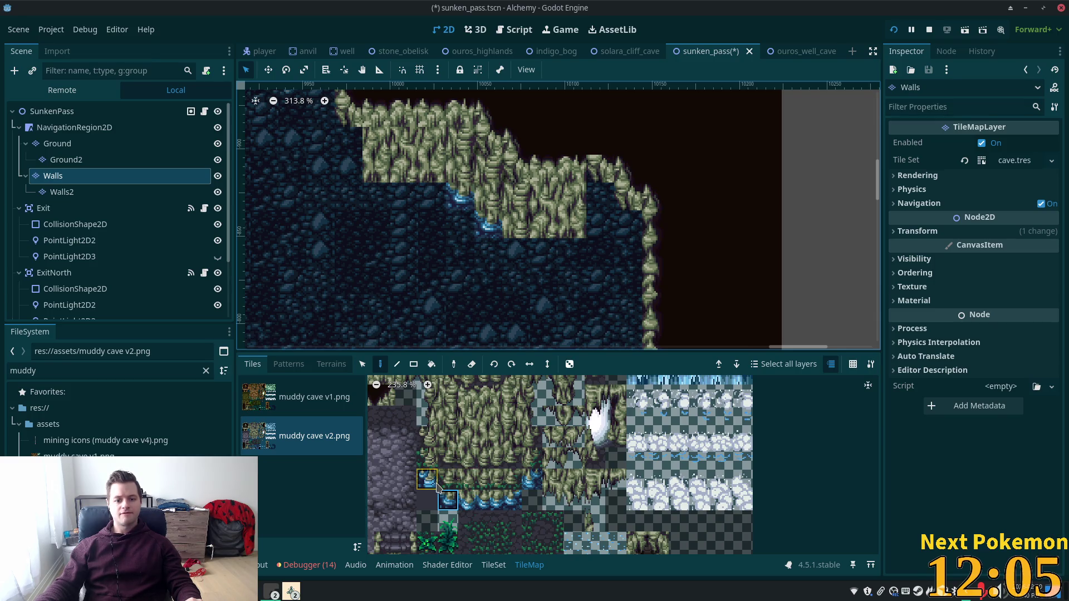
mouse_move(427, 481)
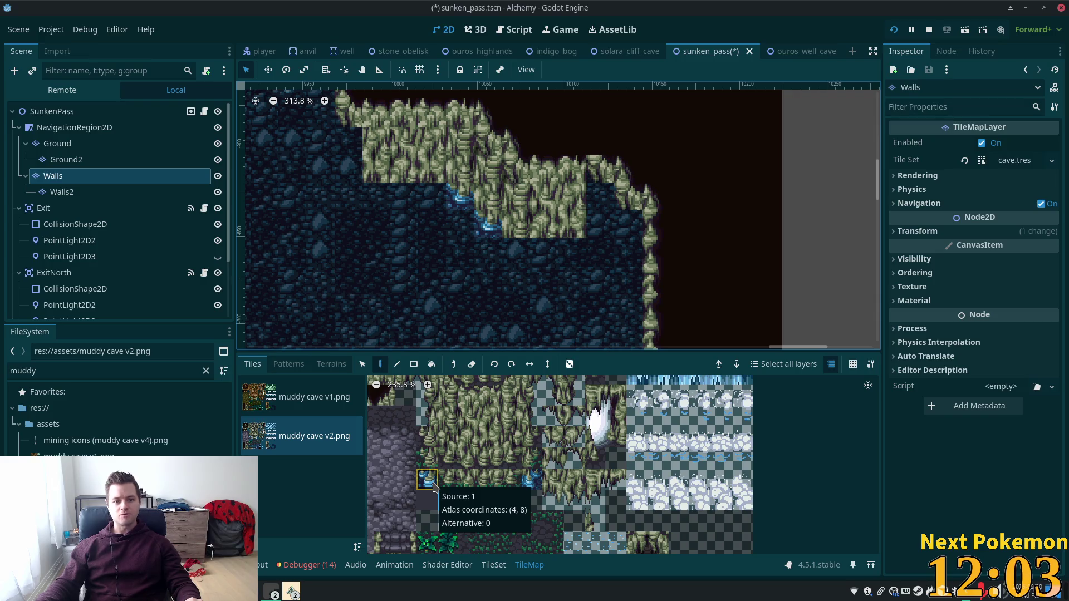
left_click(447, 500)
left_click_drag(342, 195, 414, 215)
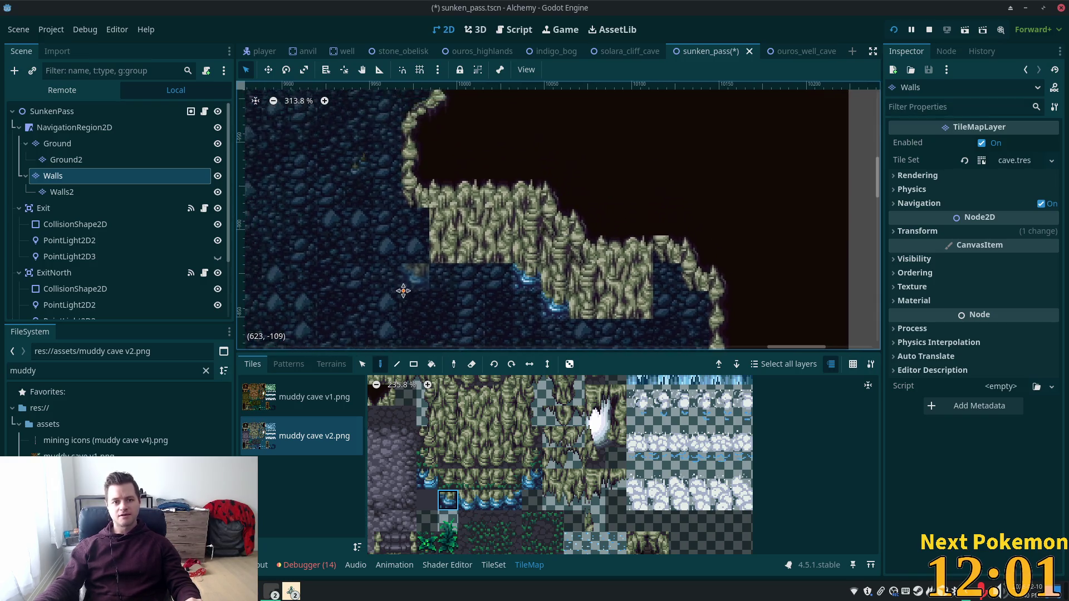
scroll(431, 451, "up", 2)
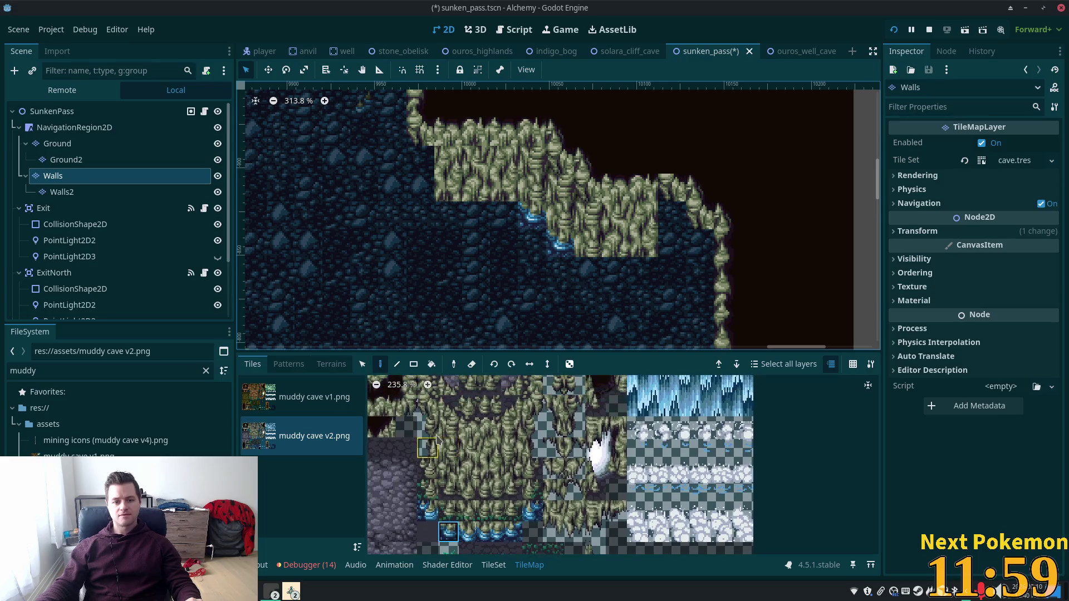
left_click_drag(427, 427, 426, 448)
left_click(418, 167)
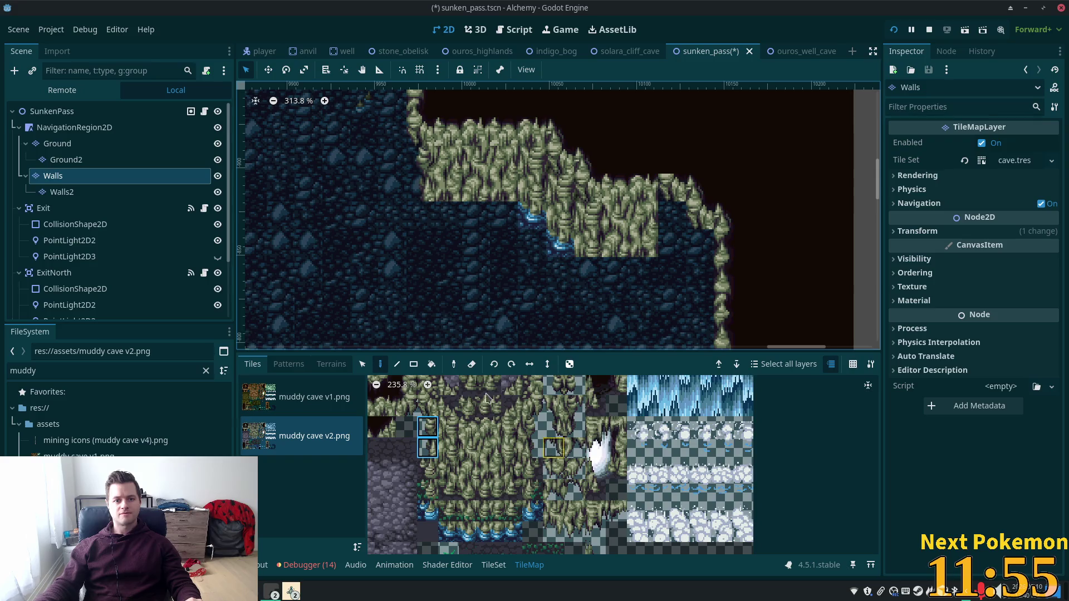
left_click(427, 509)
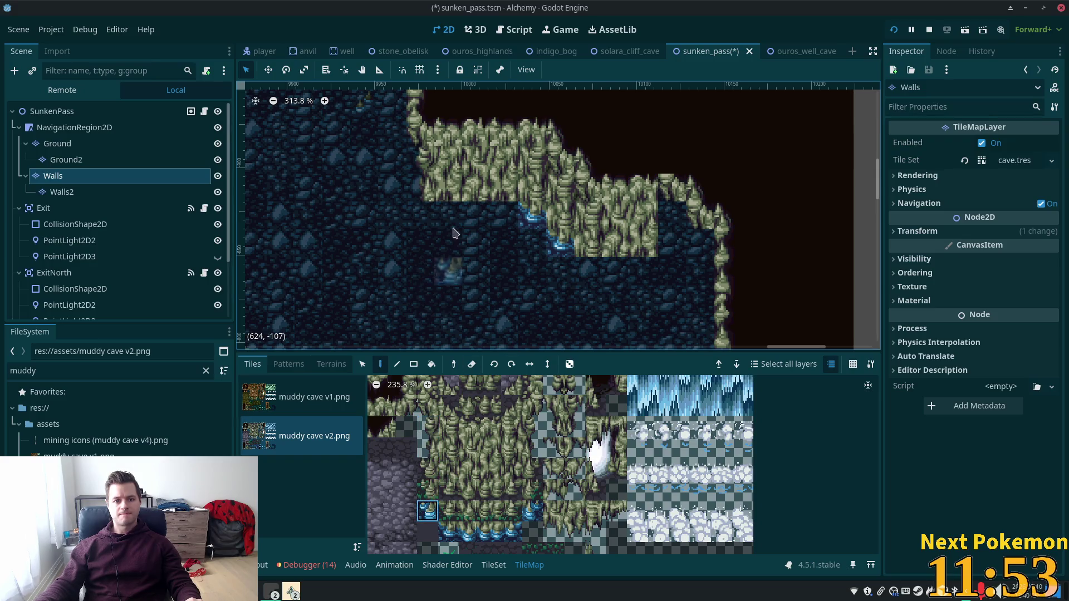
left_click(429, 215)
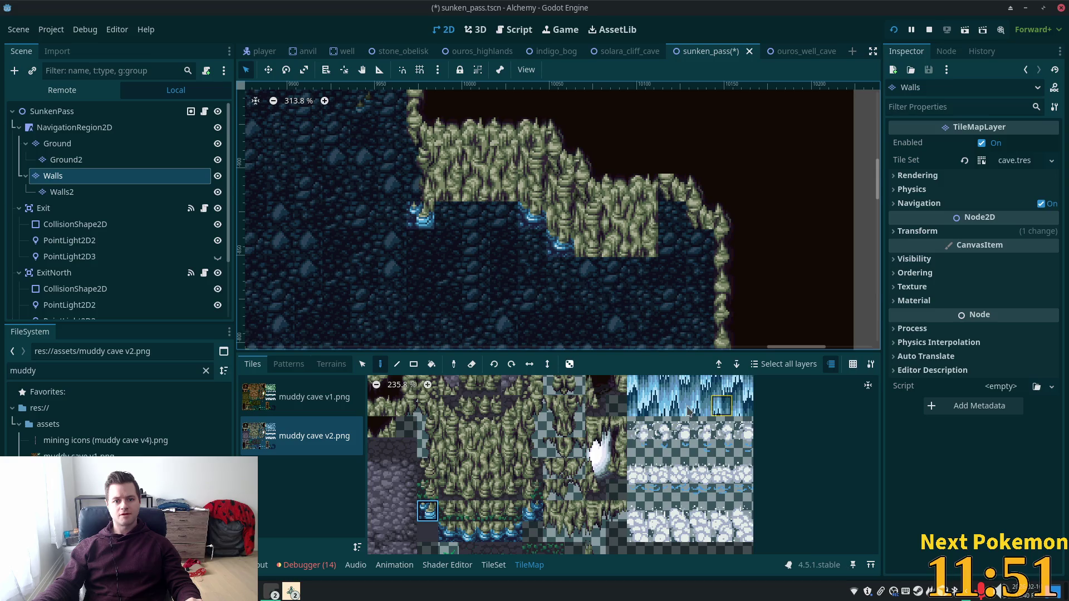
- Line the ledge underside with pairs of blue water-edge tiles, filling the remaining gaps
left_click(469, 533)
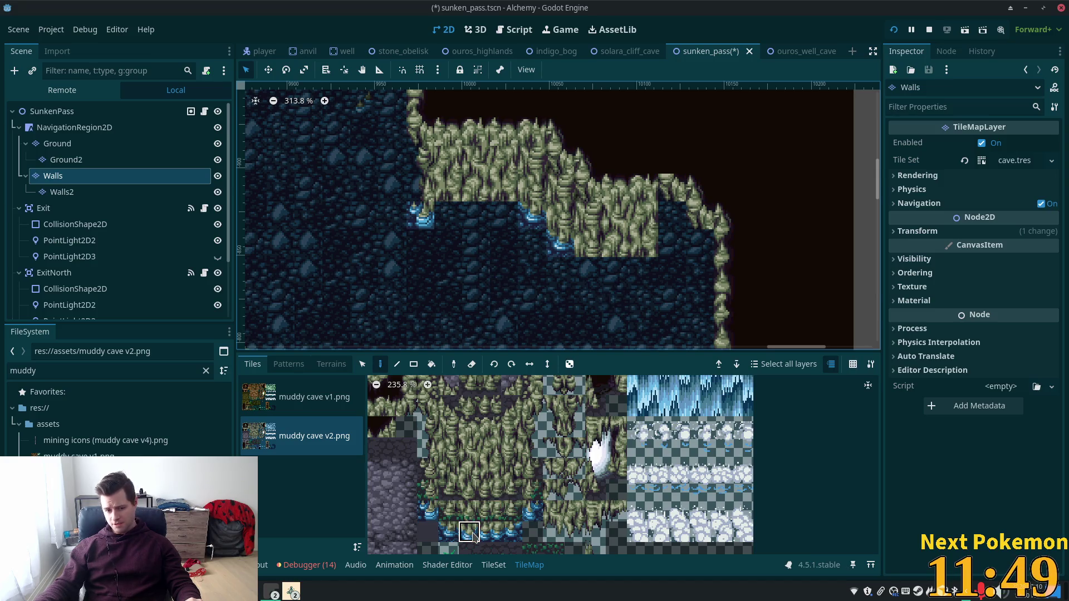
left_click(491, 533, "shift")
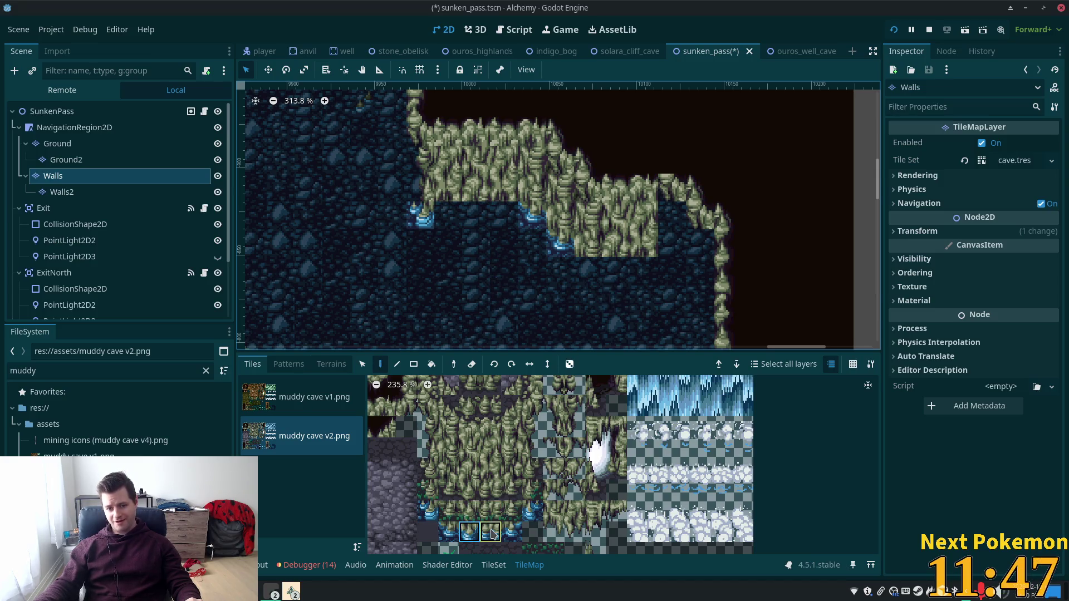
left_click(492, 212)
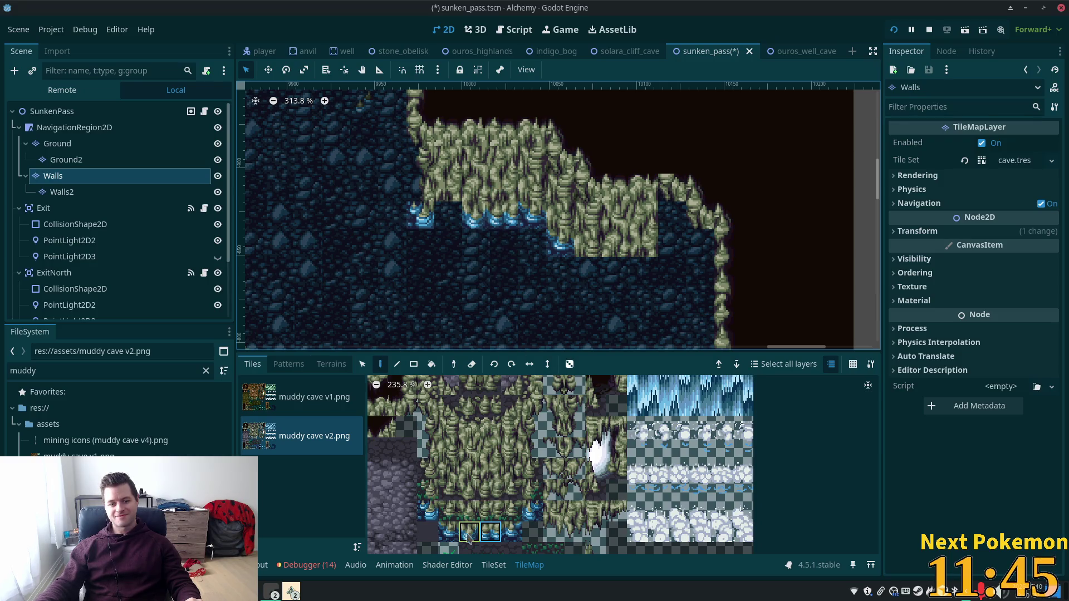
left_click(490, 533)
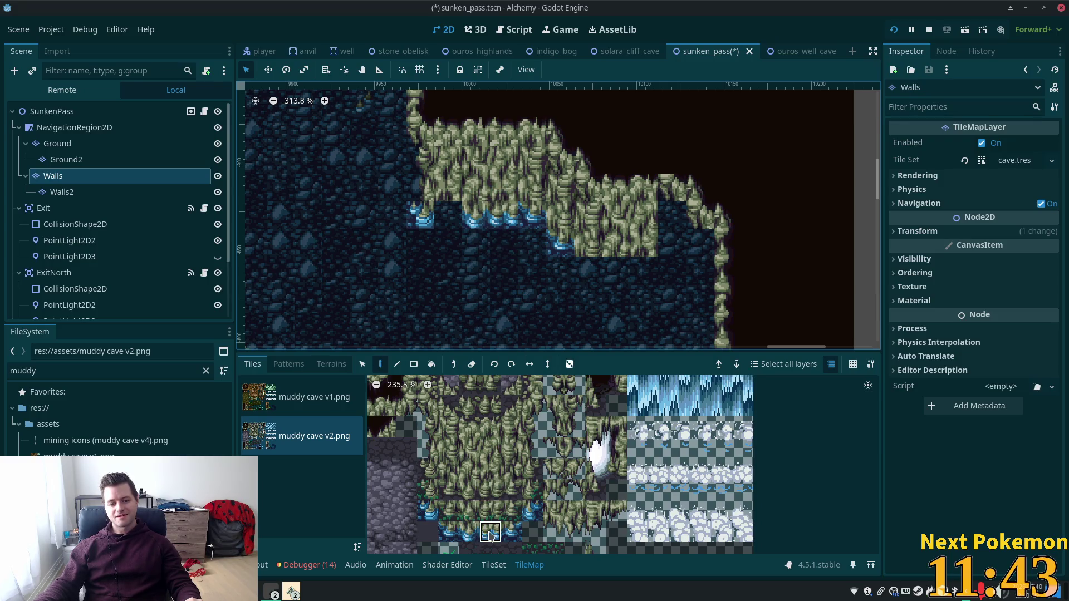
left_click(449, 216)
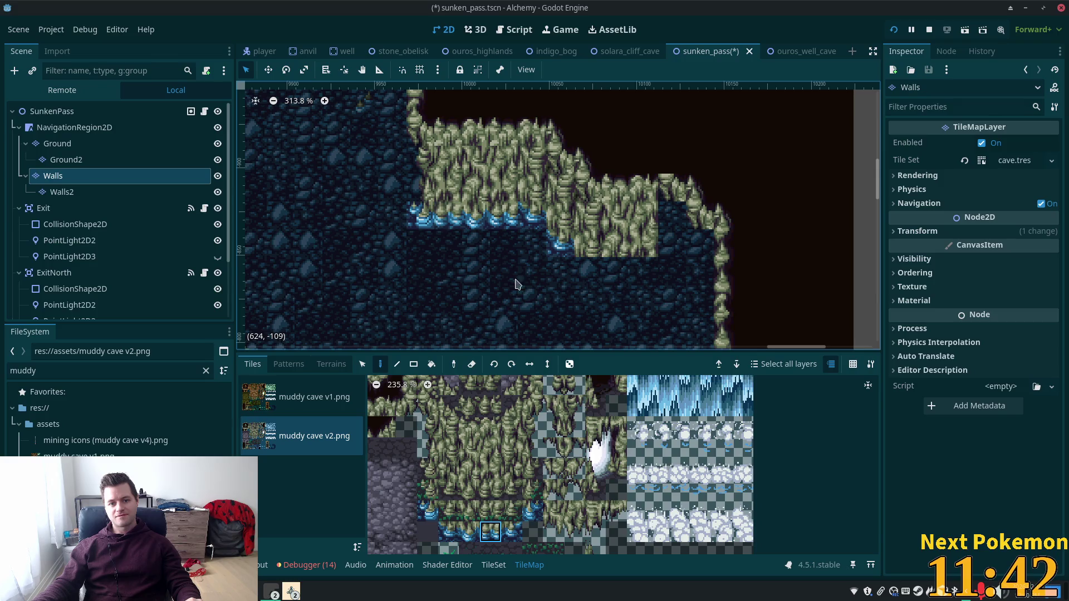
left_click(469, 533, "shift")
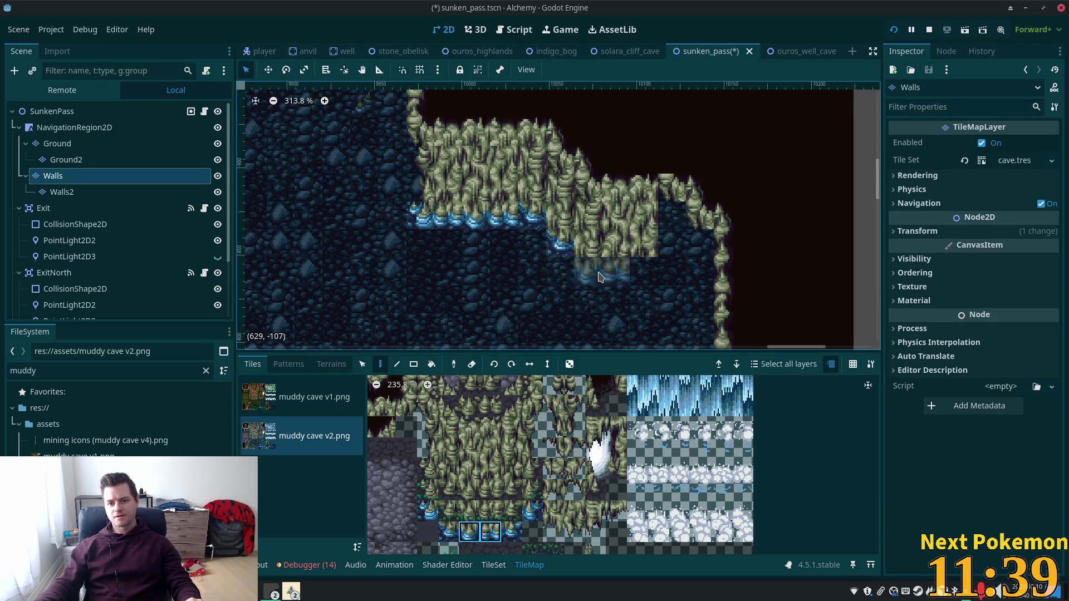
left_click(427, 511)
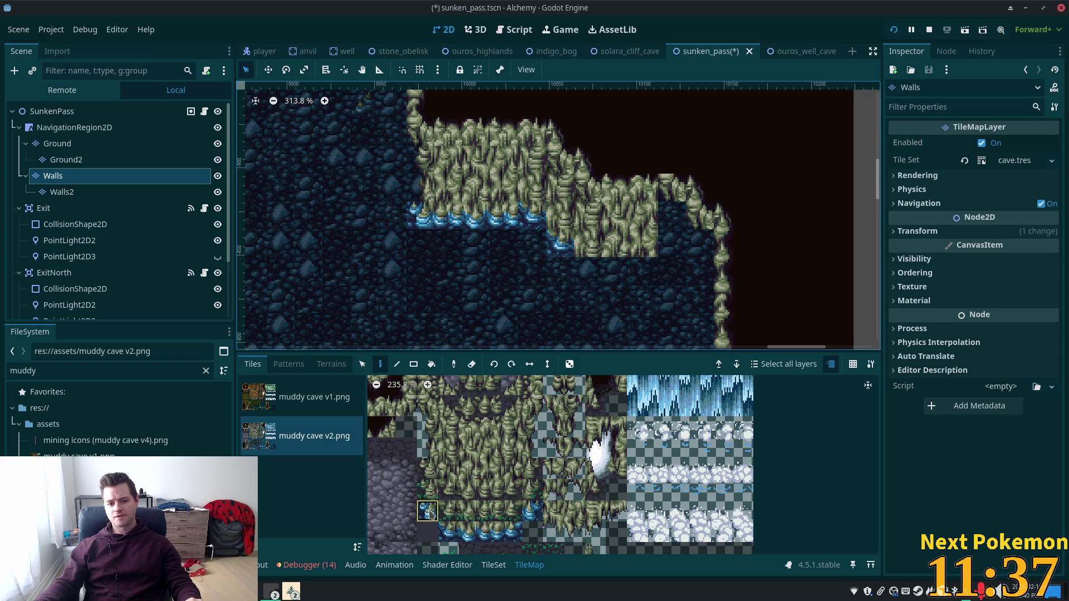
left_click(589, 272, "ctrl")
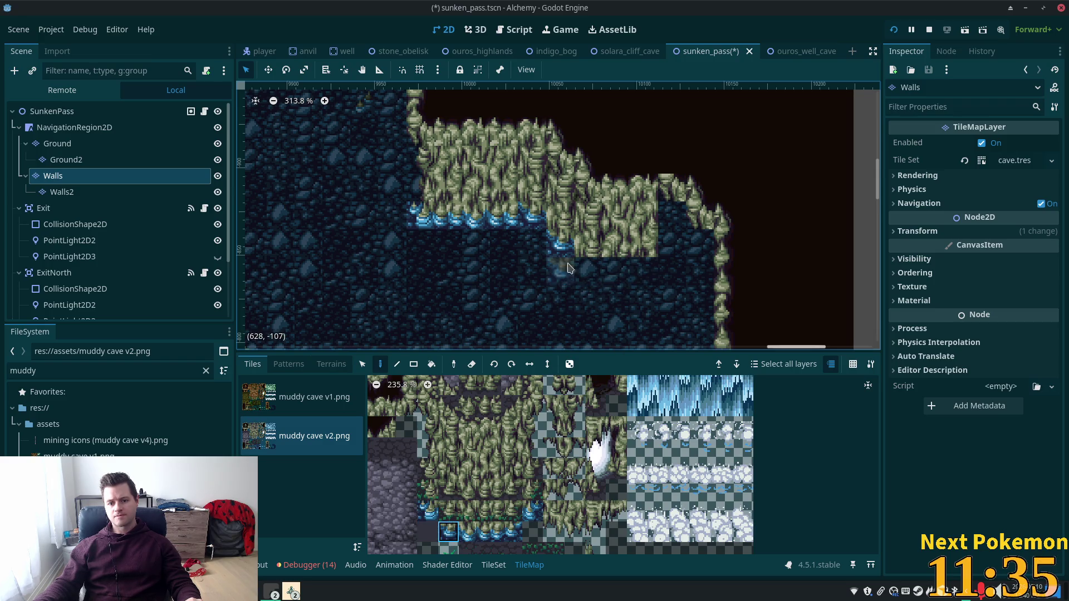
left_click_drag(470, 533, 491, 533)
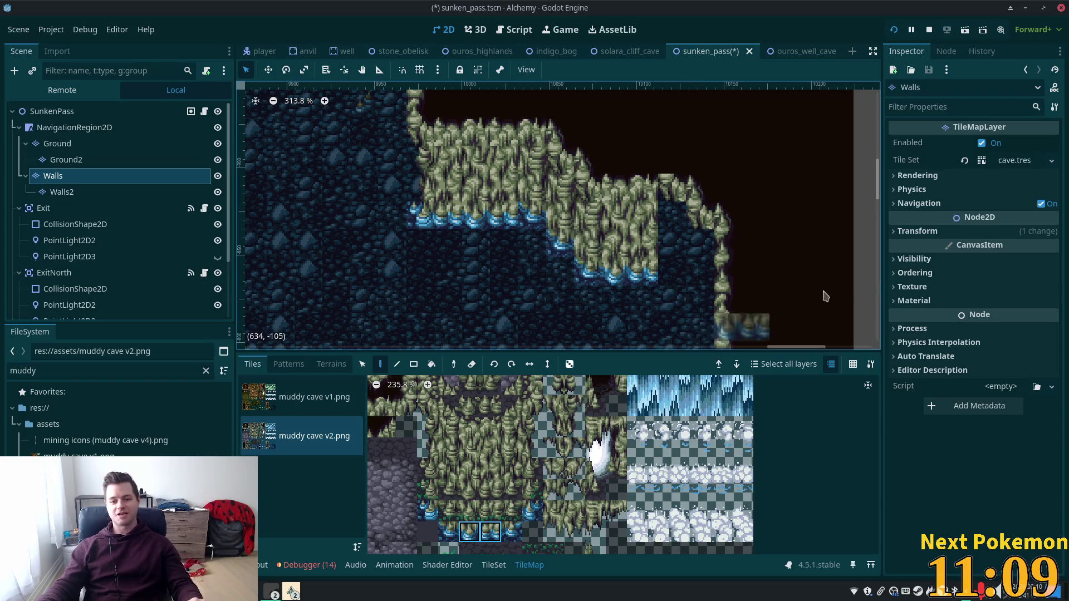
scroll(768, 299, "right", 2)
scroll(735, 301, "right", 2)
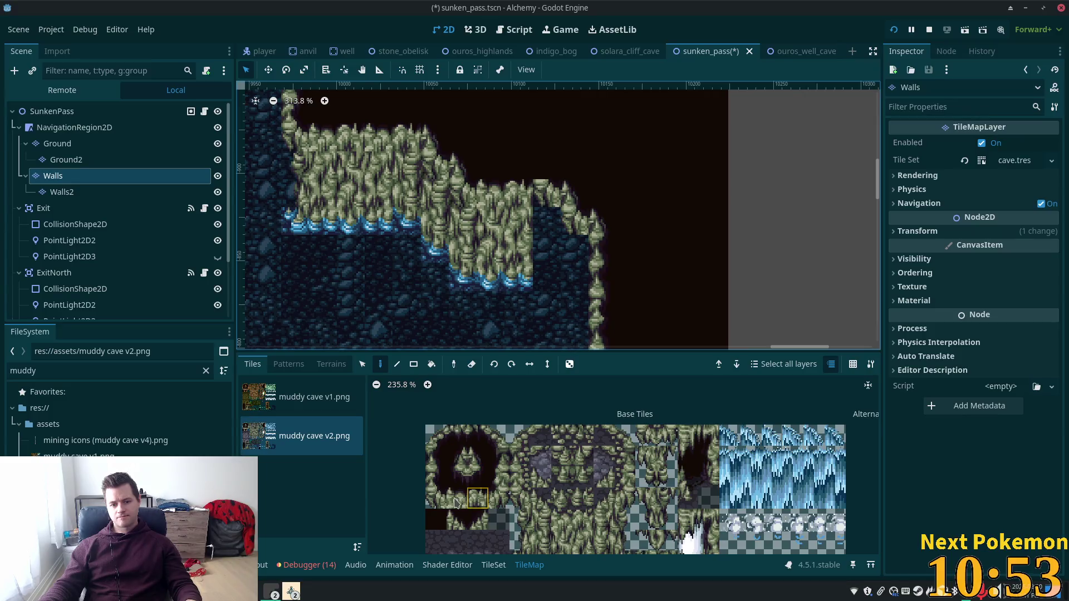
- Paint a two-tile wall block and spiky water-edge tiles on the ledge's lower right step
left_click(458, 502)
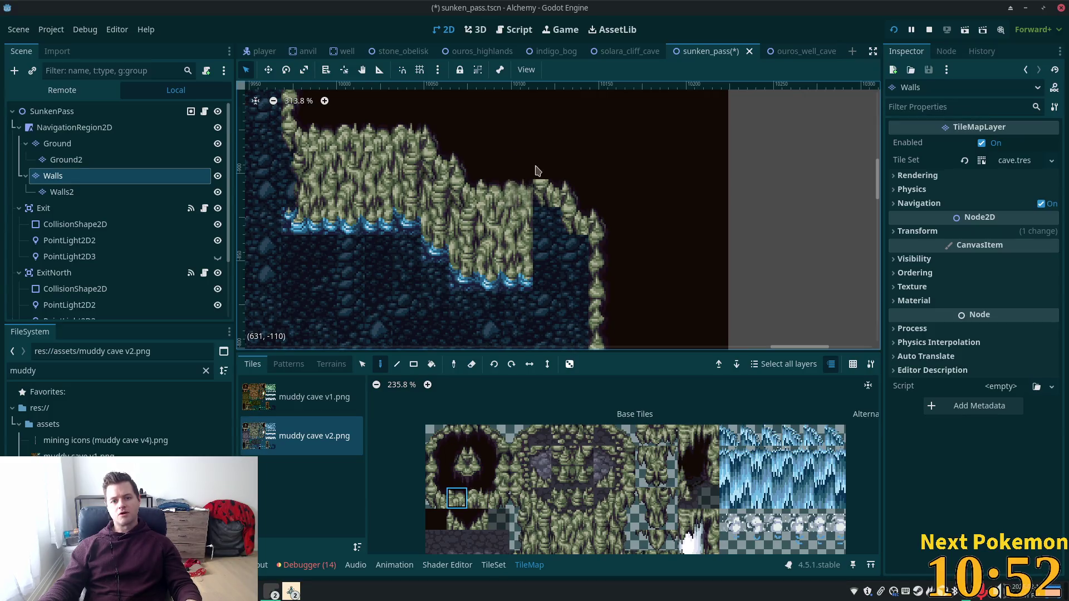
left_click(478, 498)
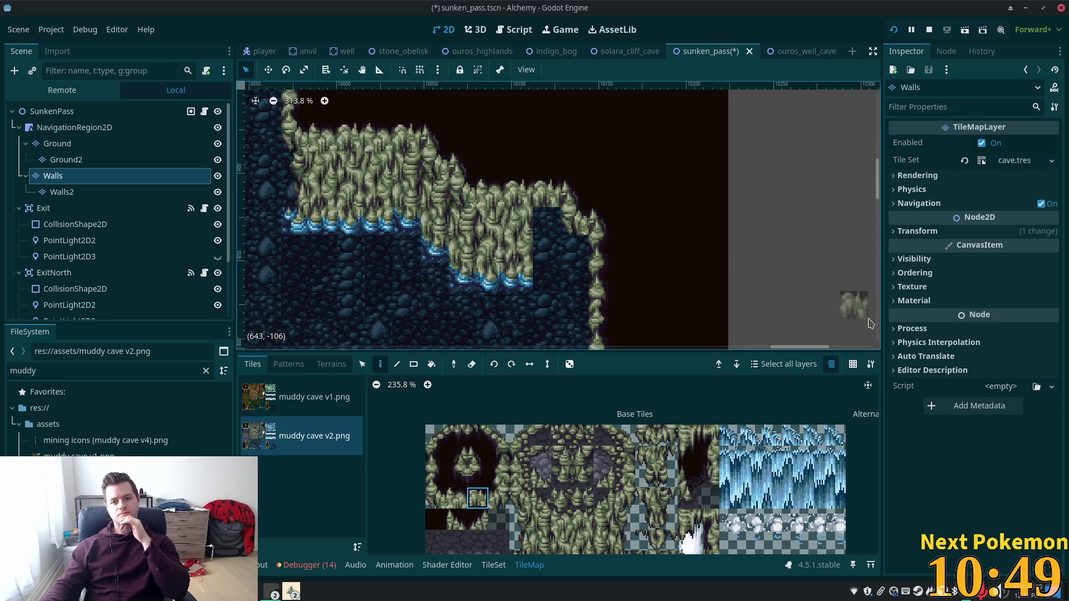
scroll(576, 456, "down", 2)
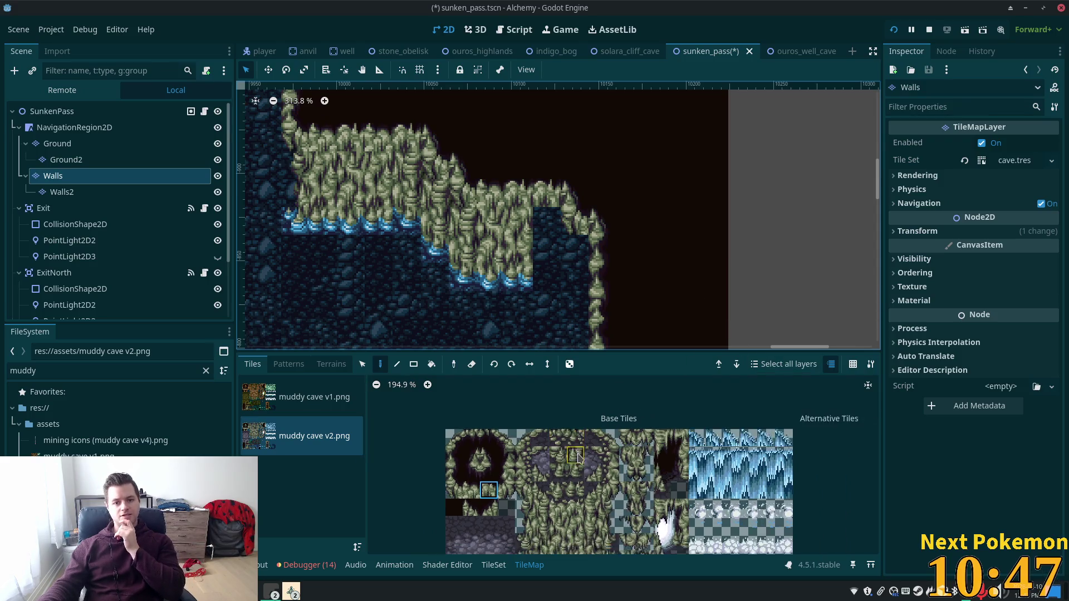
scroll(576, 456, "down", 1)
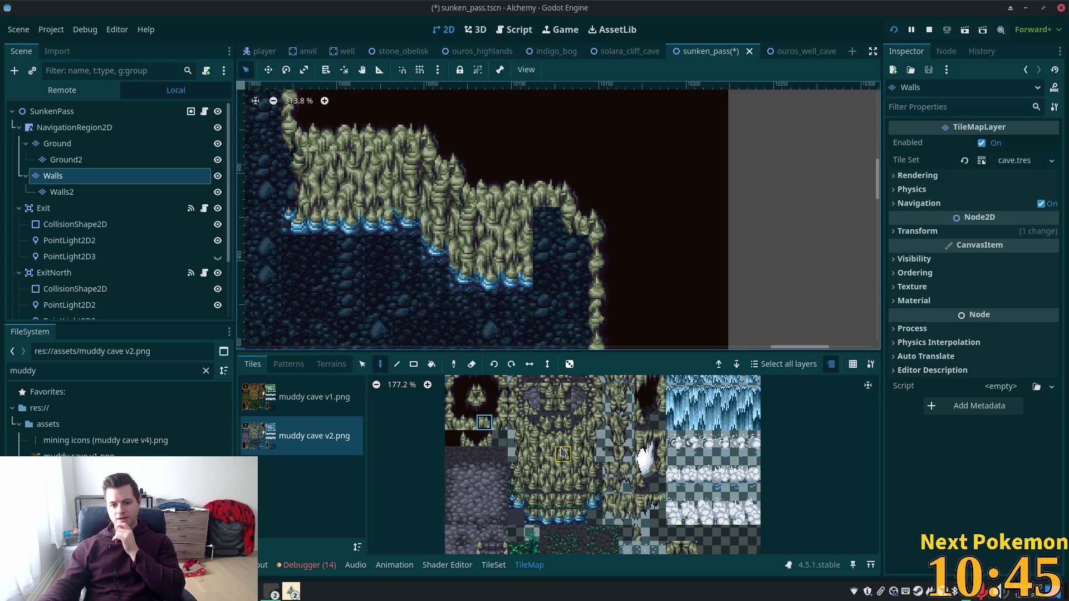
left_click_drag(562, 454, 562, 470)
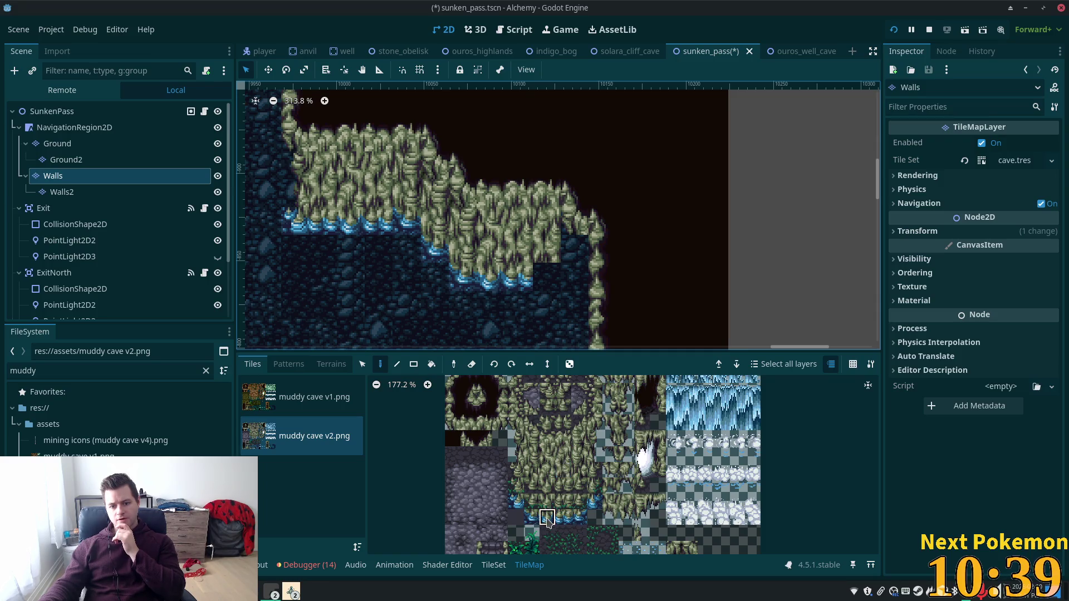
left_click(548, 518)
left_click(547, 276)
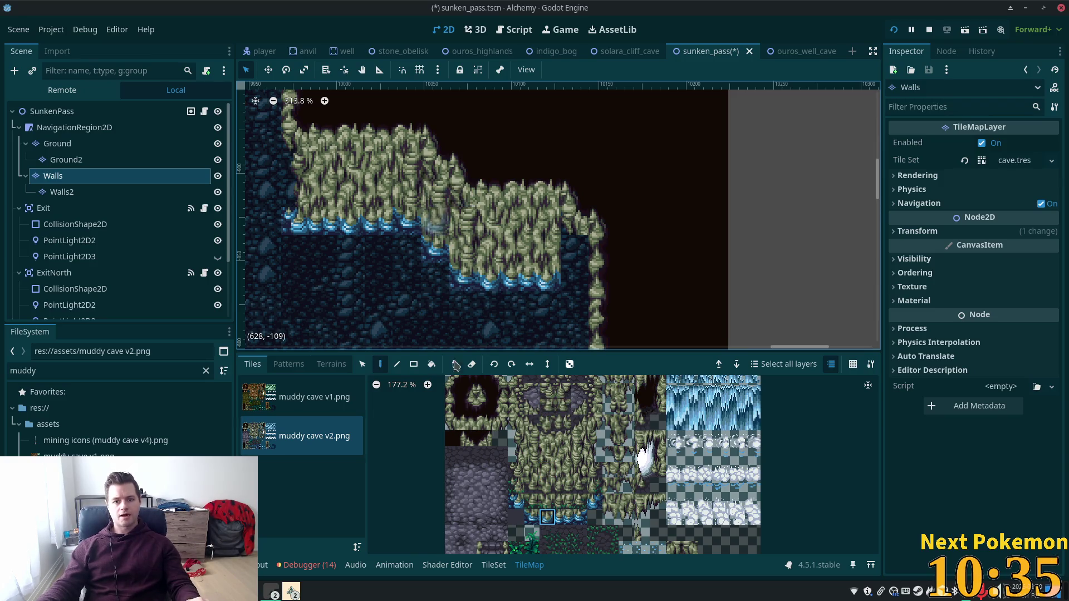
- Copy a tall column of wall tiles from the map with the Select tool, ready to stamp along the step
left_click(362, 365)
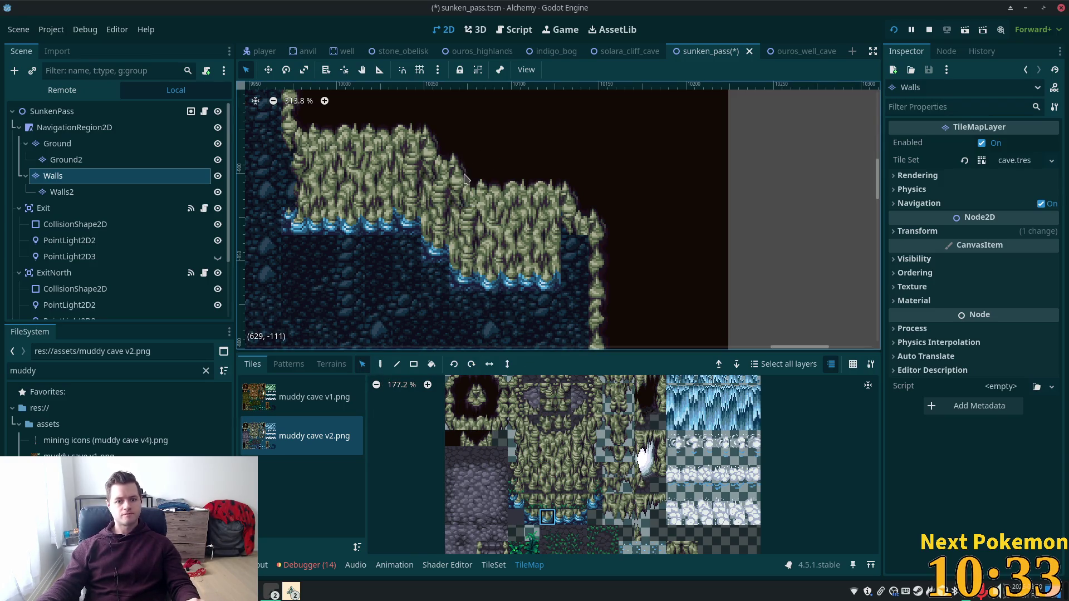
left_click_drag(465, 178, 468, 224)
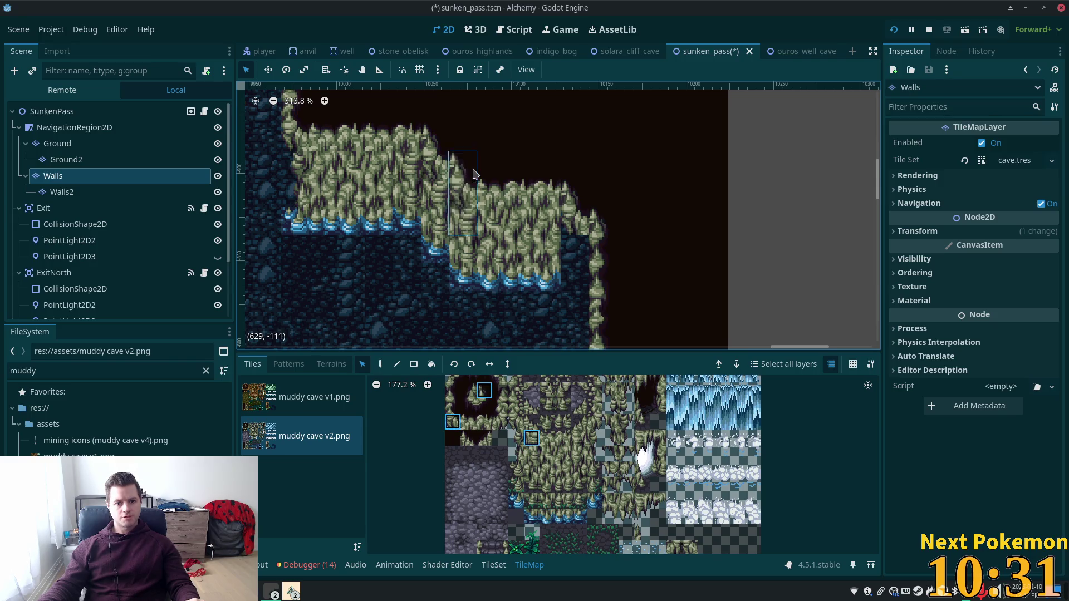
left_click(575, 166)
left_click(473, 171)
left_click(462, 194)
left_click(462, 277, "shift")
left_click(574, 165)
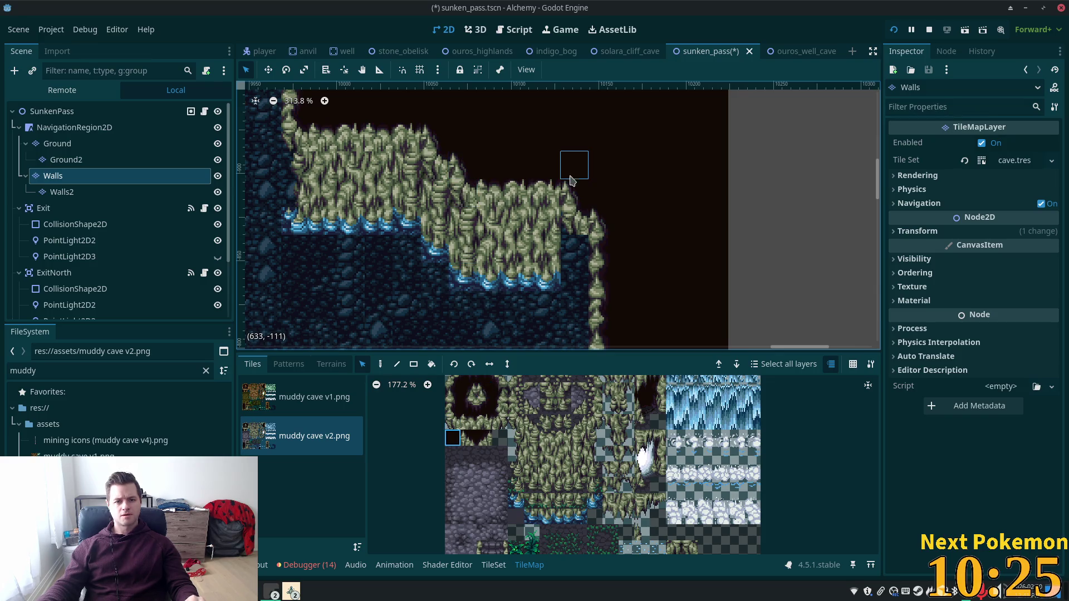
left_click_drag(462, 189, 459, 278)
left_click(379, 364)
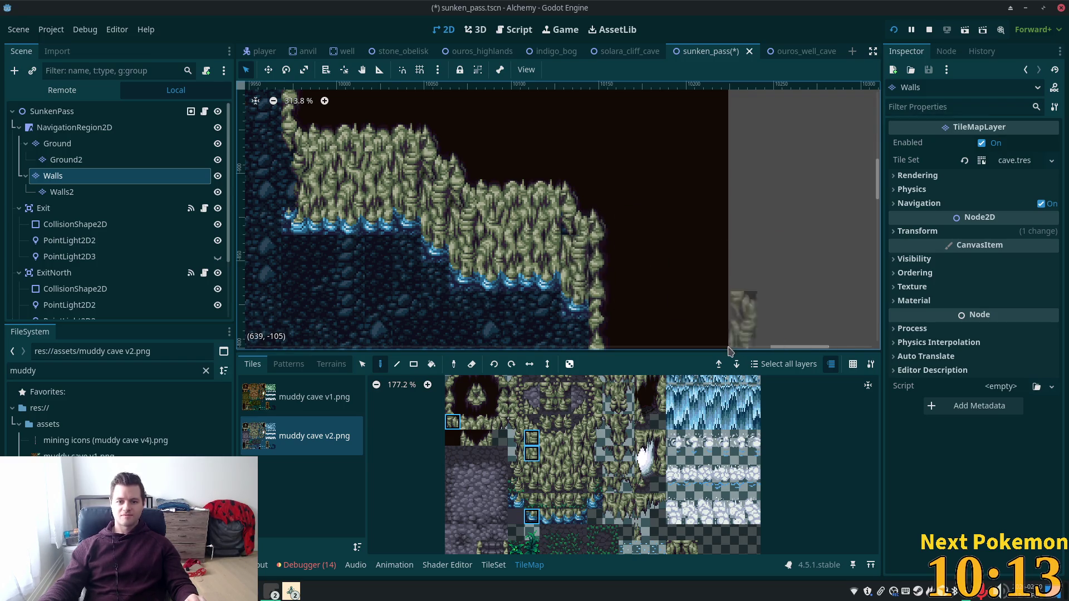
scroll(718, 334, "right", 10)
scroll(597, 267, "up", 1)
scroll(597, 243, "up", 2)
scroll(502, 251, "down", 3)
scroll(460, 271, "down", 1)
scroll(460, 271, "down", 1)
scroll(458, 270, "down", 1)
scroll(458, 270, "down", 2)
scroll(457, 280, "down", 2)
left_click_drag(456, 282, 759, 196)
scroll(711, 182, "up", 1)
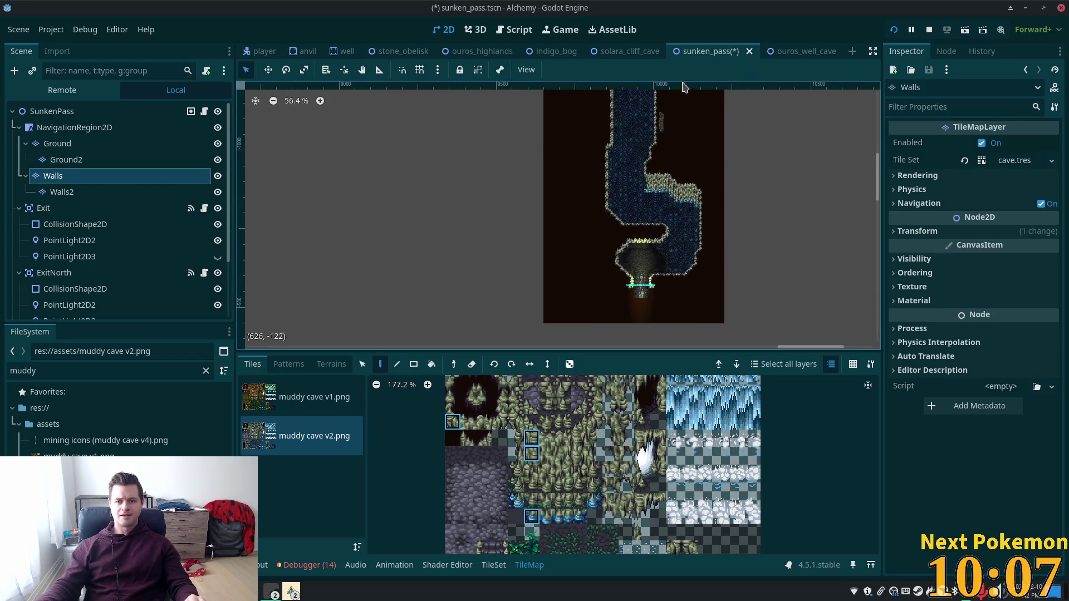
scroll(711, 183, "up", 1)
scroll(711, 182, "up", 1)
scroll(697, 188, "up", 1)
scroll(680, 205, "up", 1)
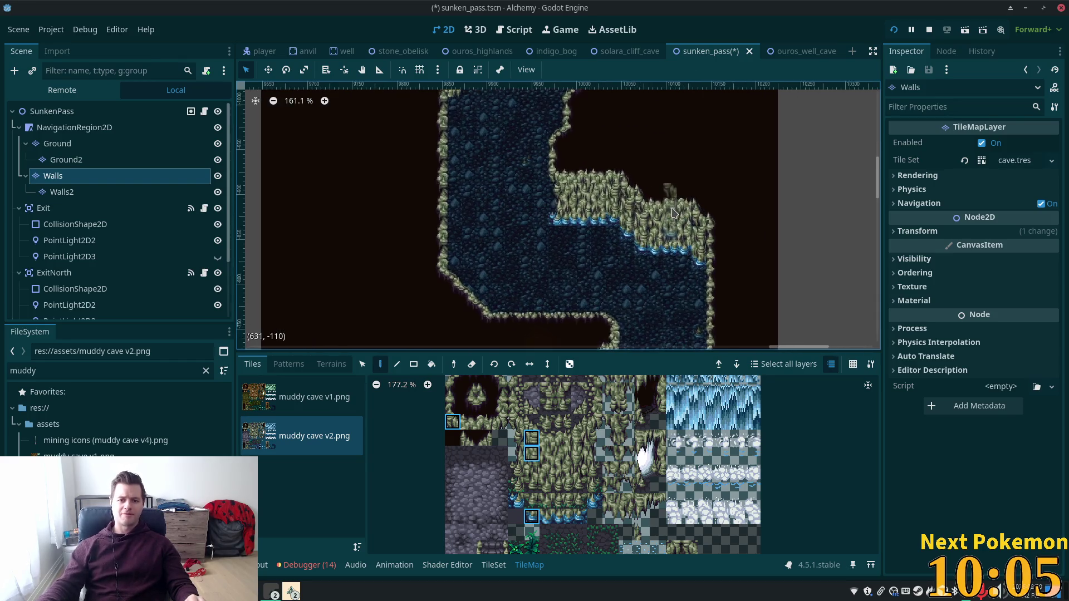
scroll(671, 213, "up", 1)
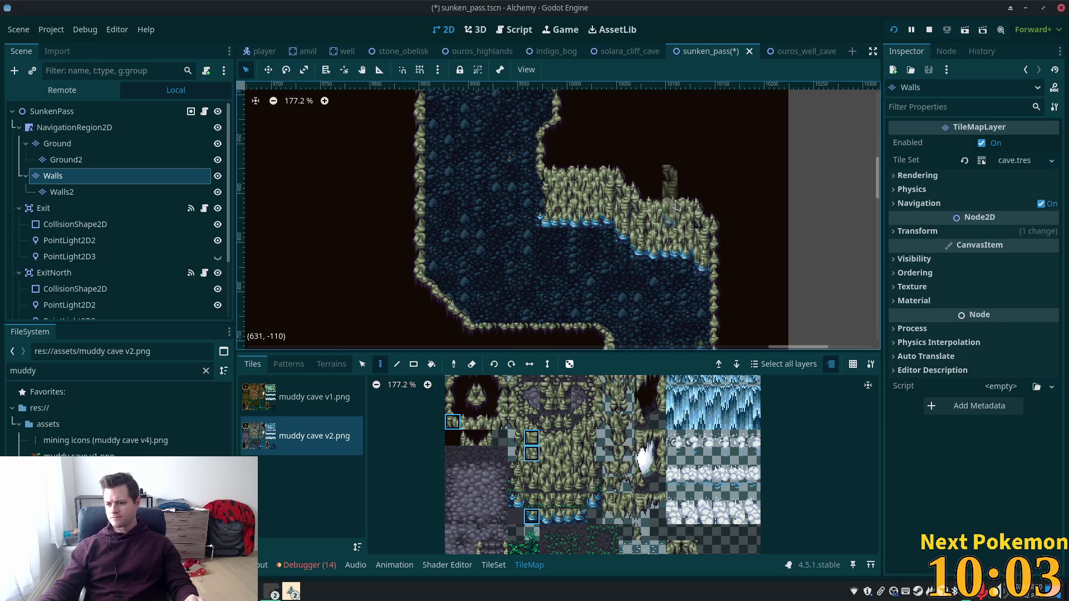
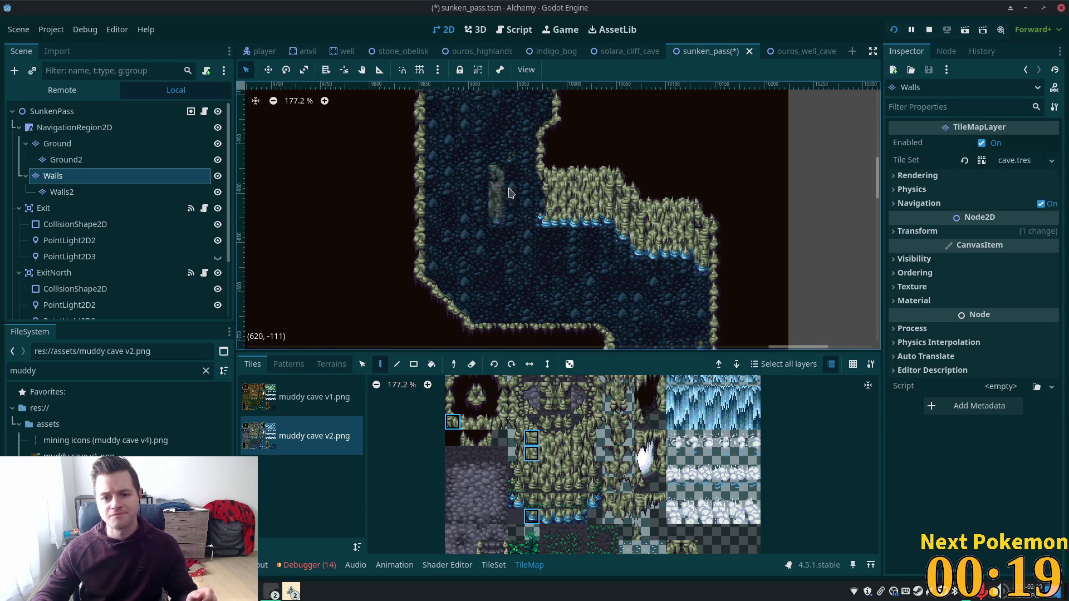
scroll(588, 207, "up", 3)
scroll(588, 207, "up", 2)
scroll(588, 207, "up", 4)
scroll(588, 207, "left", 2)
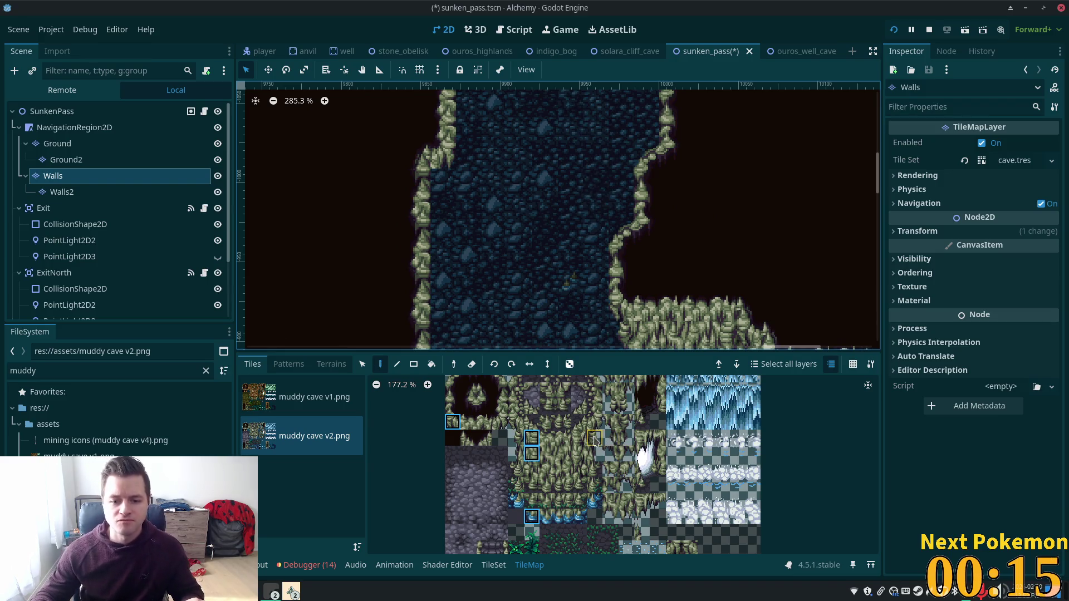
- Paint the two-tile wall pillar and a blue crystal onto the cave floor, then reselect the Walls layer
left_click_drag(594, 438, 595, 454)
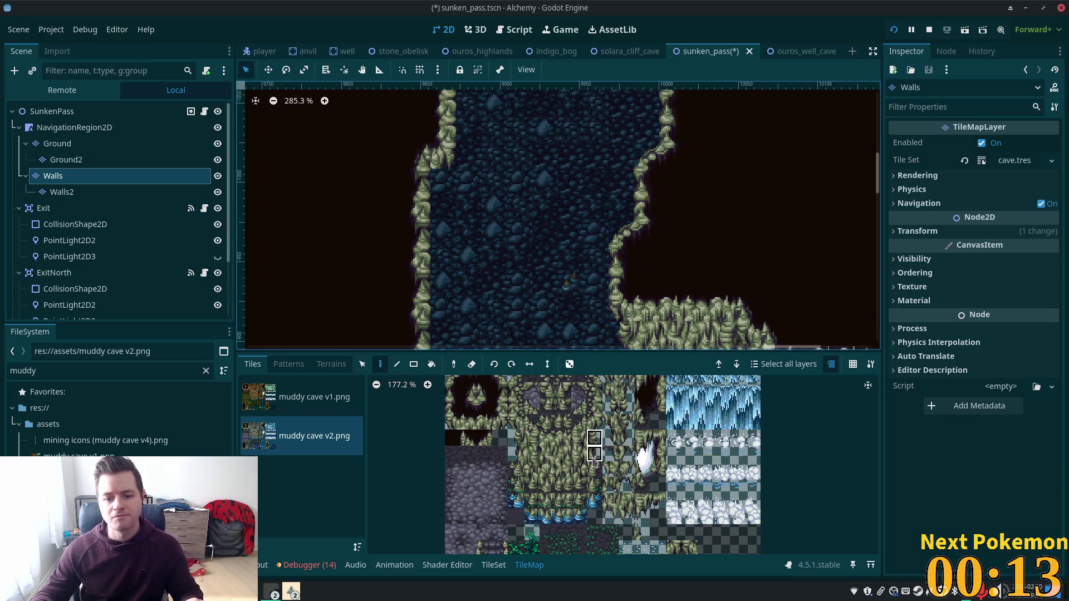
left_click(440, 201)
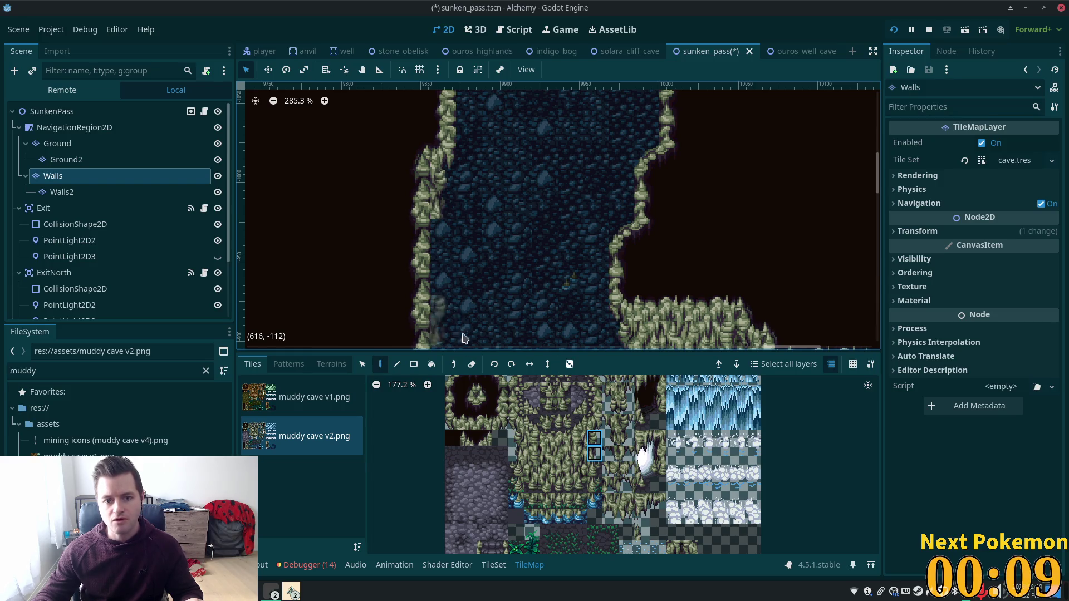
left_click(594, 500)
left_click(442, 233)
left_click(51, 111)
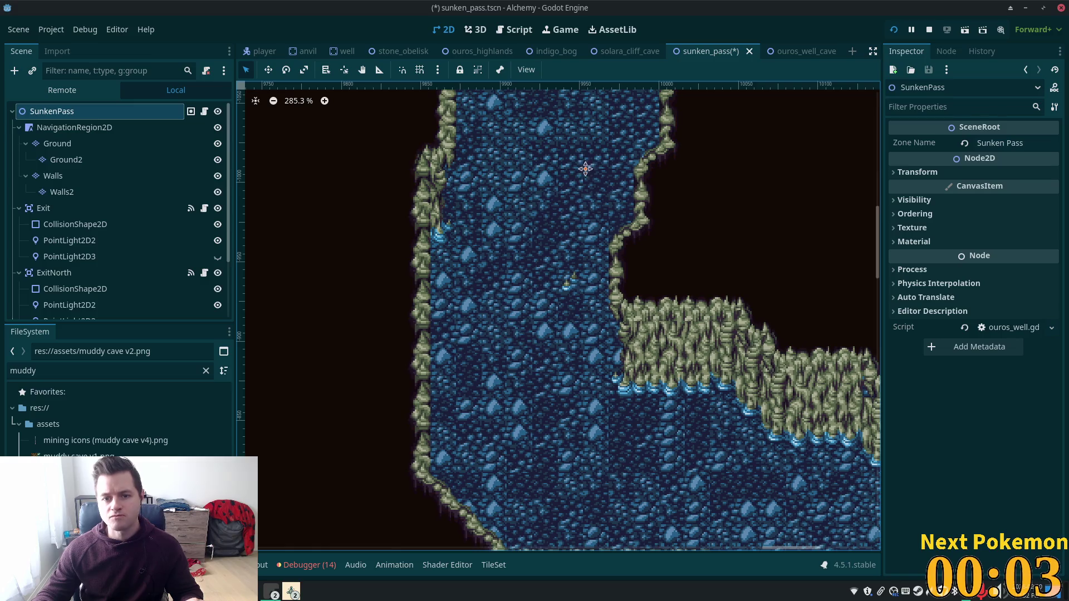
scroll(551, 250, "up", 3)
scroll(518, 335, "up", 4)
scroll(506, 324, "up", 3)
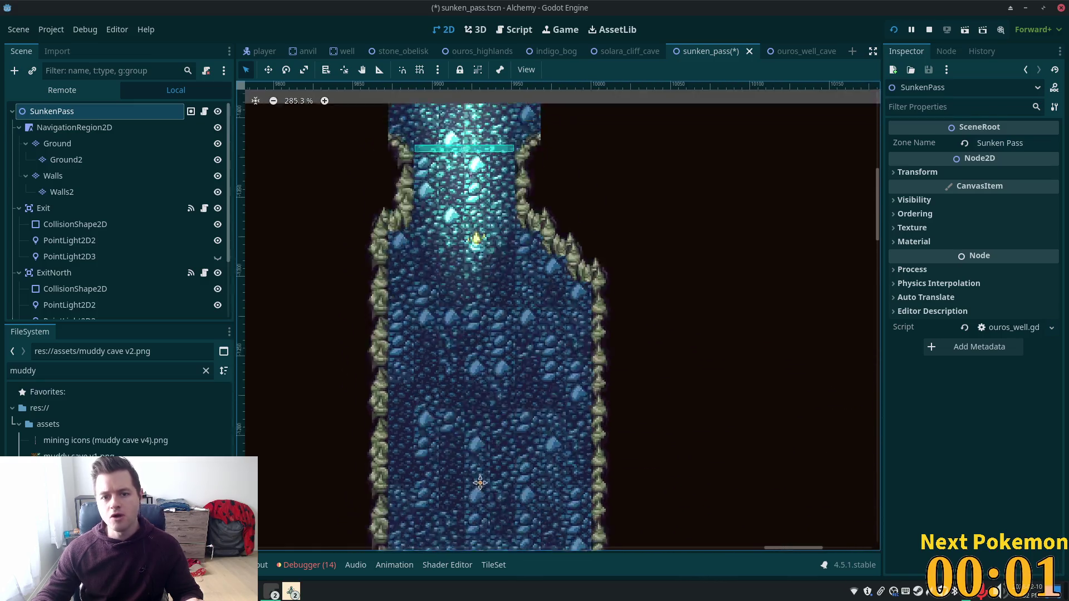
scroll(506, 325, "up", 2)
scroll(485, 349, "up", 1)
scroll(505, 200, "down", 2)
scroll(566, 317, "down", 2)
scroll(585, 498, "down", 3)
scroll(612, 462, "down", 4)
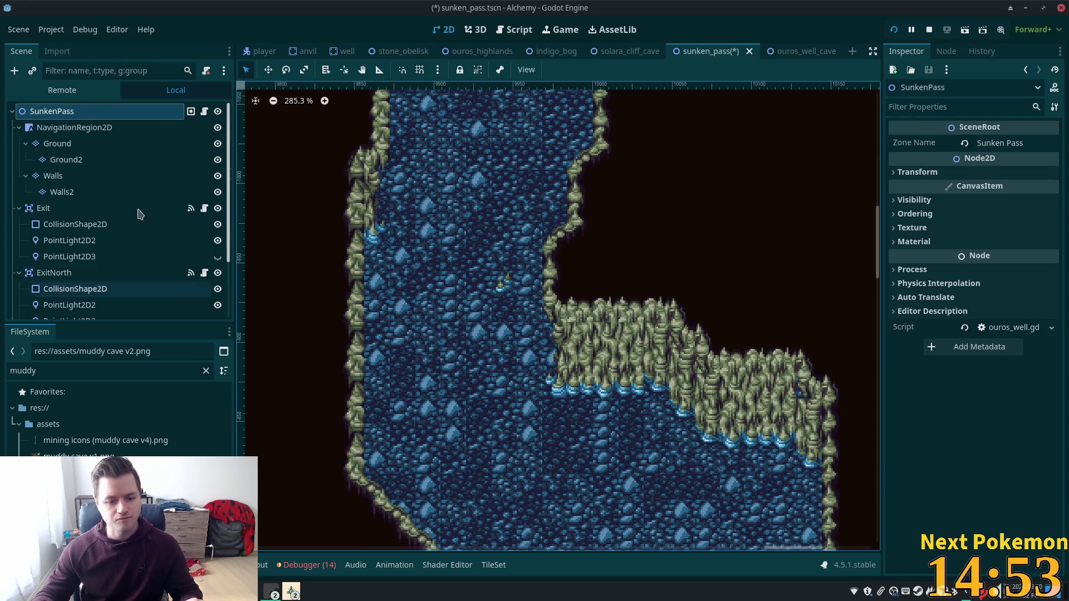
left_click(61, 180)
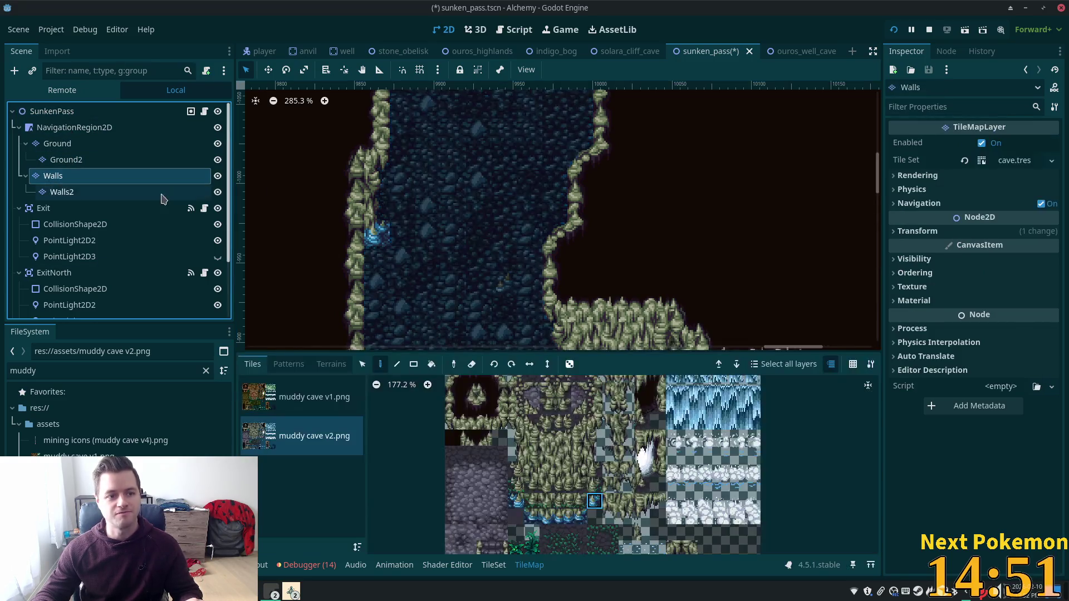
scroll(543, 167, "down", 3)
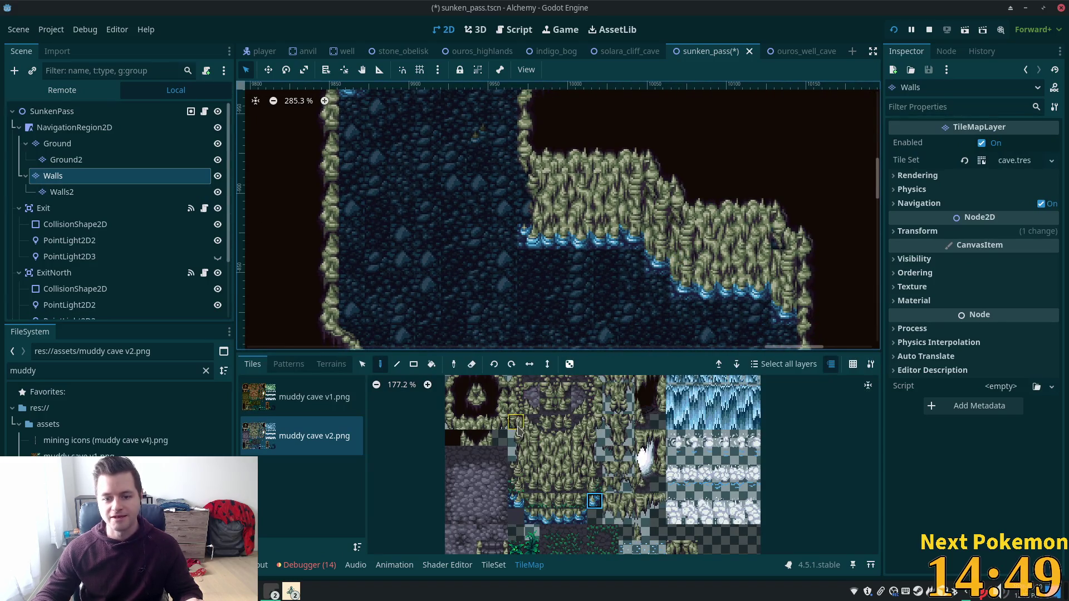
- Select a column of wall tiles, copy it and place the copy in the corridor
left_click(361, 363)
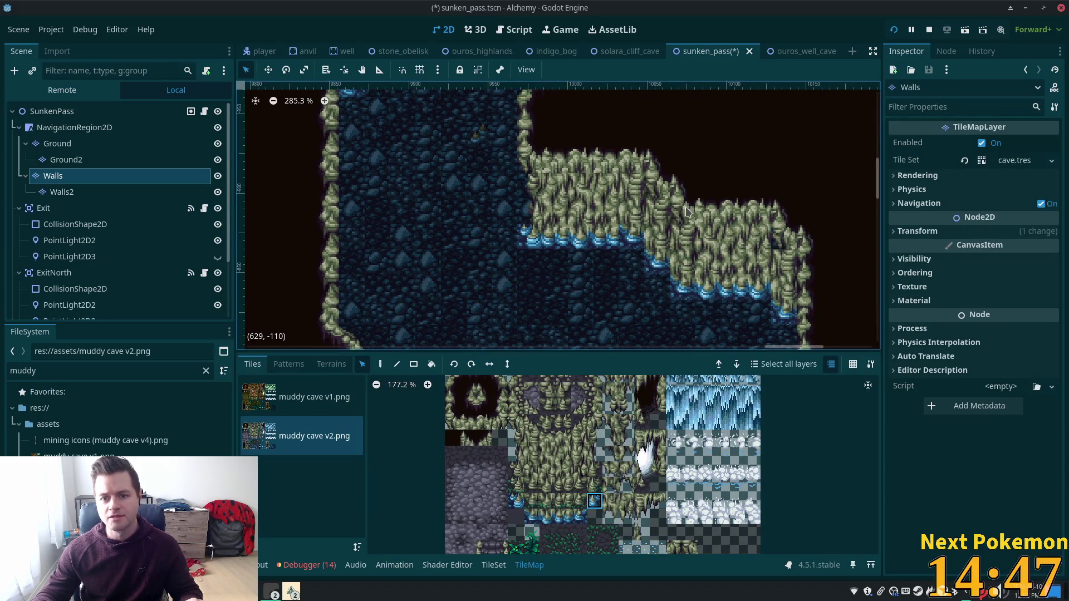
left_click_drag(686, 207, 689, 291)
key("d")
scroll(534, 242, "up", 5)
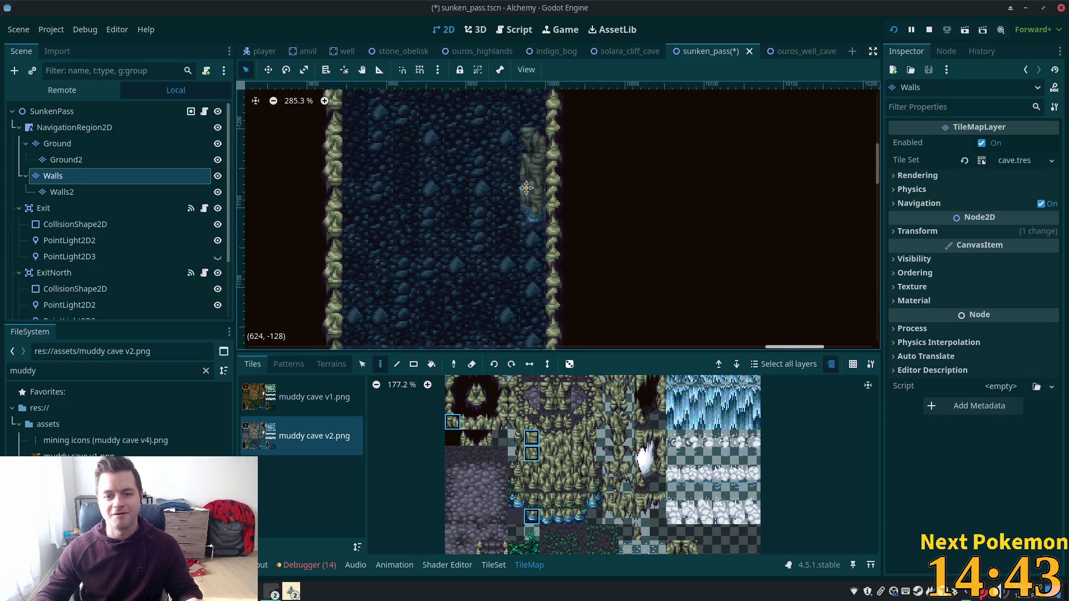
scroll(552, 192, "up", 5)
scroll(580, 101, "down", 2)
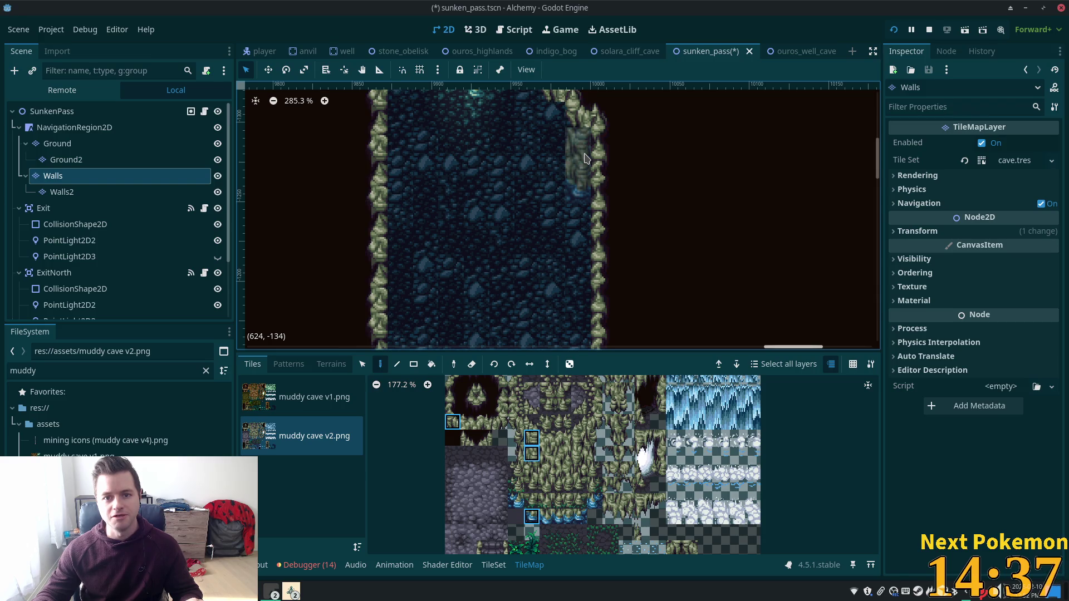
left_click(584, 158)
scroll(741, 229, "up", 2)
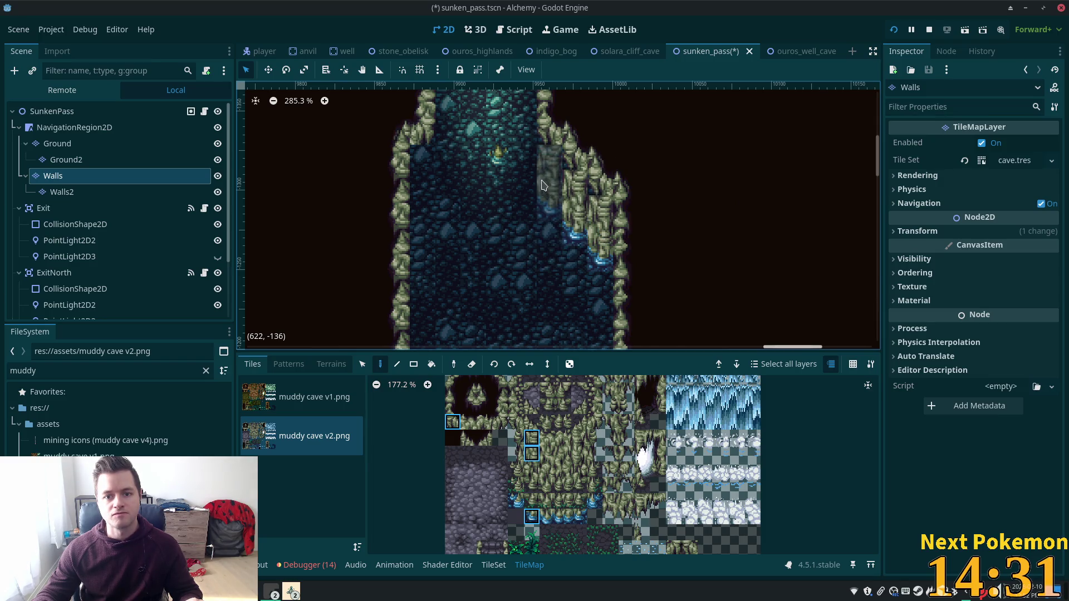
scroll(752, 284, "up", 2)
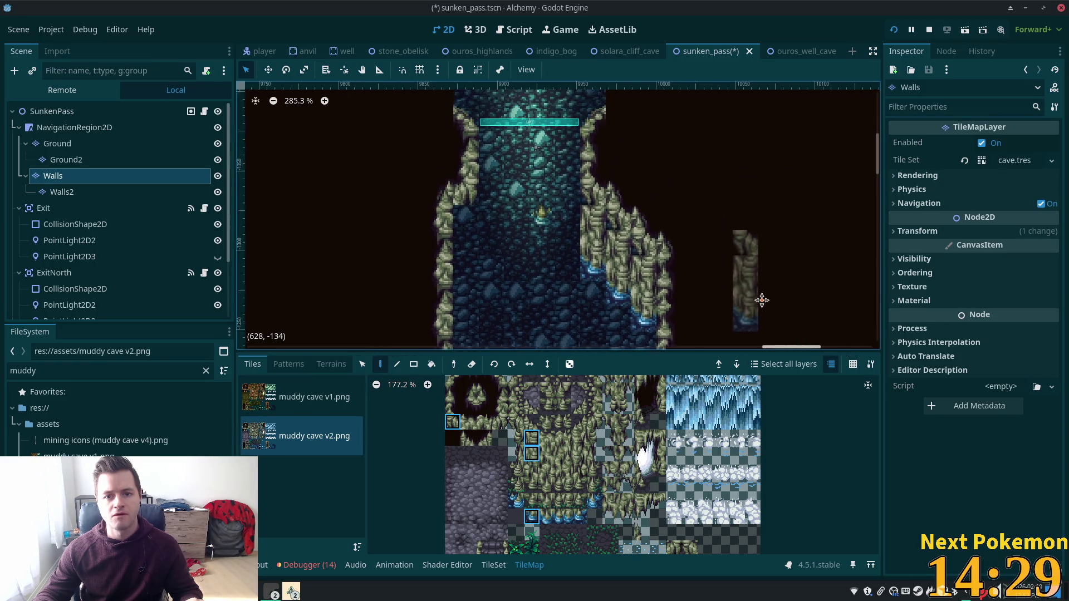
scroll(761, 298, "left", 2)
scroll(578, 297, "down", 3)
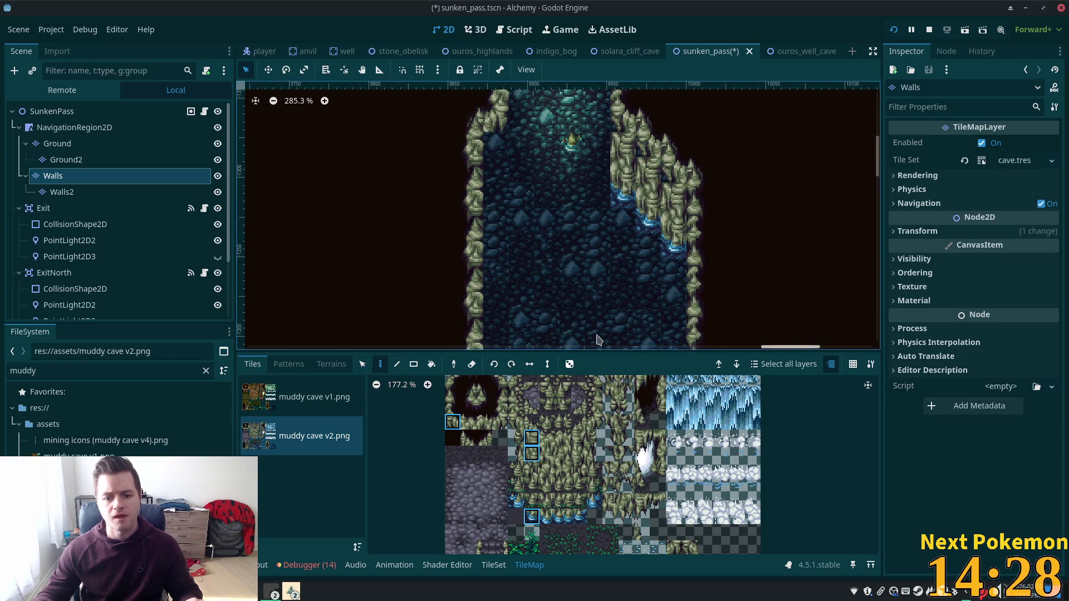
scroll(577, 297, "down", 3)
scroll(578, 297, "up", 3)
scroll(602, 209, "up", 3)
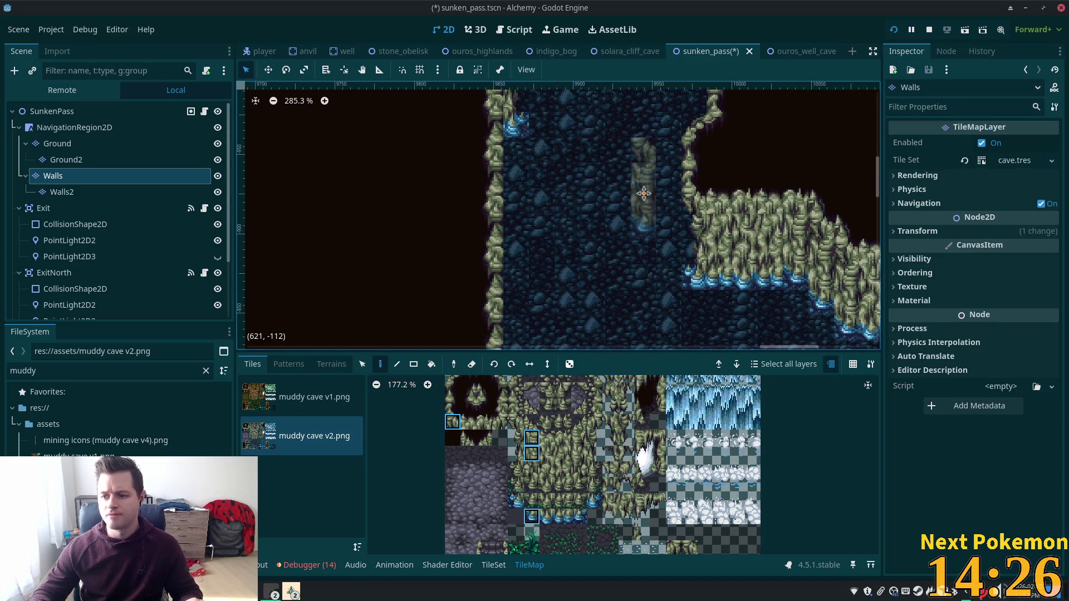
scroll(629, 108, "up", 1)
scroll(628, 109, "up", 1)
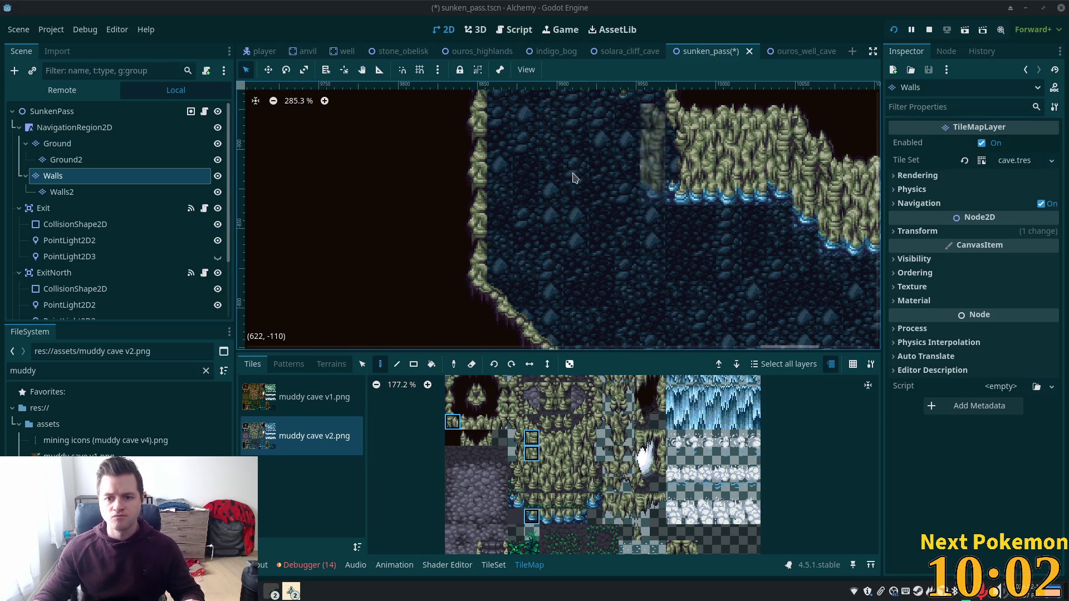
scroll(669, 168, "down", 2)
scroll(636, 180, "up", 5)
scroll(613, 194, "down", 2)
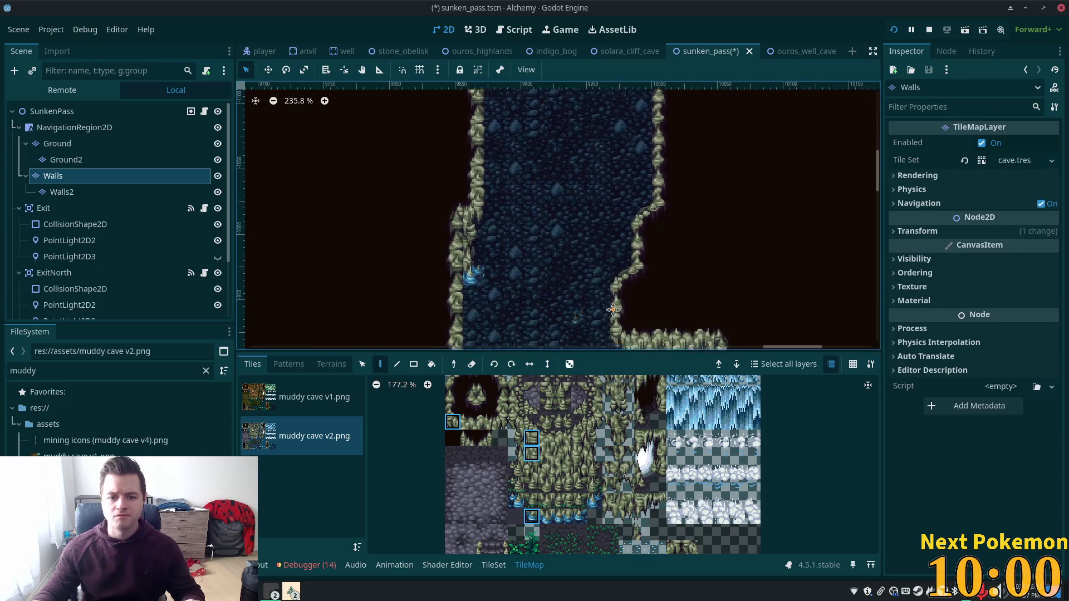
scroll(622, 289, "up", 1)
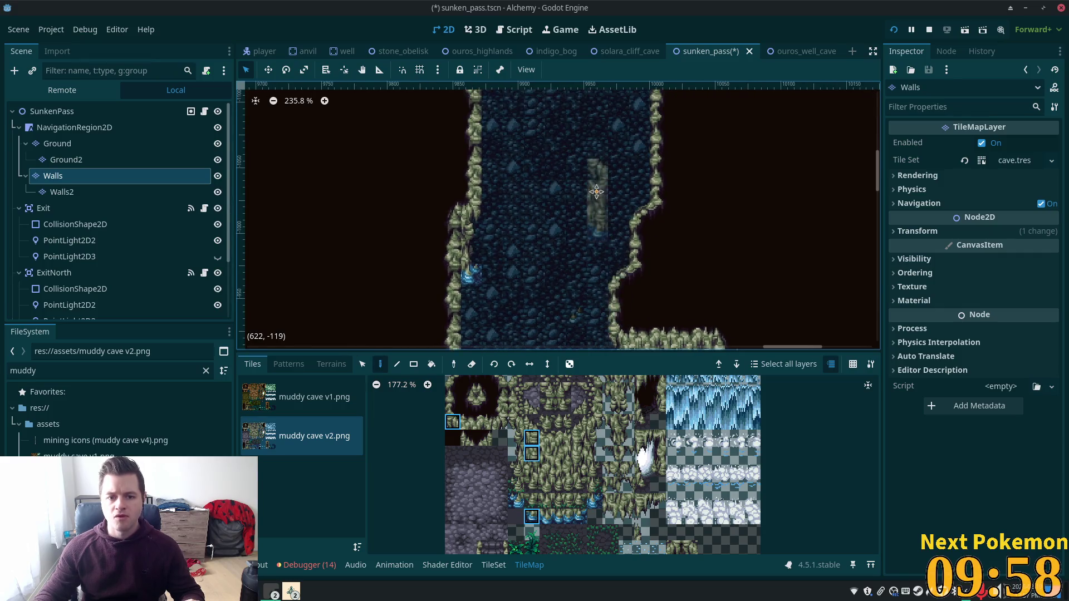
scroll(610, 210, "up", 2)
scroll(592, 118, "up", 1)
scroll(585, 246, "down", 3)
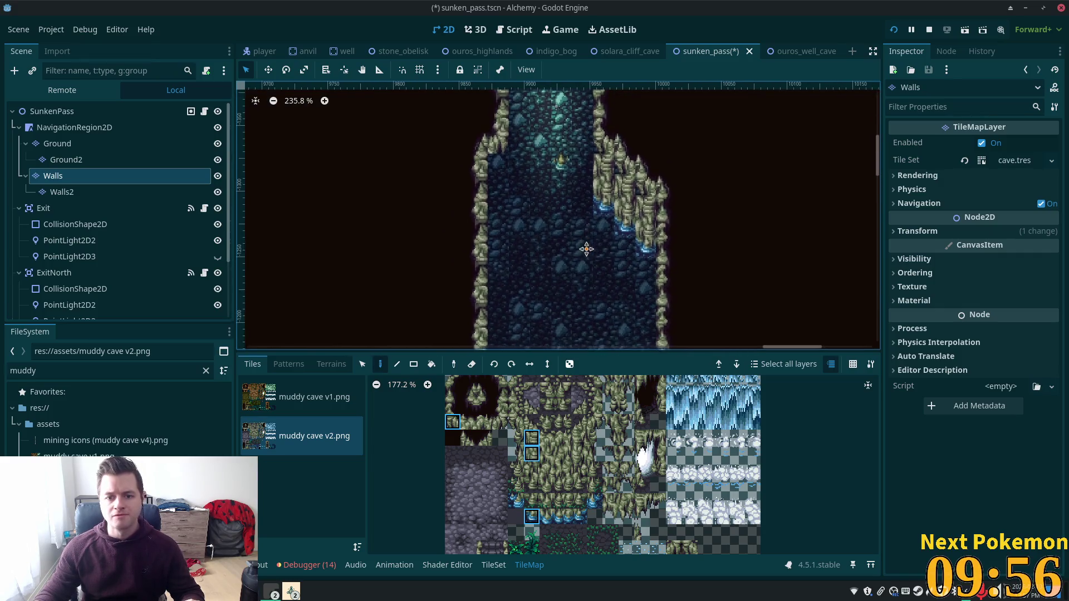
scroll(573, 231, "down", 2)
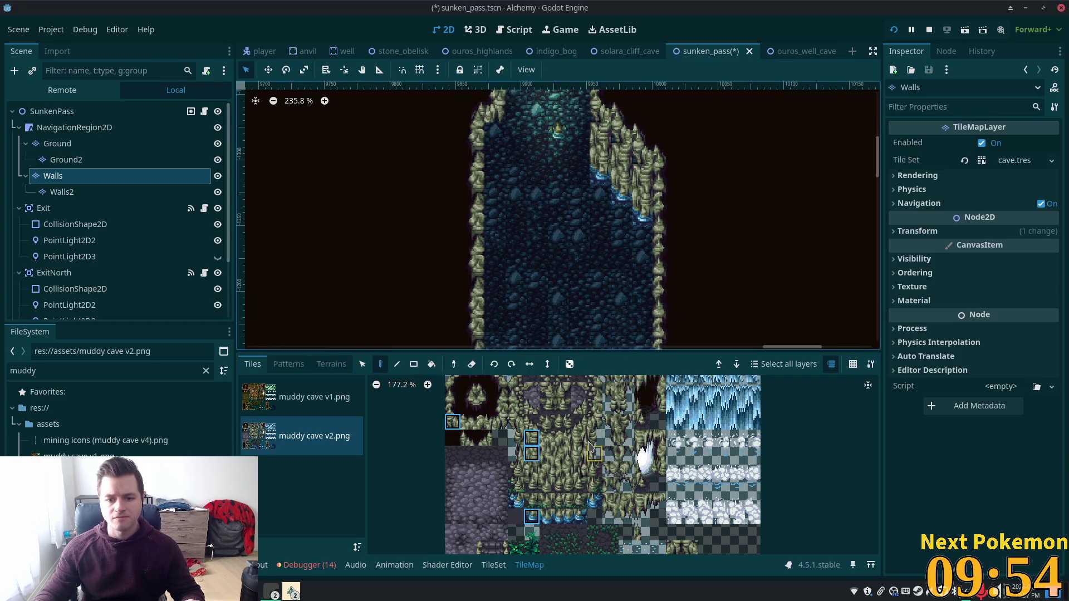
- Pick the single blue crystal tile from the atlas and bring up the cave tile set for editing
left_click_drag(593, 436, 589, 461)
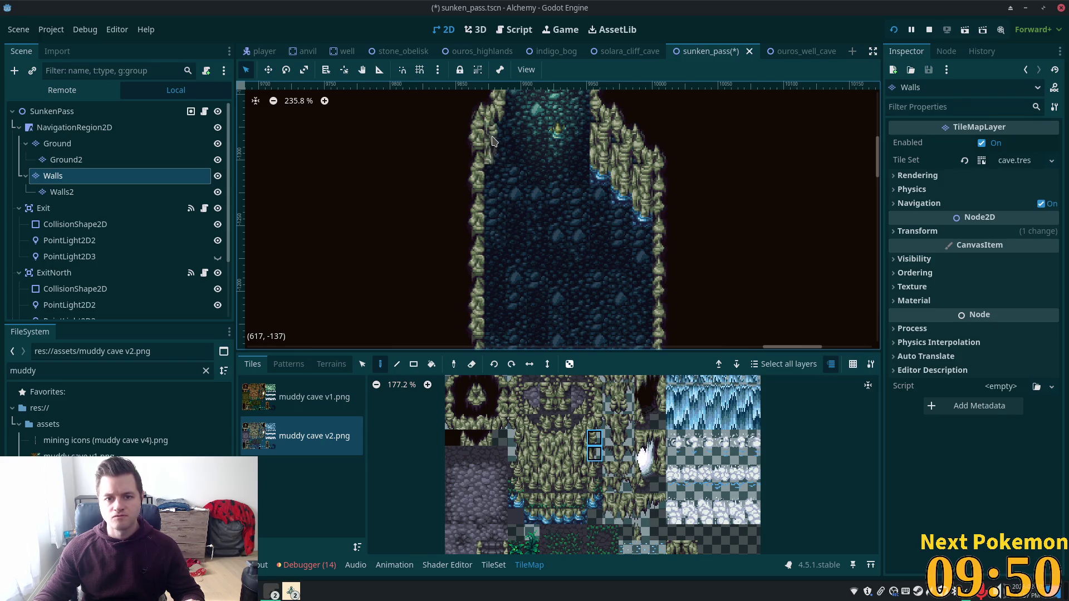
left_click(593, 504)
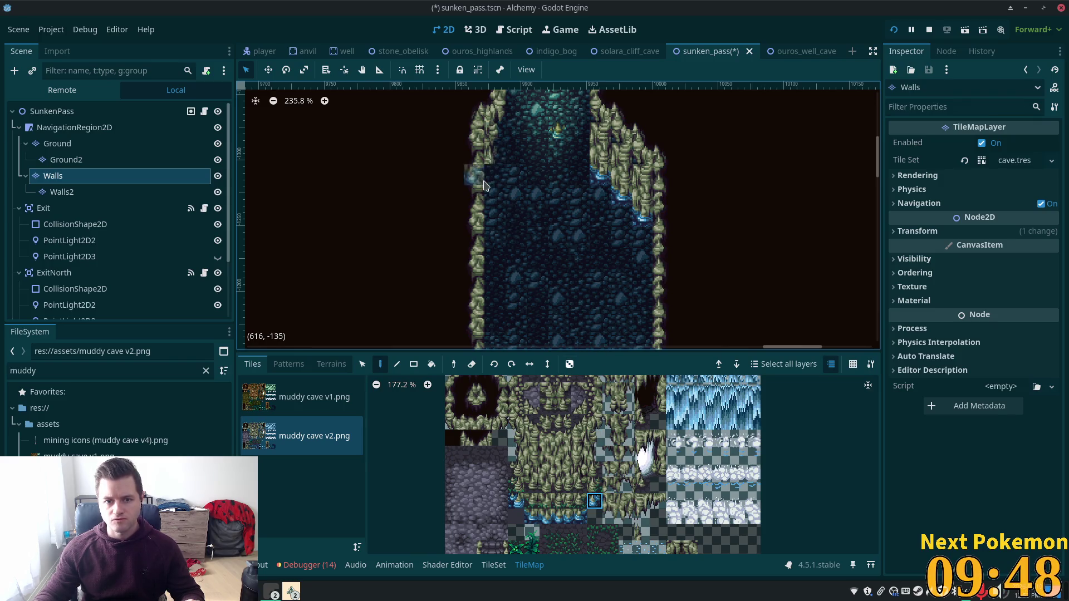
scroll(577, 126, "down", 2)
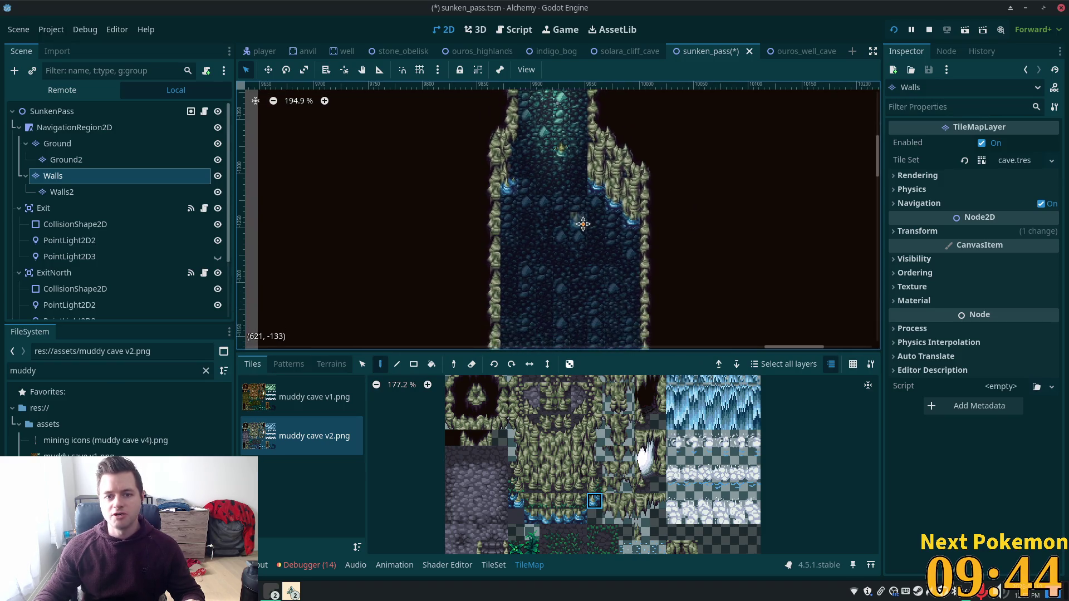
scroll(583, 224, "up", 2)
scroll(584, 230, "down", 4)
scroll(584, 234, "down", 3)
scroll(587, 242, "down", 2)
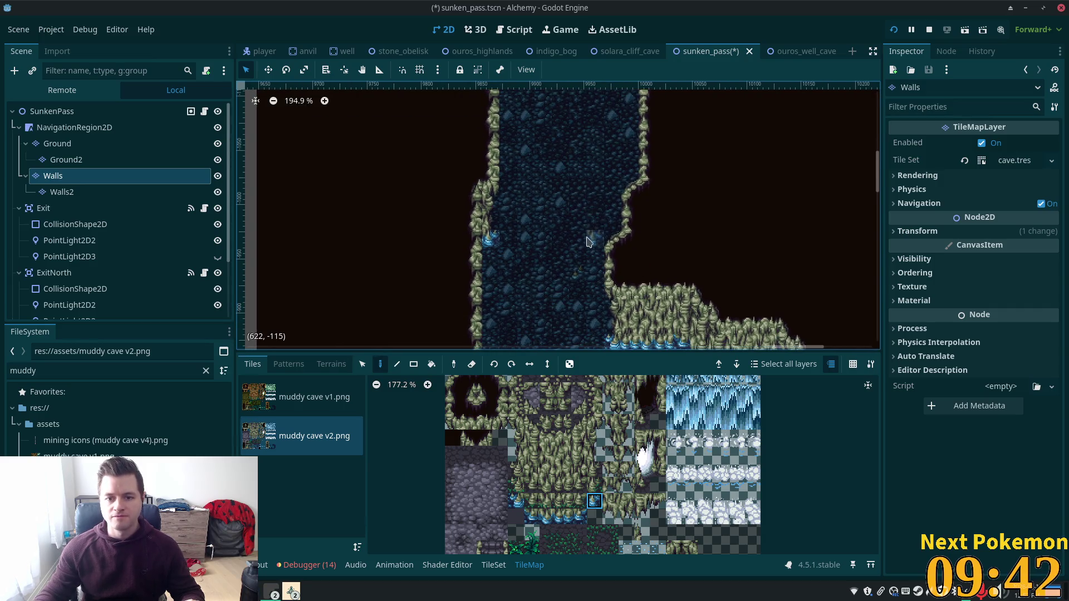
scroll(586, 239, "down", 5)
scroll(451, 247, "right", 3)
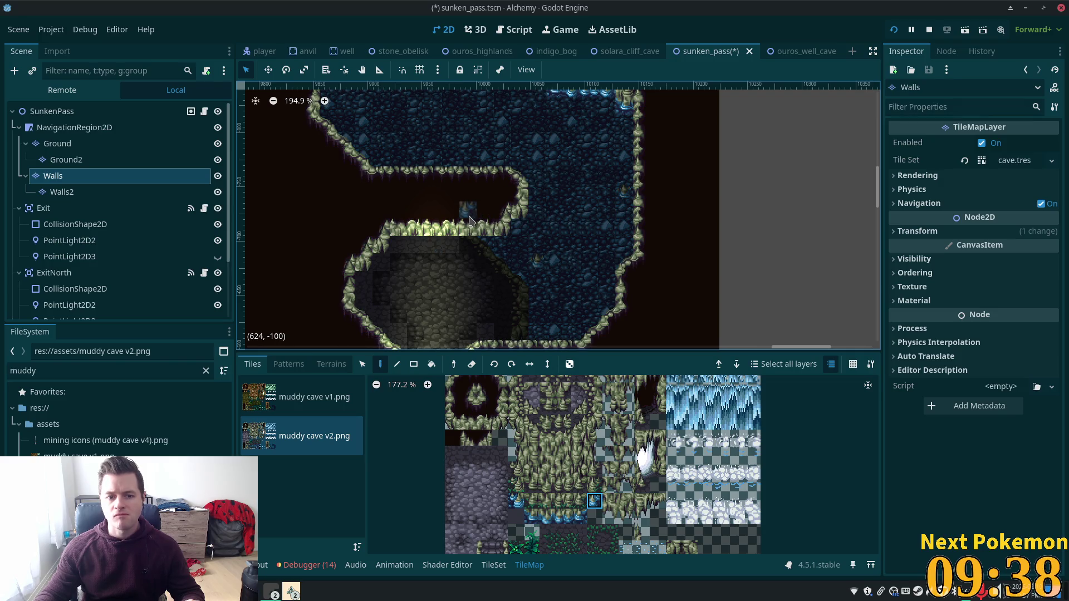
mouse_move(532, 136)
left_mouse_down()
mouse_move(569, 138)
mouse_move(573, 119)
left_mouse_up()
scroll(572, 151, "down", 1)
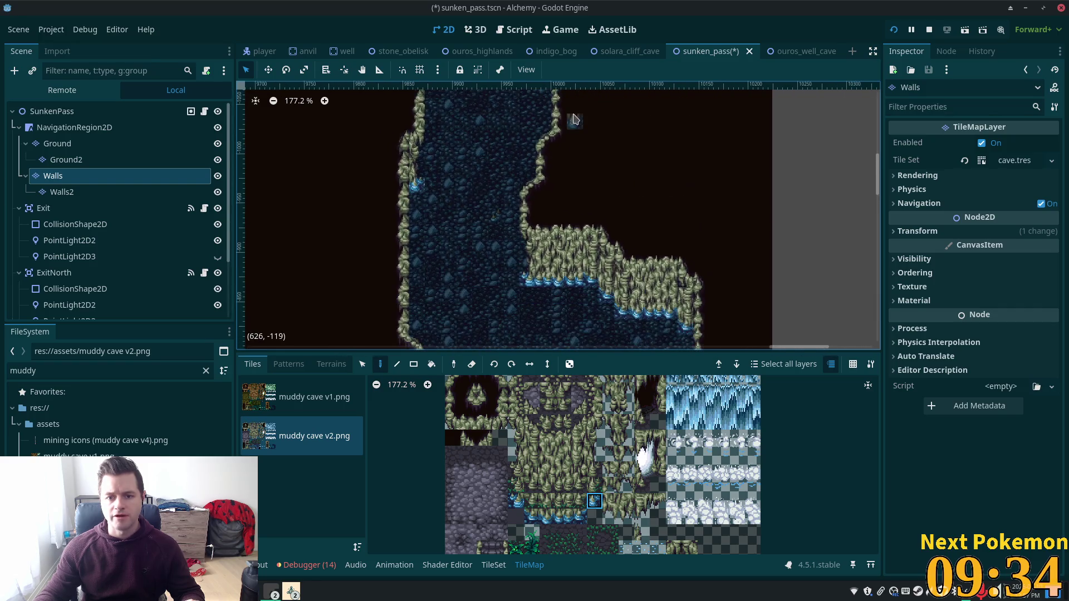
scroll(577, 270, "down", 2)
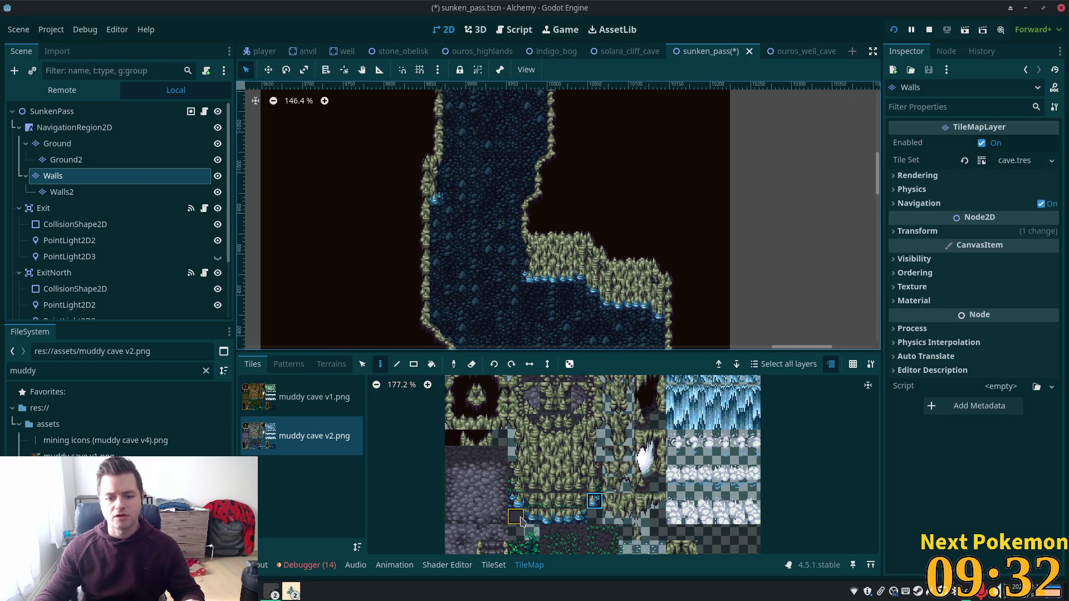
left_click(493, 566)
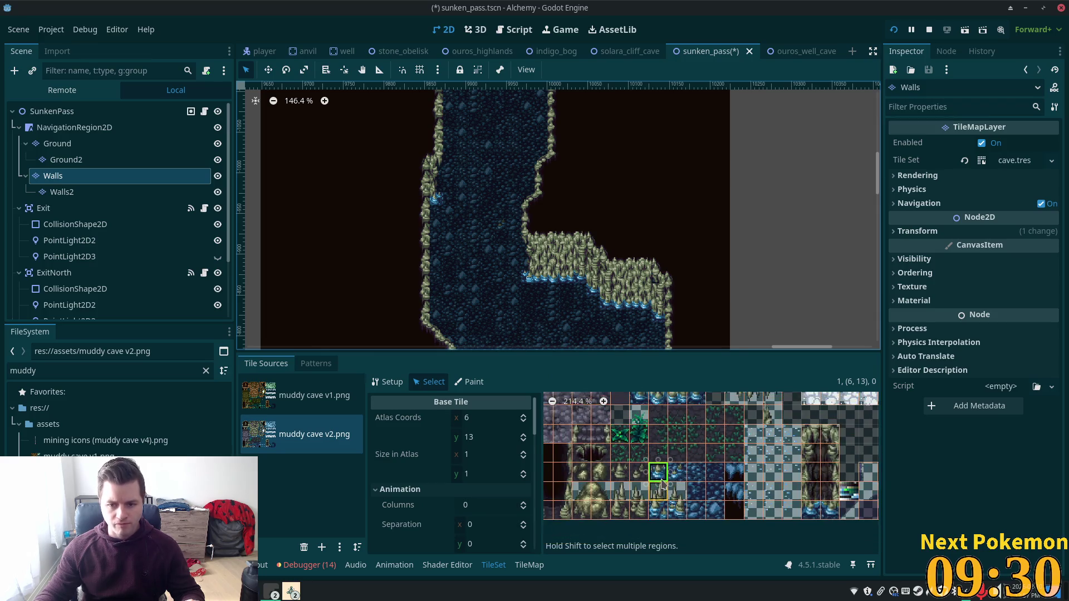
scroll(662, 485, "down", 6)
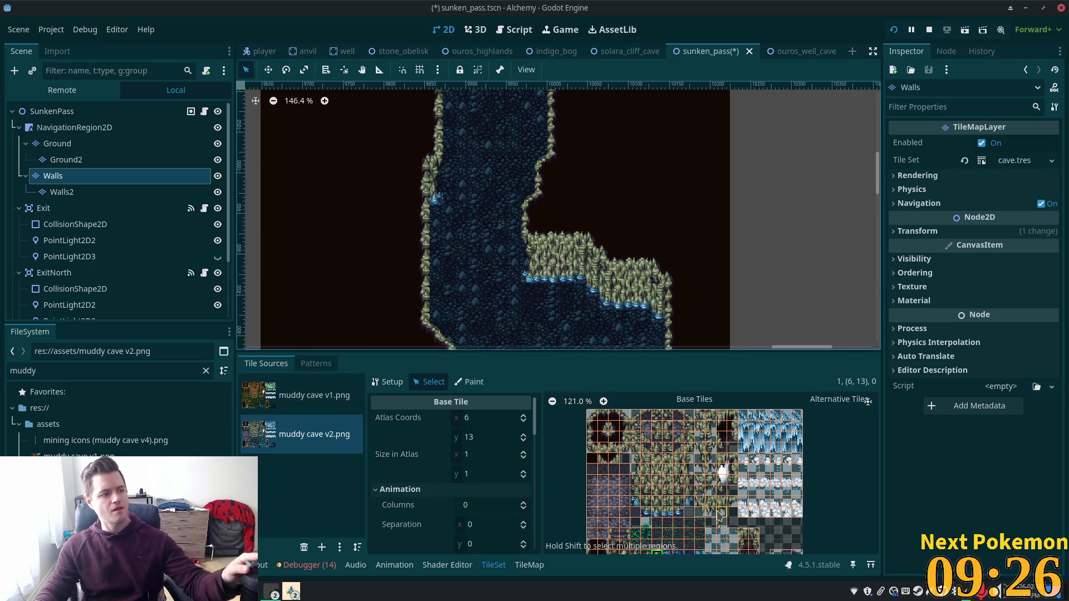
scroll(719, 514, "down", 1)
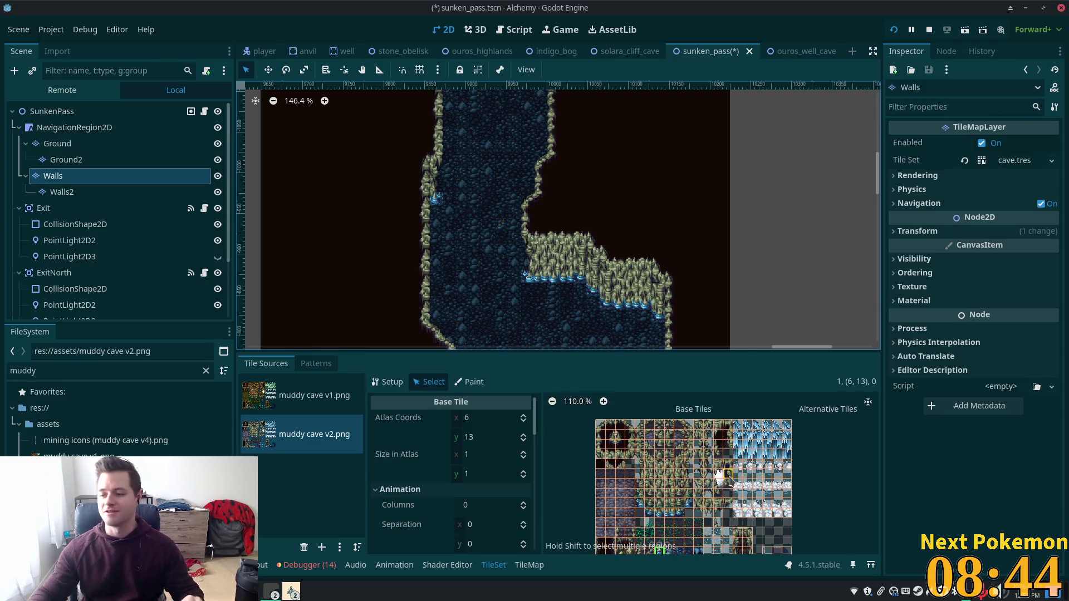
scroll(501, 243, "down", 2)
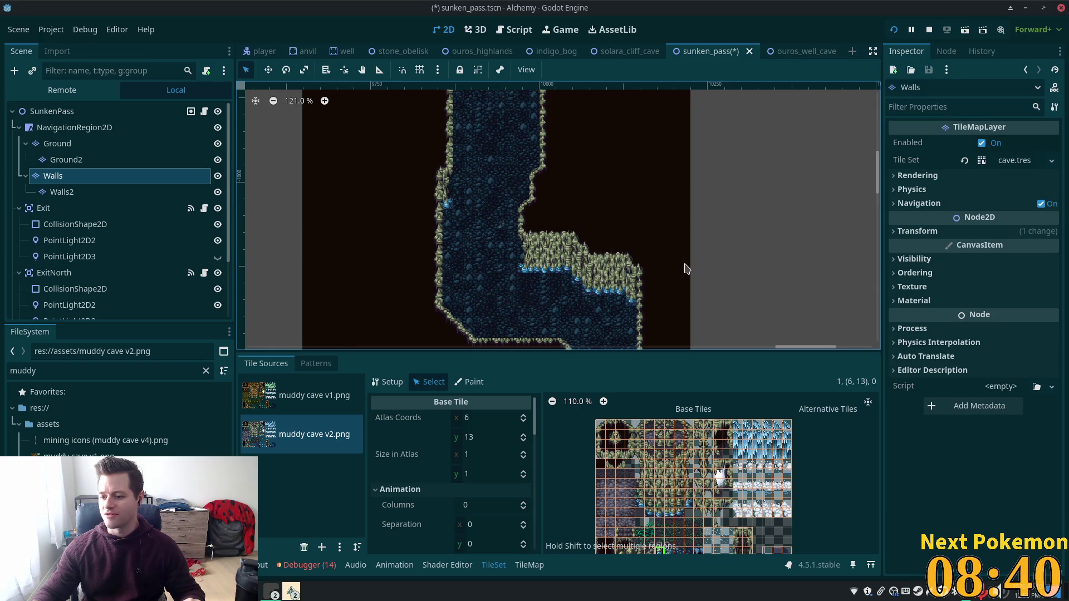
scroll(676, 270, "down", 1)
scroll(663, 202, "down", 4)
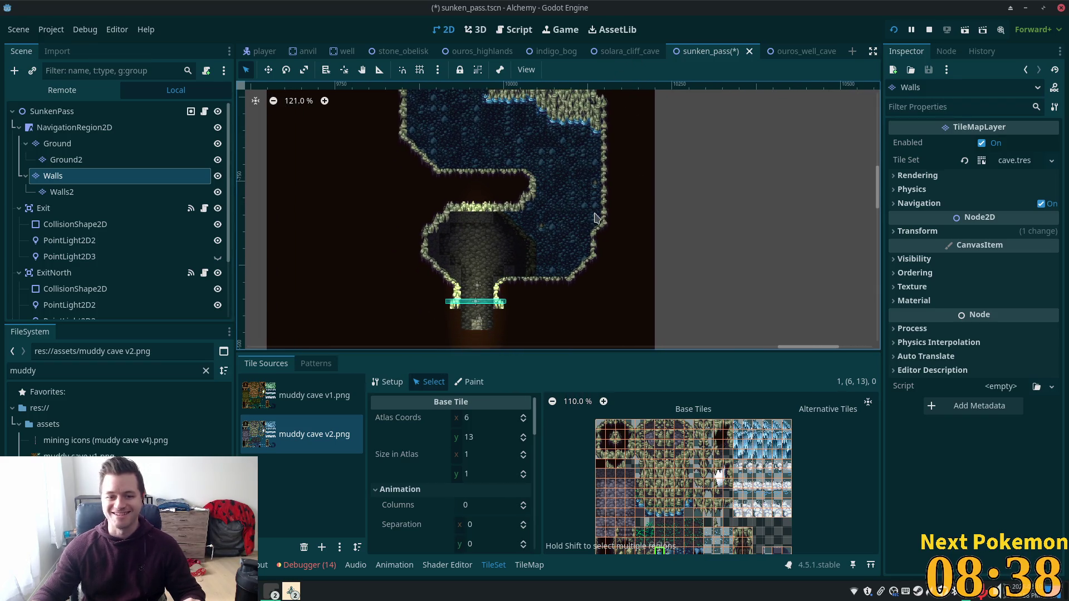
scroll(484, 252, "up", 1)
scroll(480, 252, "up", 3)
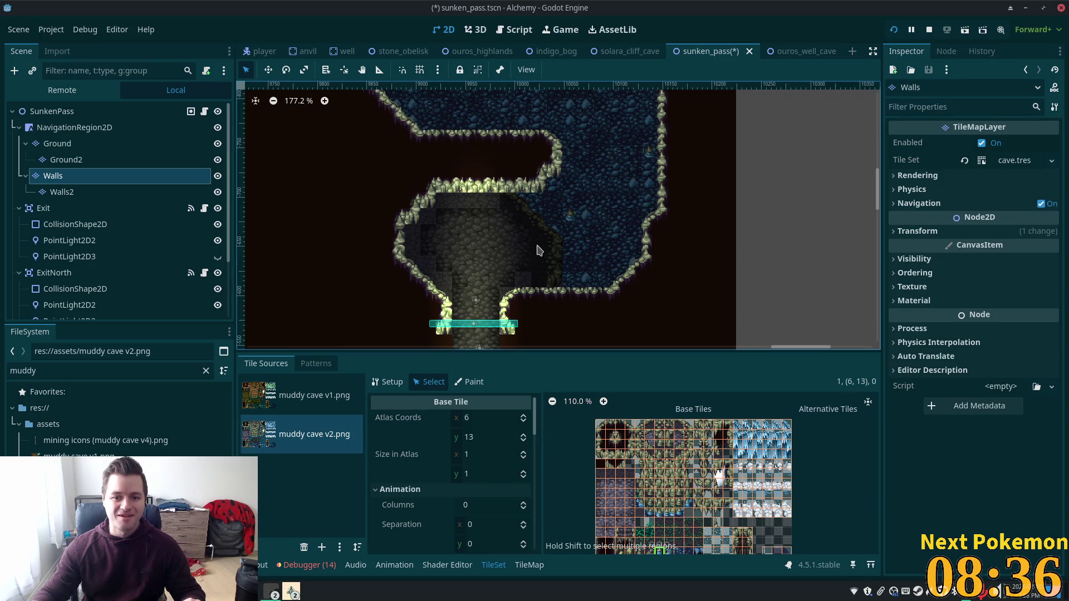
scroll(543, 255, "up", 1)
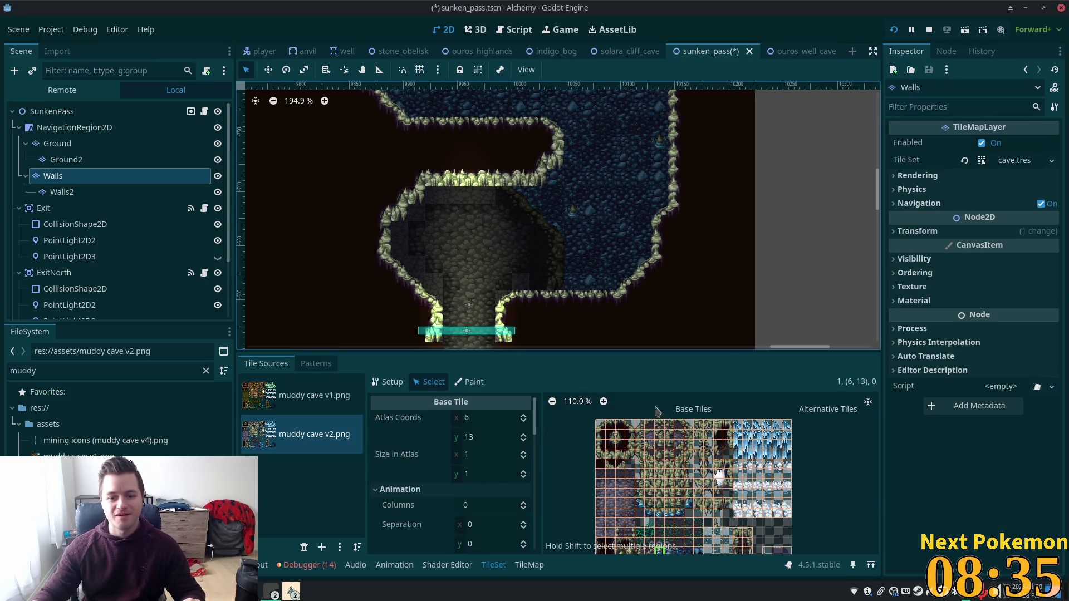
- Inspect an animated tile in the tile set, then return to tile painting on the map
left_click(696, 468)
scroll(717, 479, "up", 5)
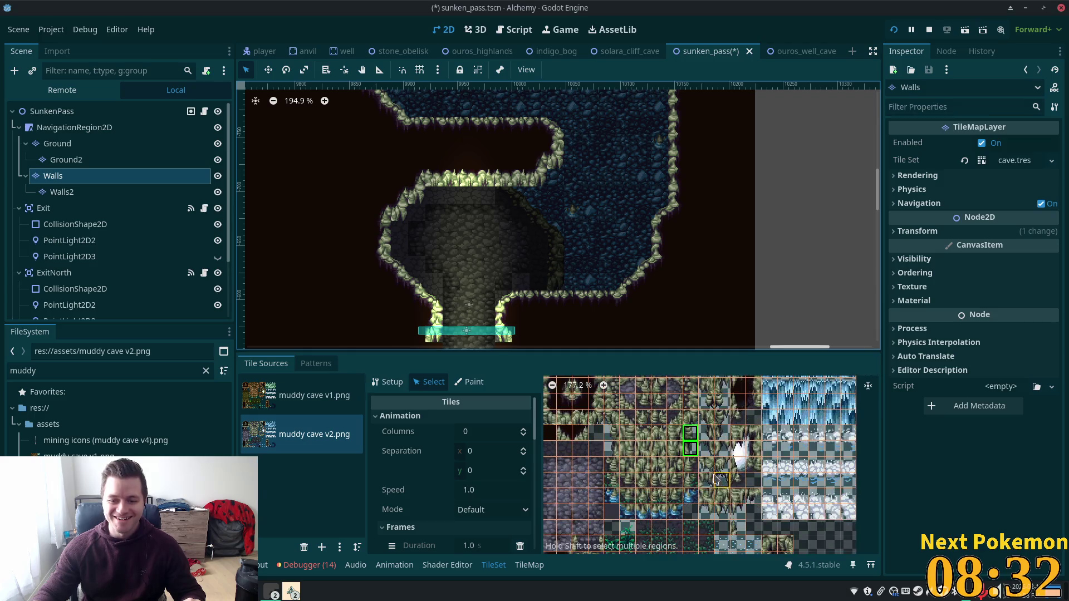
left_click(529, 565)
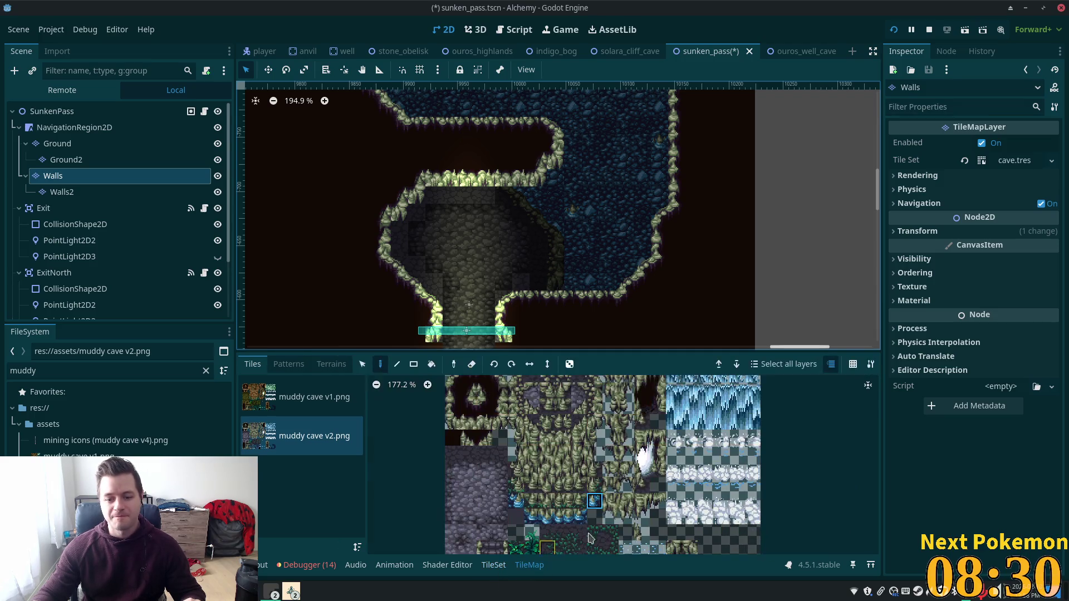
- Pick a two-tile stalactite from the atlas and paint it down the wall column
left_click(596, 439)
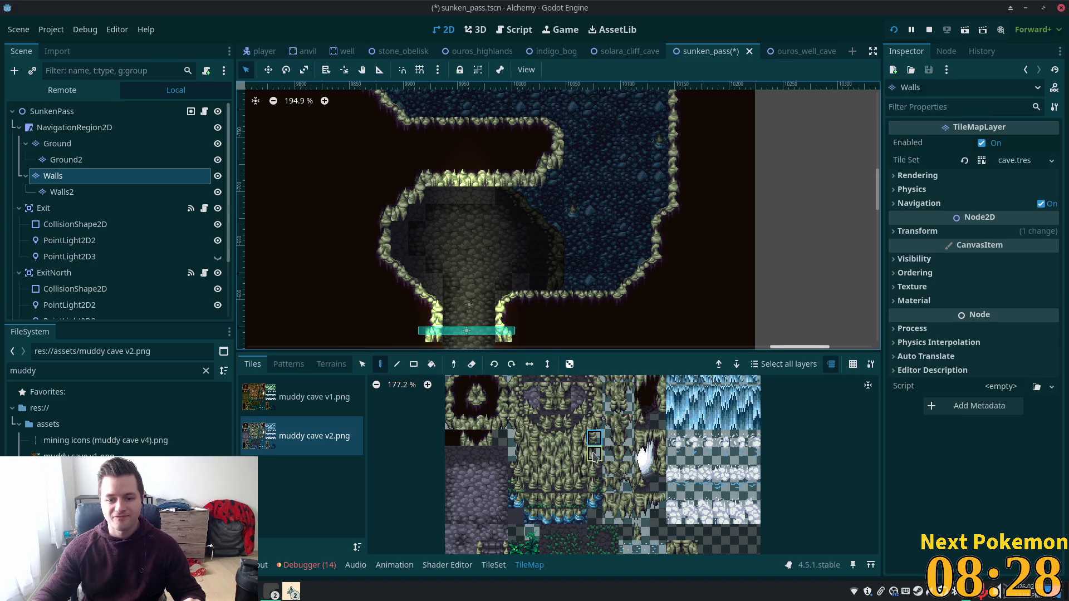
left_click(595, 455, "shift")
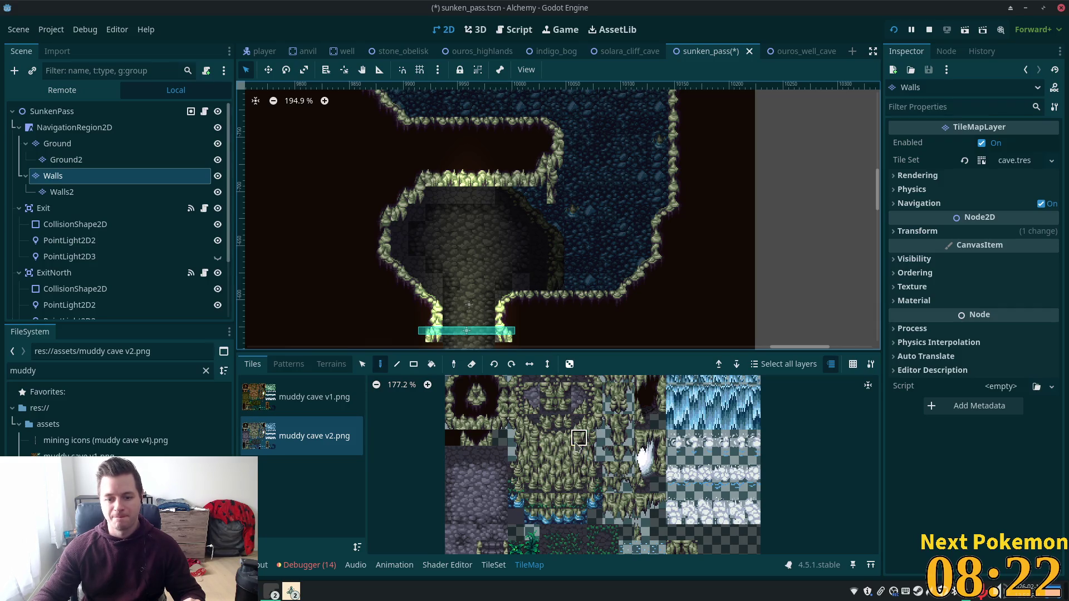
left_click_drag(579, 437, 579, 470)
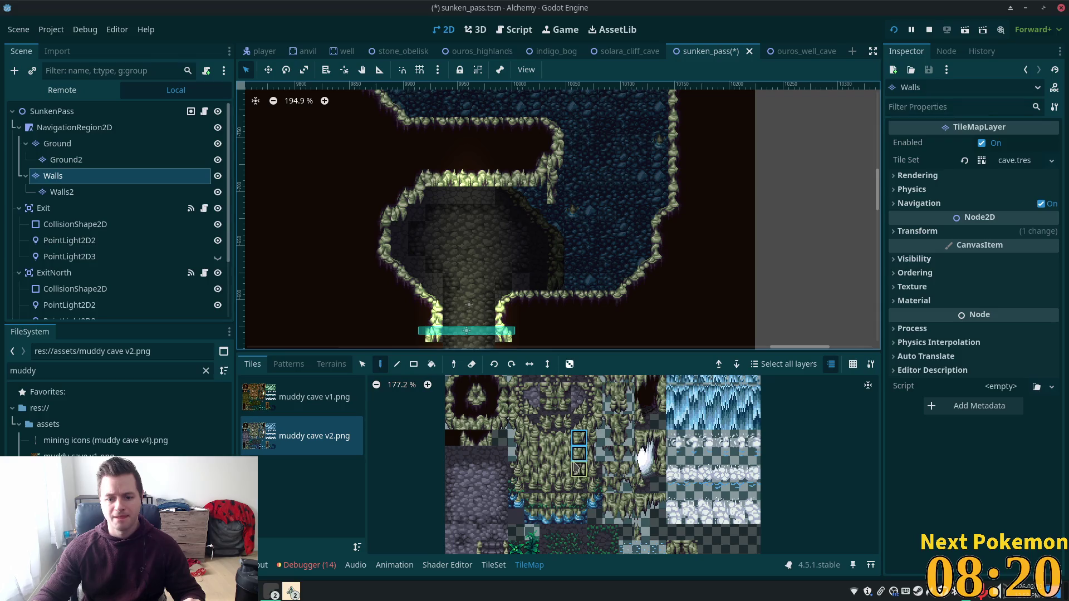
left_click(610, 422)
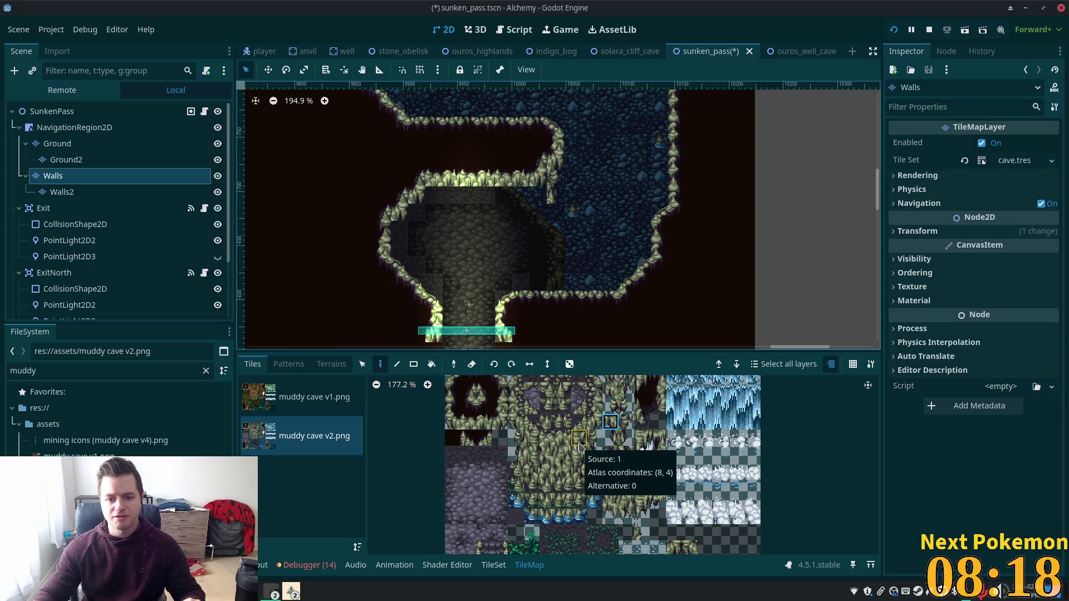
left_click_drag(578, 468, 580, 461)
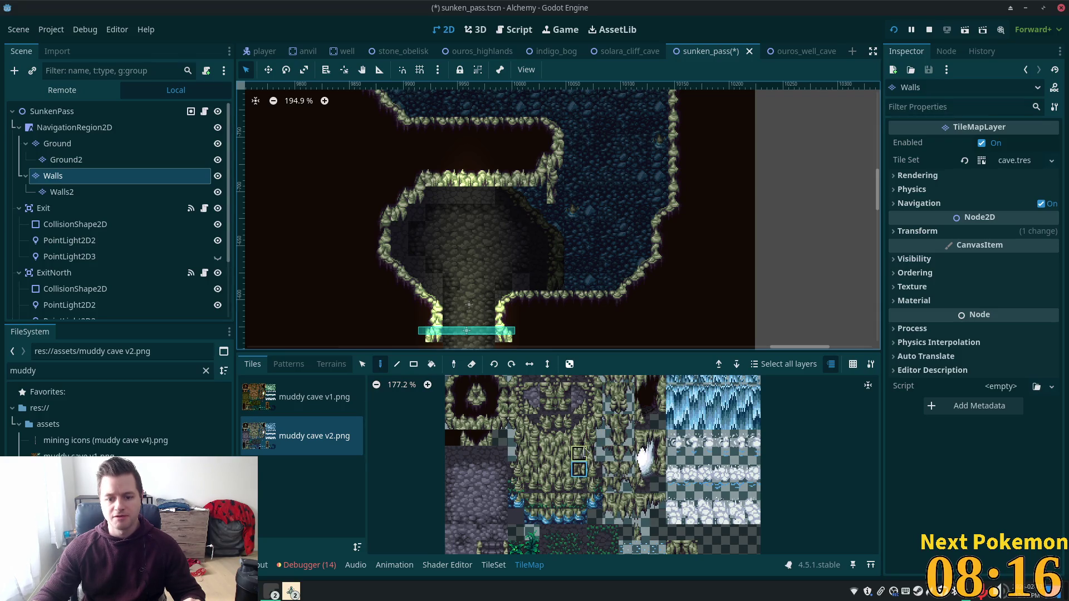
left_click_drag(540, 213, 529, 244)
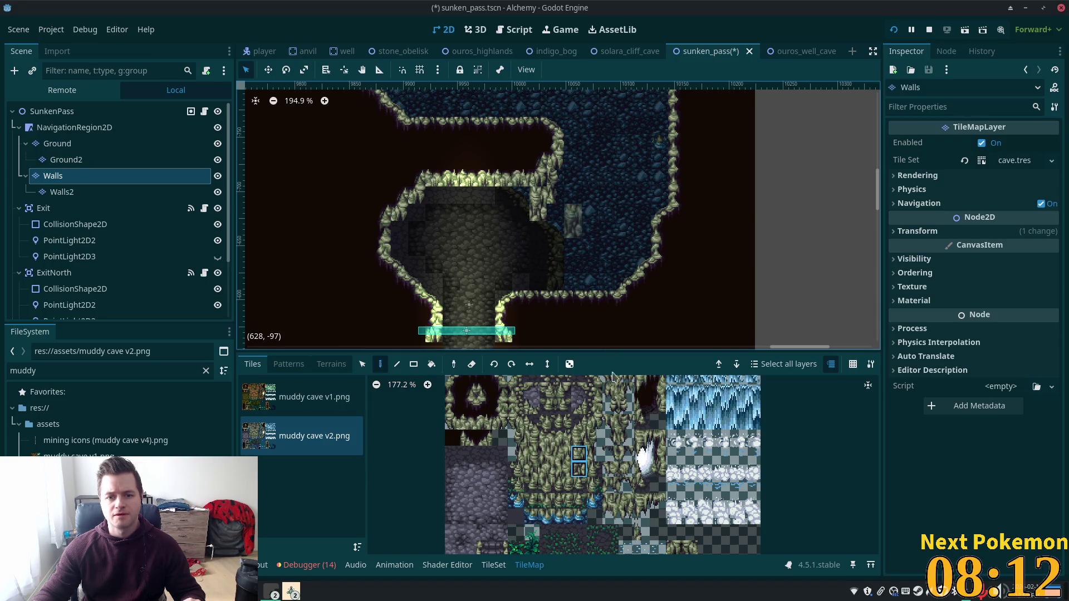
- Box-select the wall tiles beside the central chamber with the Select tool
left_click(578, 488)
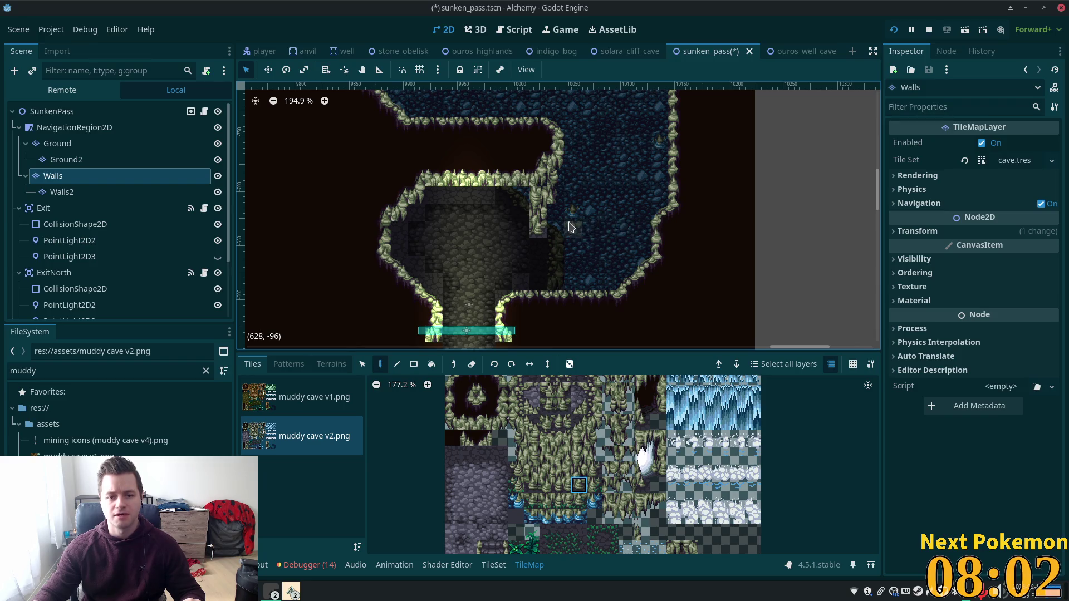
left_click(362, 363)
mouse_move(542, 176)
left_mouse_down()
mouse_move(517, 223)
mouse_move(443, 234)
left_mouse_up()
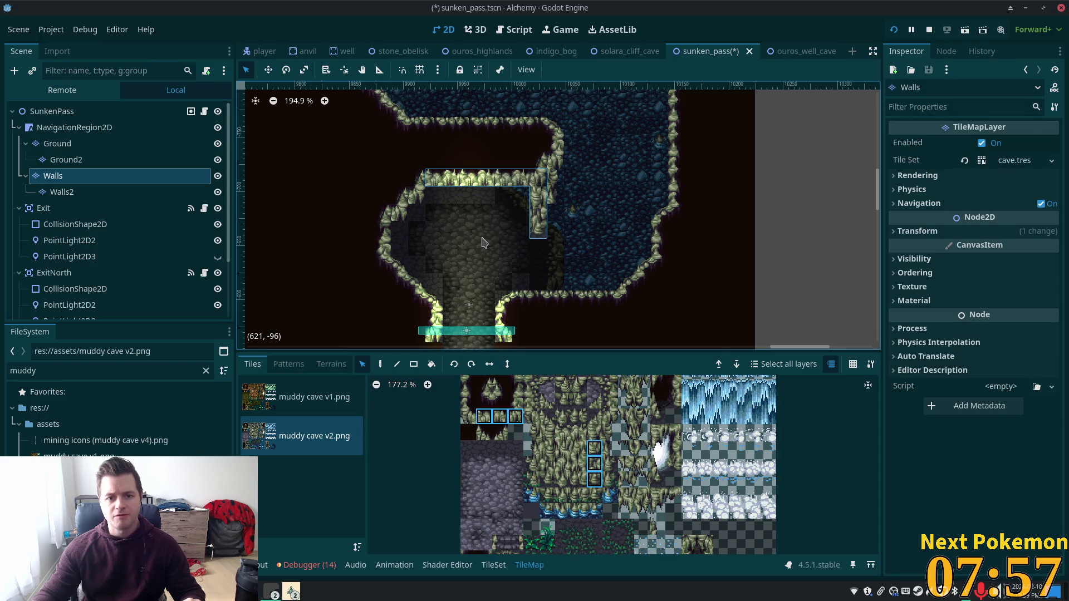
- Move the upper ledge wall tiles up about two tiles and drop them in place
left_click(521, 240)
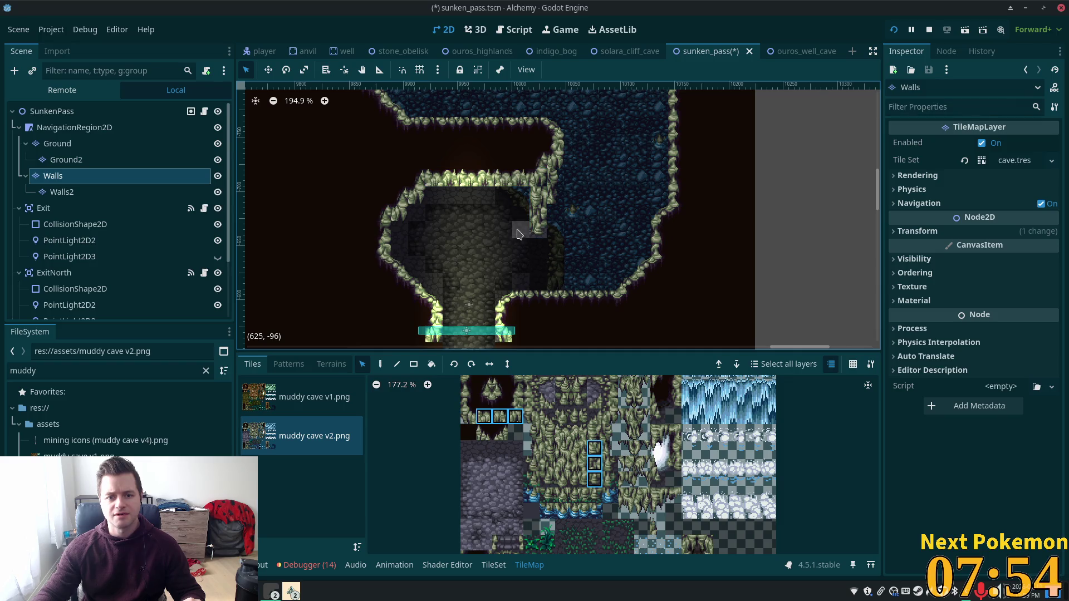
left_click_drag(548, 238, 433, 179)
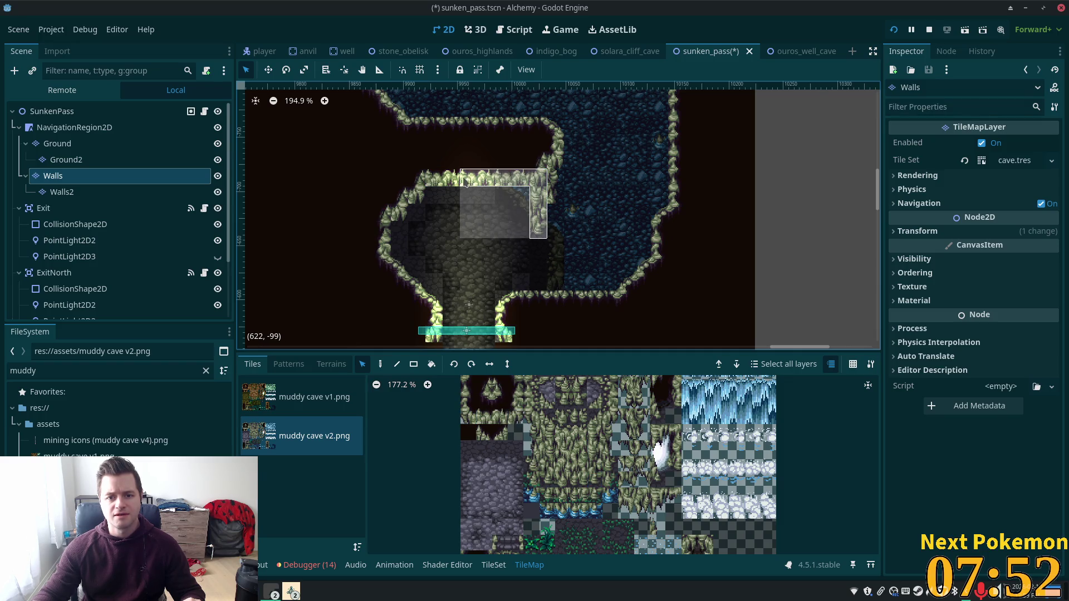
mouse_move(539, 179)
left_mouse_down()
mouse_move(539, 145)
mouse_move(513, 148)
left_mouse_up()
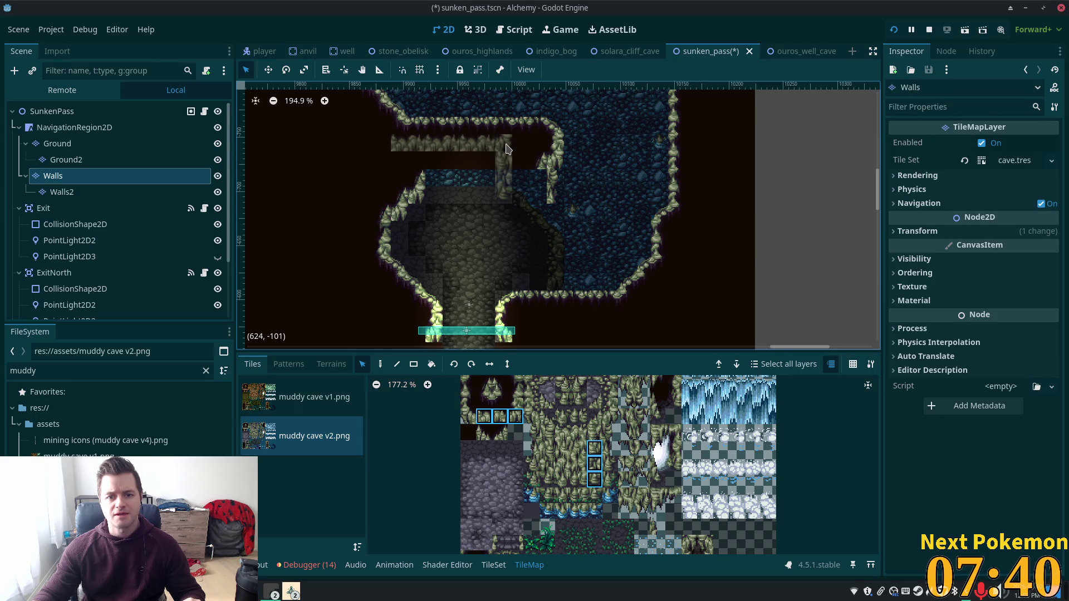
left_click(506, 149)
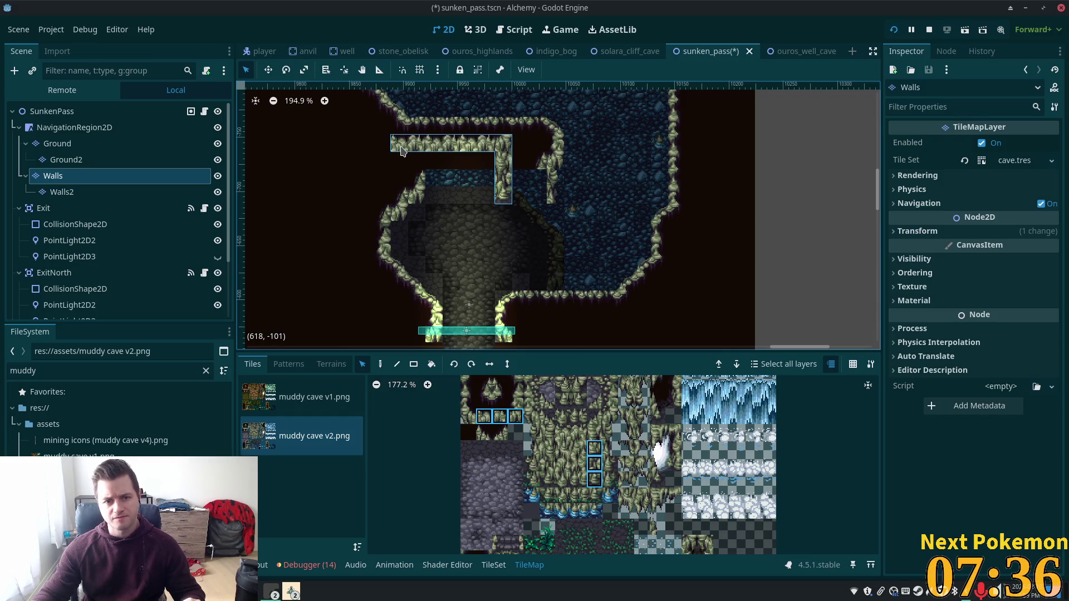
- Select the left wall block and move it up to match the ledge
left_click(66, 160)
left_click(53, 175)
left_click(379, 364)
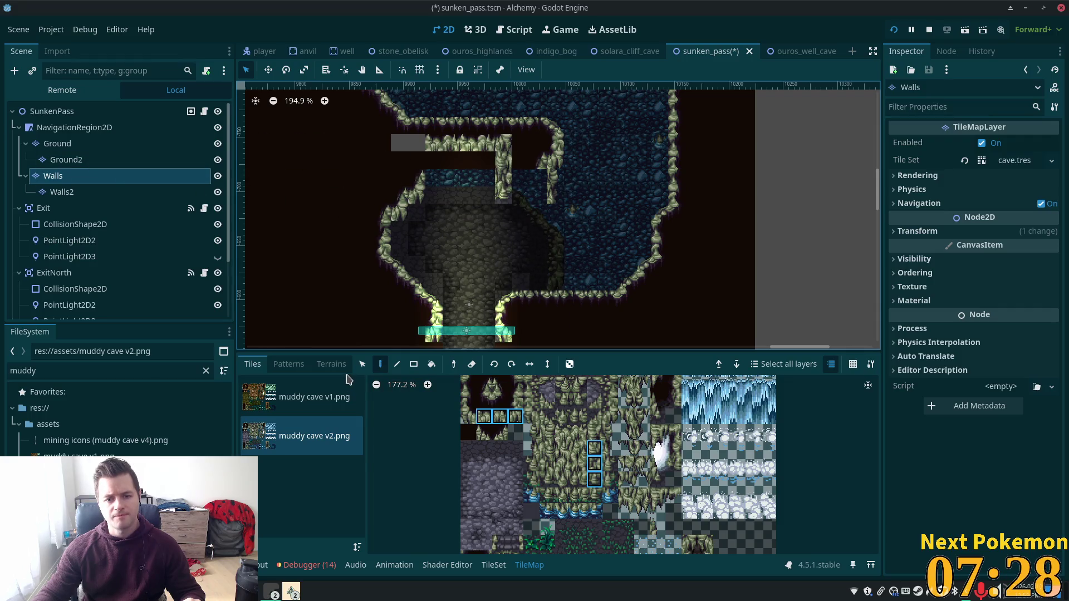
left_click(361, 364)
mouse_move(419, 187)
left_mouse_down()
mouse_move(380, 219)
mouse_move(384, 264)
left_mouse_up()
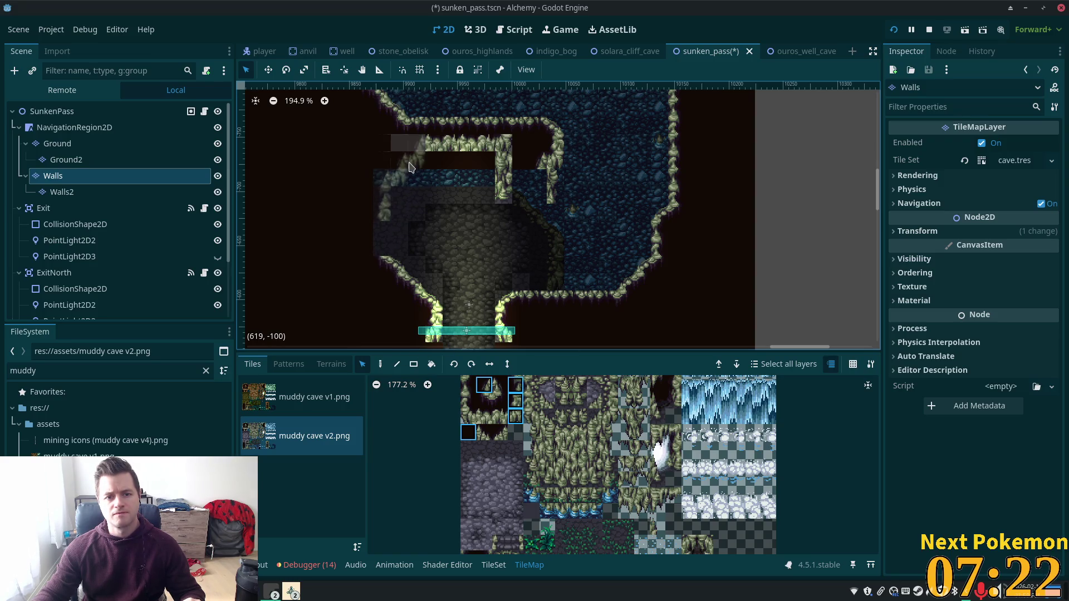
left_click_drag(405, 199, 405, 165)
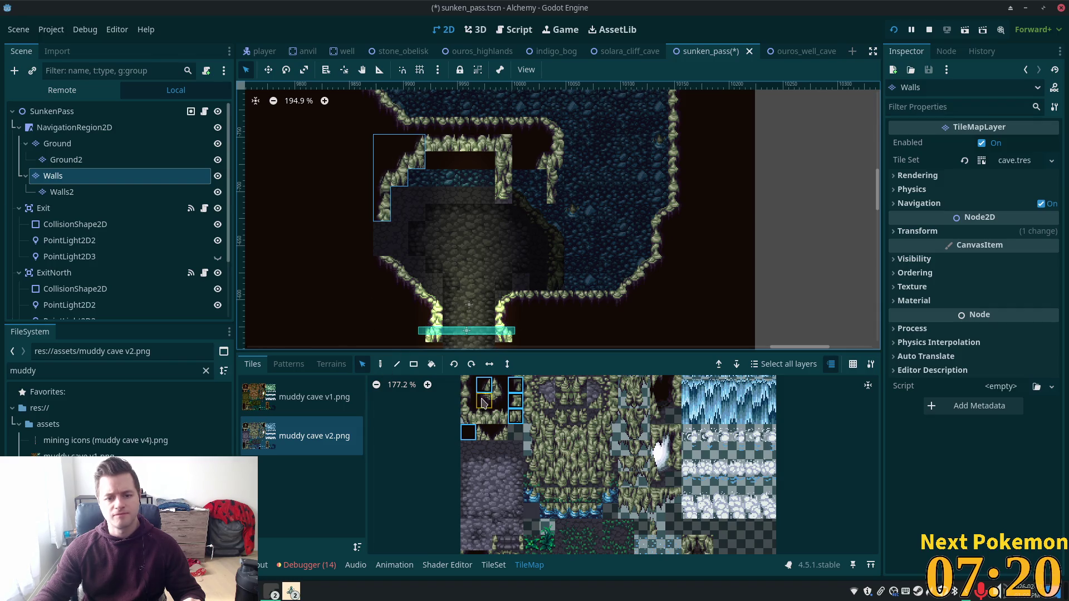
- Clear the map selection and pick a two-tile wall piece for painting
left_click(507, 452)
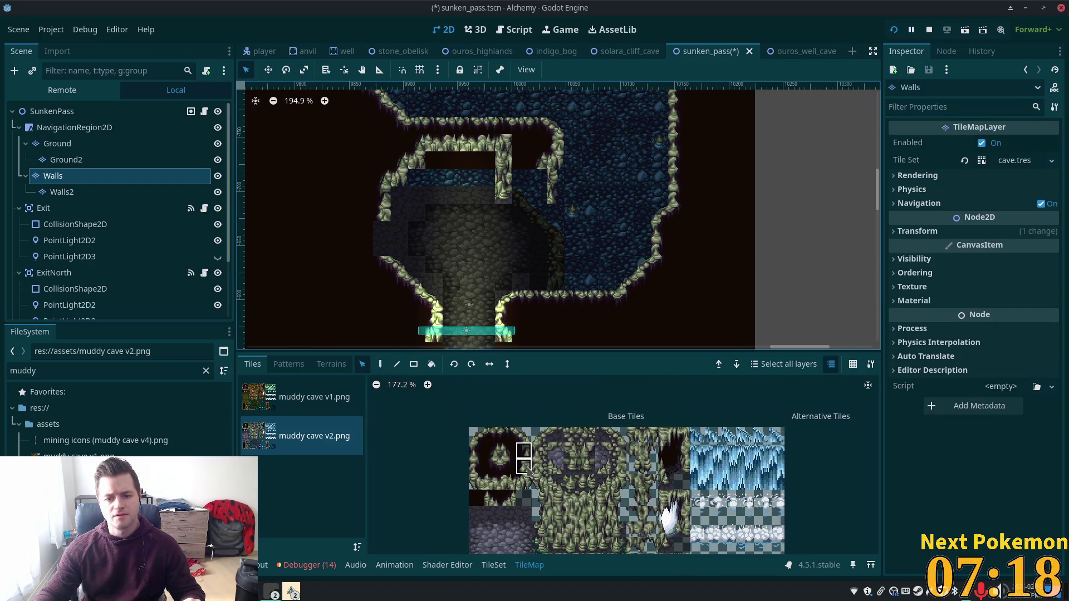
left_click_drag(523, 453, 524, 470)
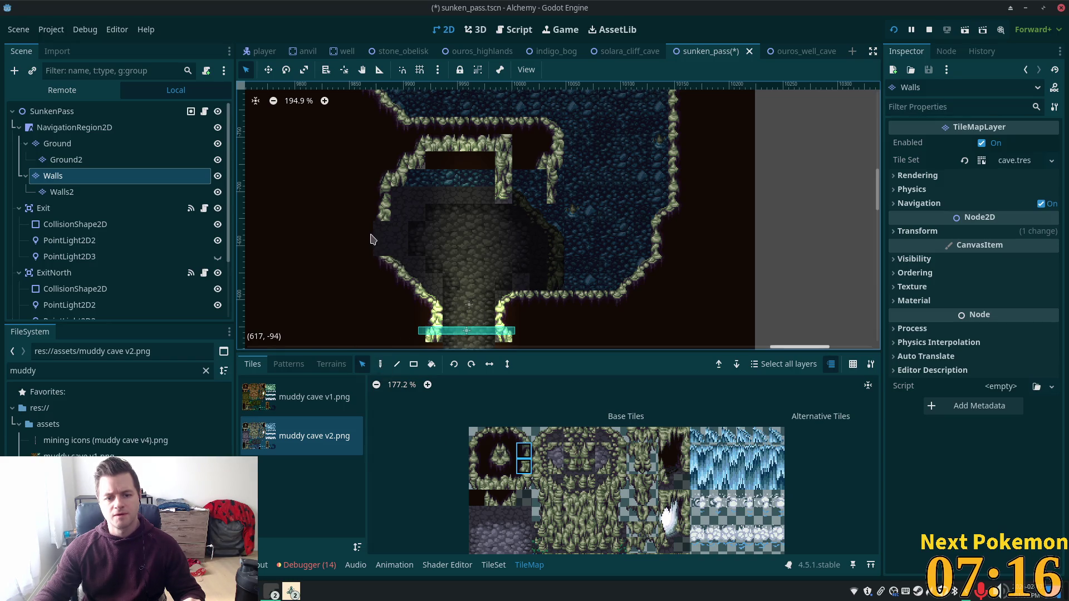
left_click(380, 364)
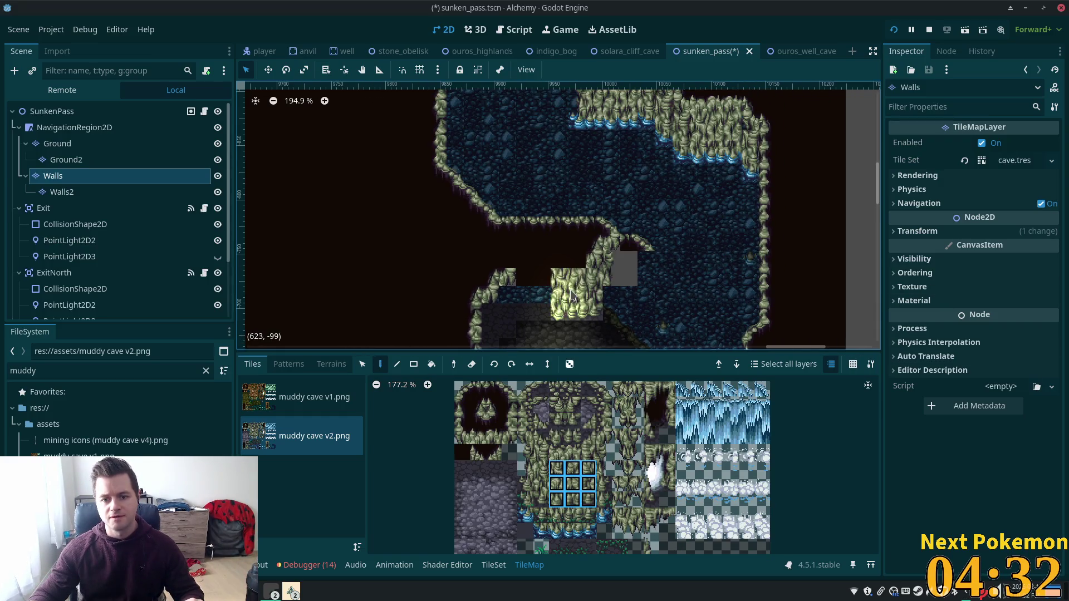
- Paint a 2x3 block of wall tiles into the gap in the lower wall
left_click(572, 469)
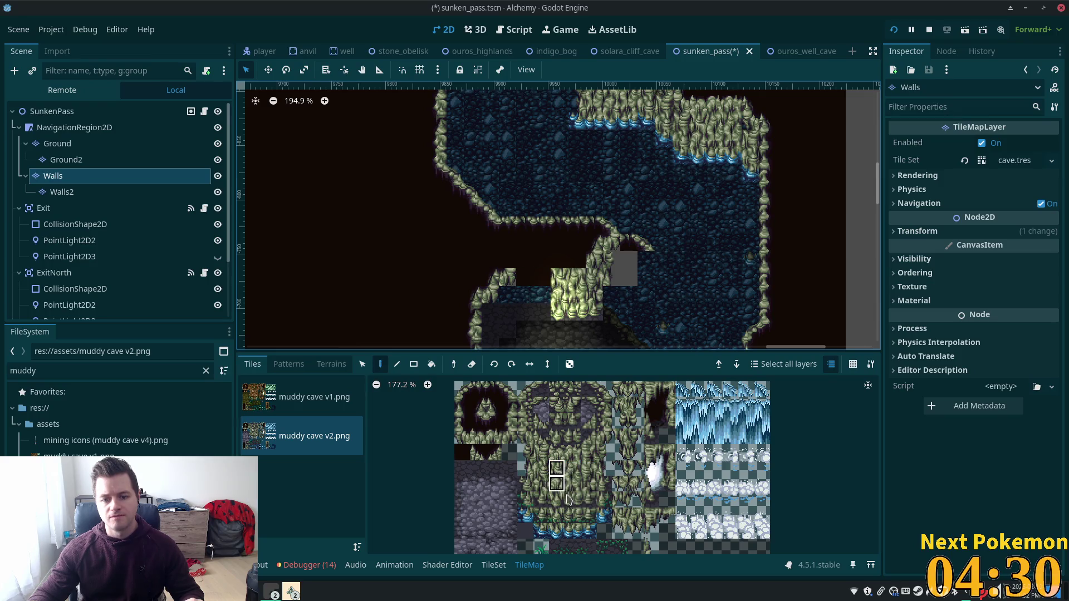
left_click_drag(568, 499, 573, 500)
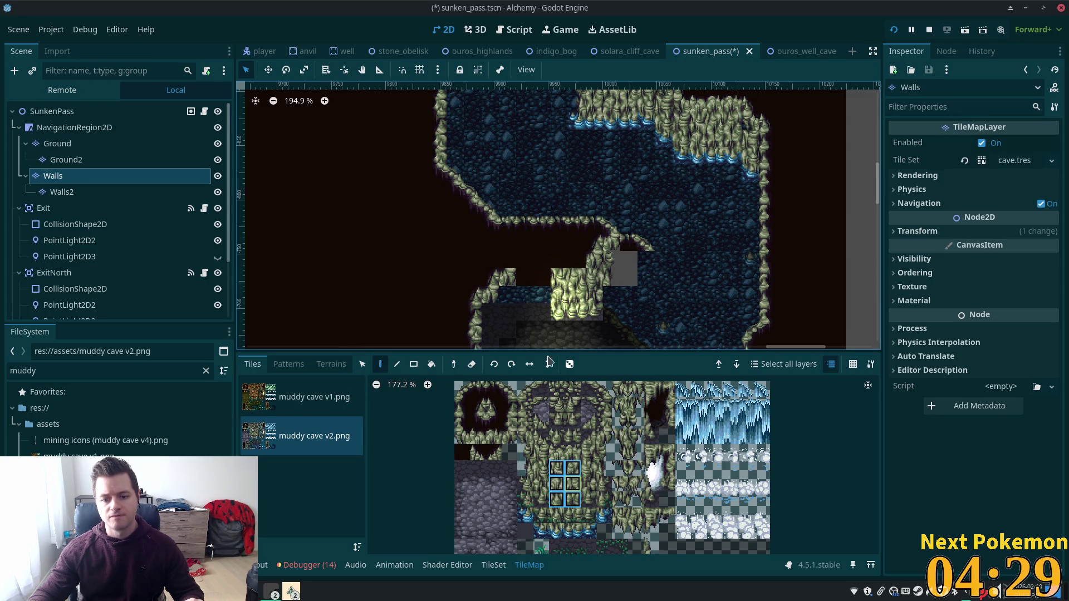
left_click(530, 302)
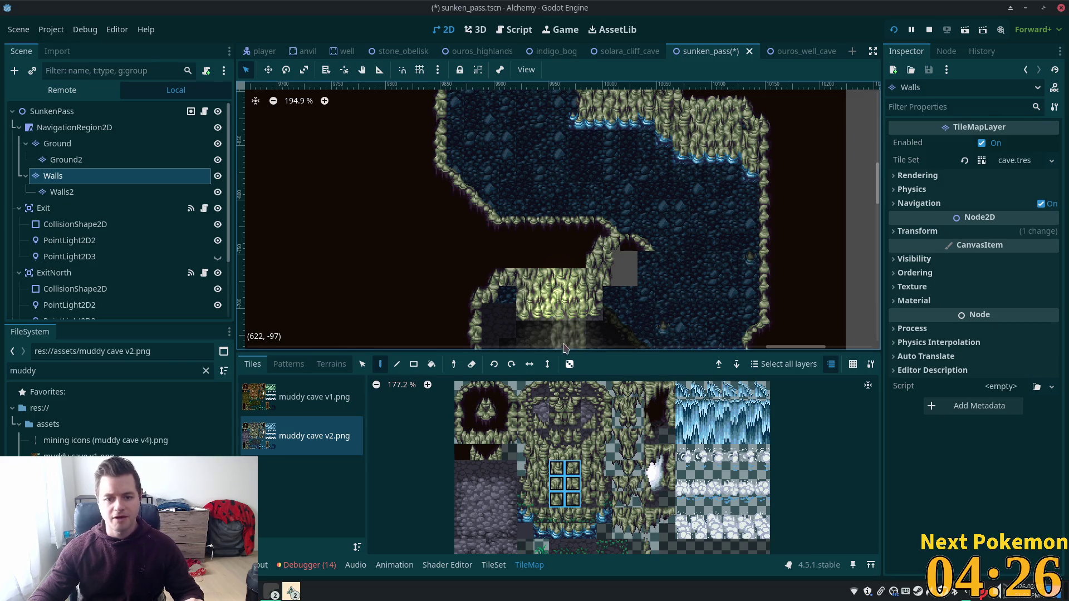
- Paint two different wall-tile pairs along the wall edge to close the gap
left_click_drag(557, 452, 572, 453)
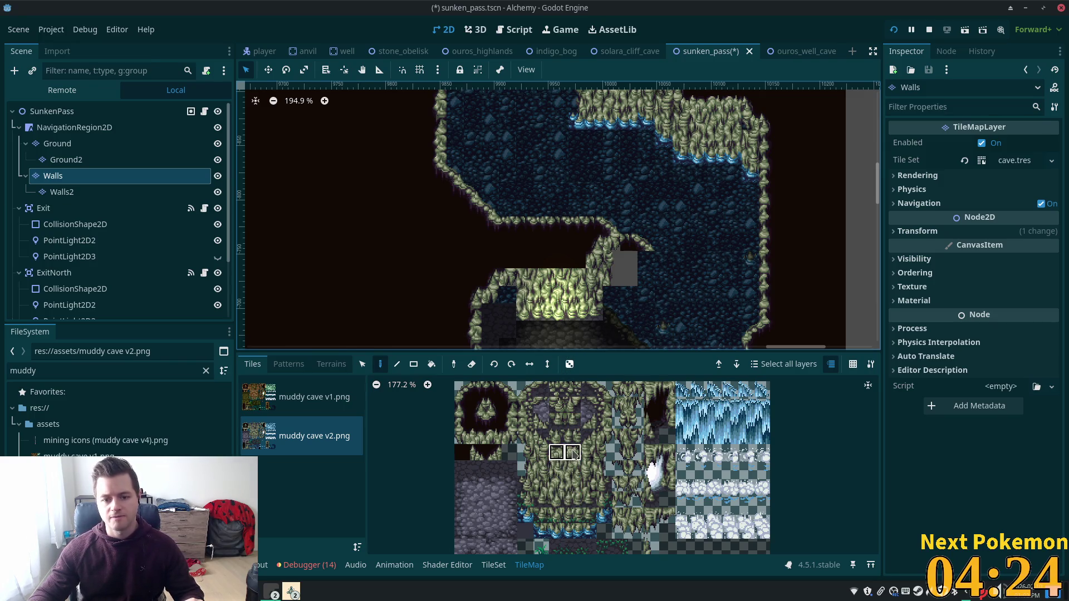
left_click(573, 266)
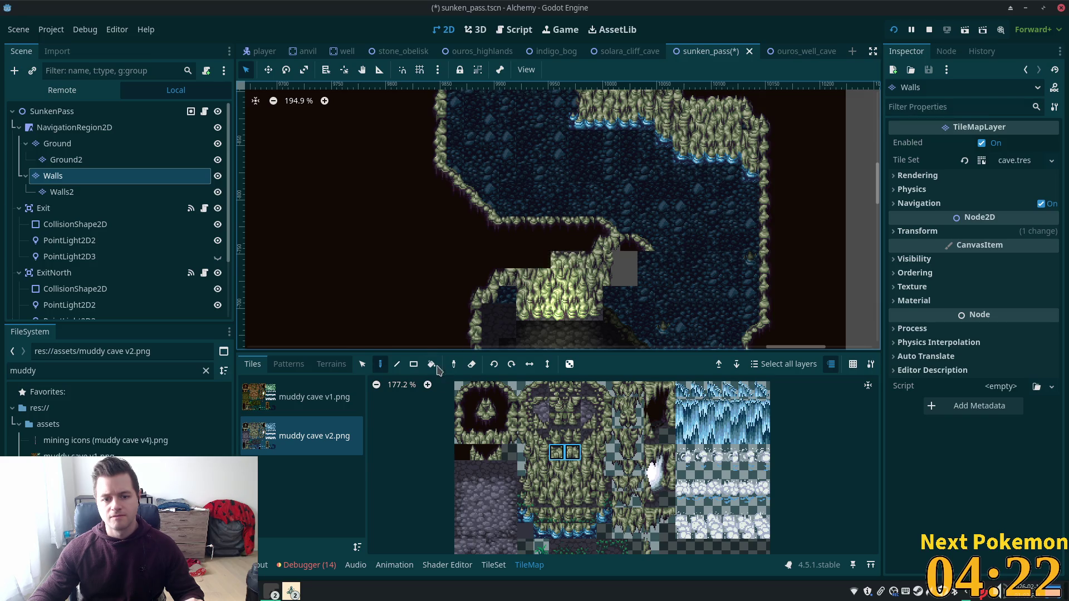
left_click_drag(477, 436, 493, 436)
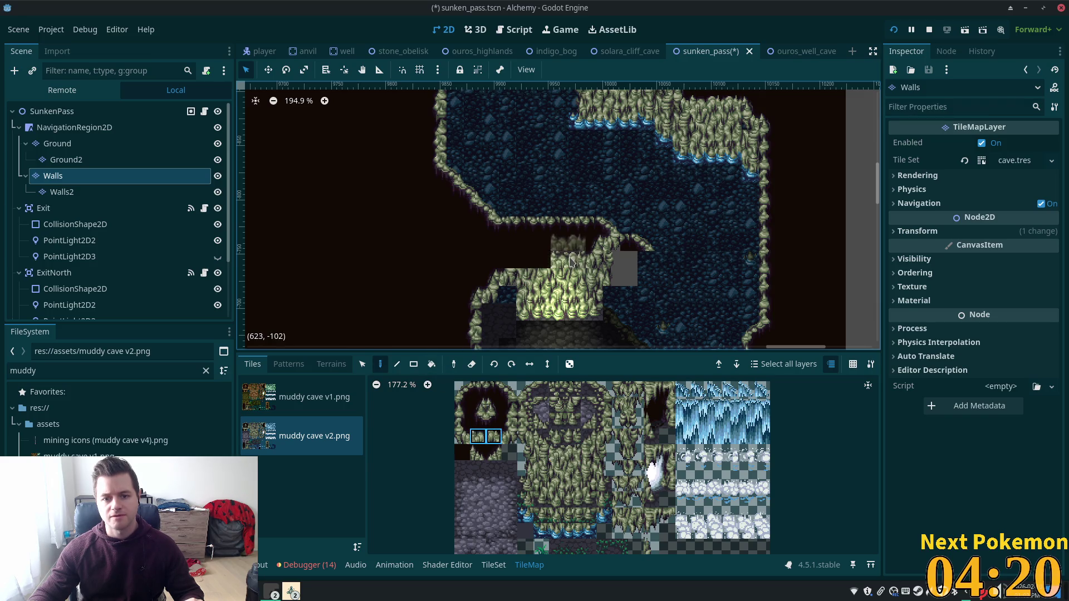
left_click(529, 269)
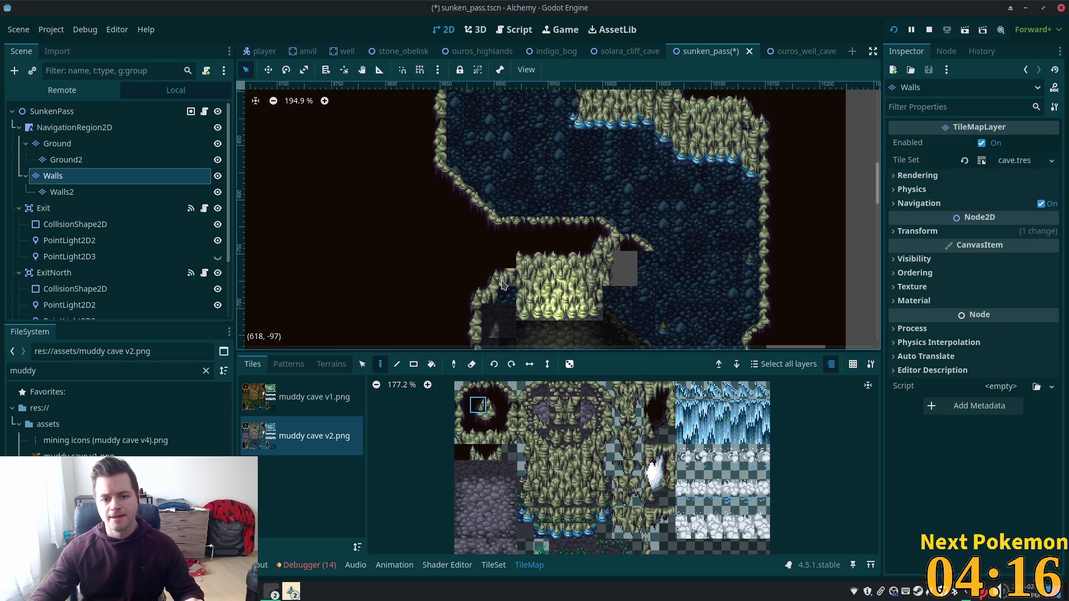
scroll(617, 334, "down", 3)
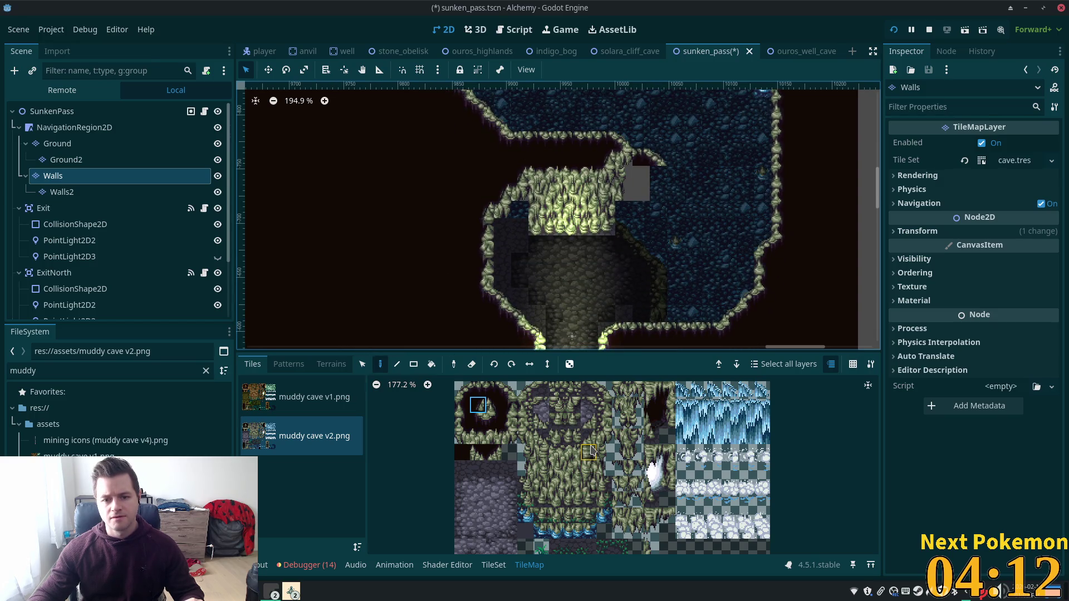
- Settle on a single wall tile from the atlas to paint with
left_click(510, 438)
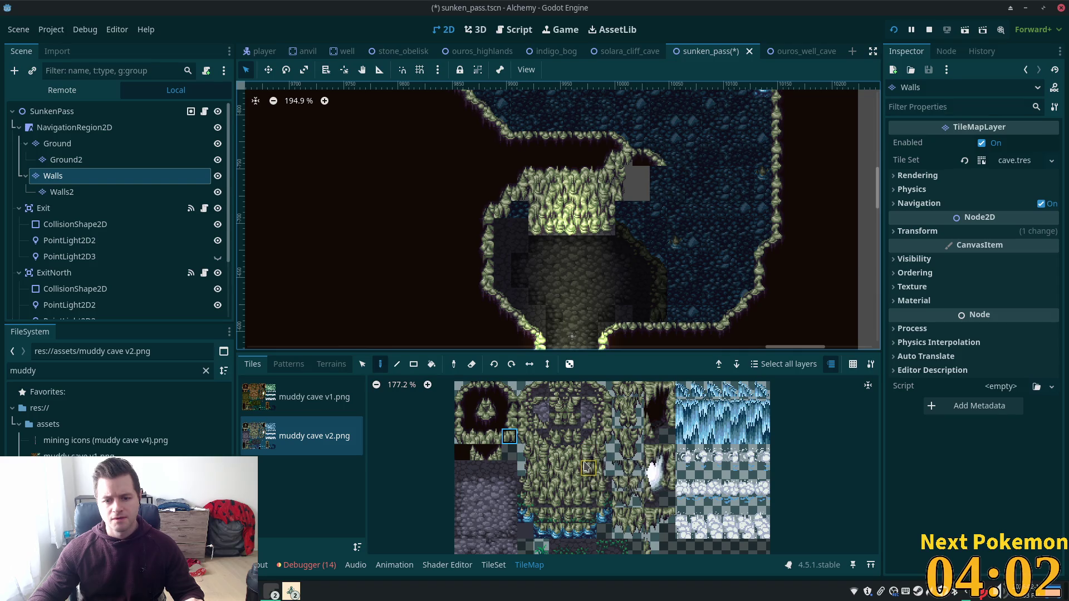
left_click_drag(585, 456, 586, 466)
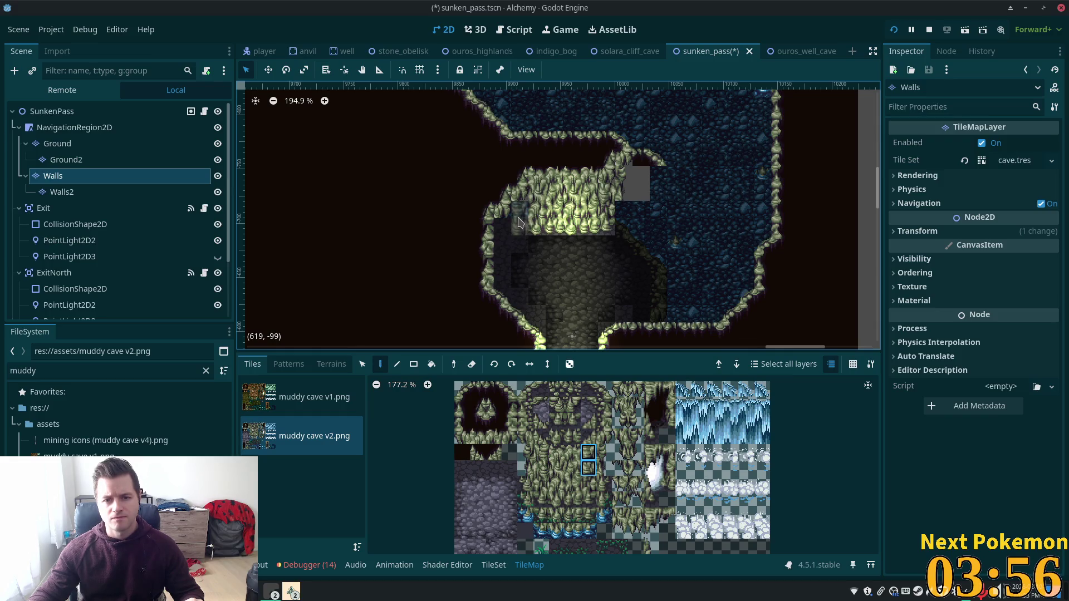
left_click(588, 499)
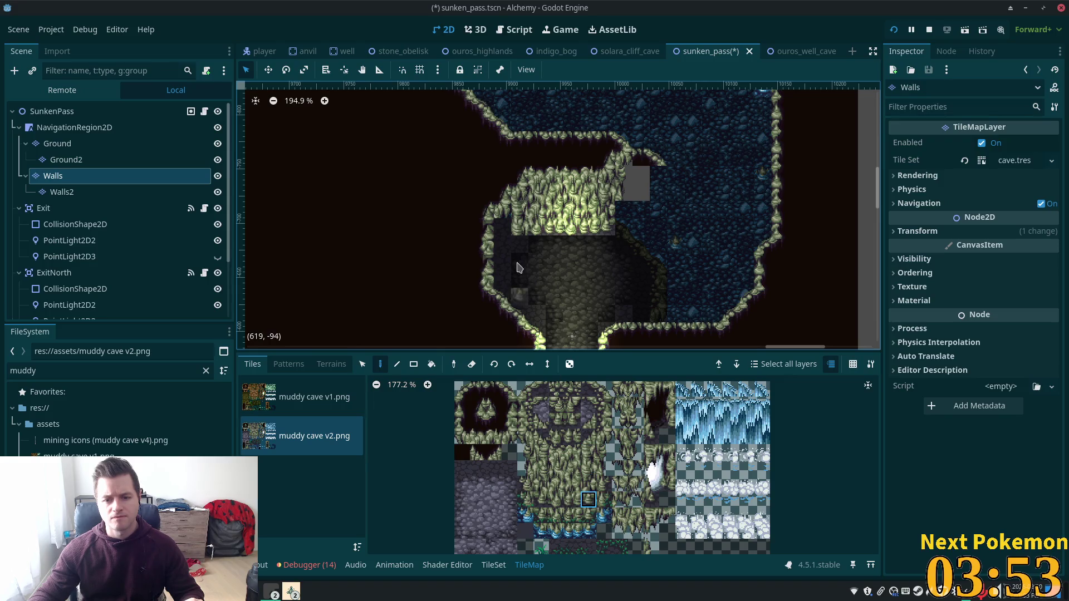
- Mark the left-edge wall column with the Select tool and fill it with wall tiles
left_click(363, 364)
mouse_move(519, 243)
left_mouse_down()
mouse_move(519, 190)
mouse_move(527, 197)
left_mouse_up()
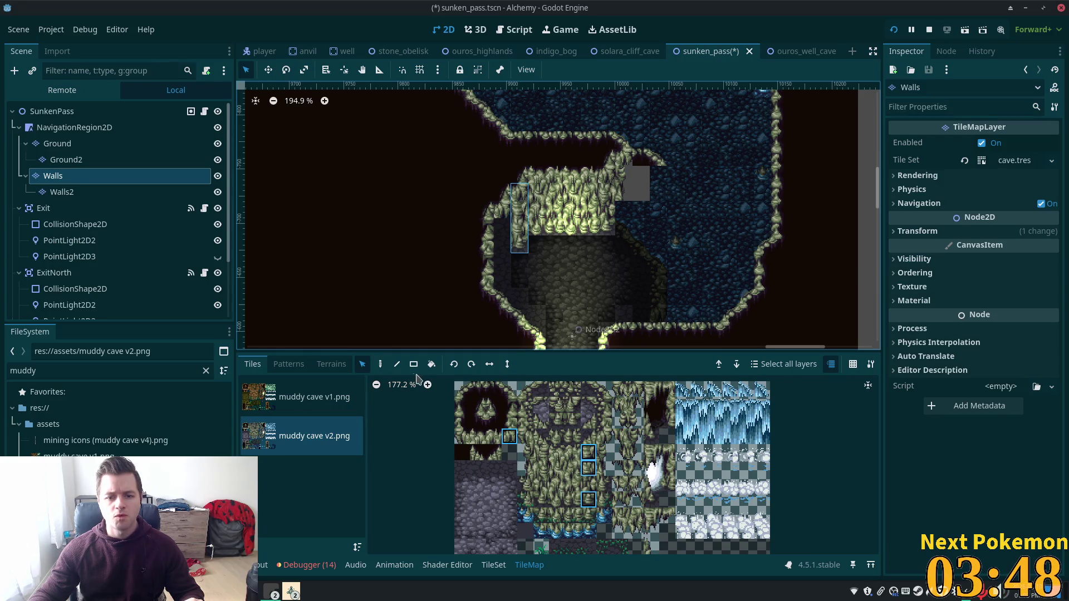
left_click(380, 364)
left_click(501, 246)
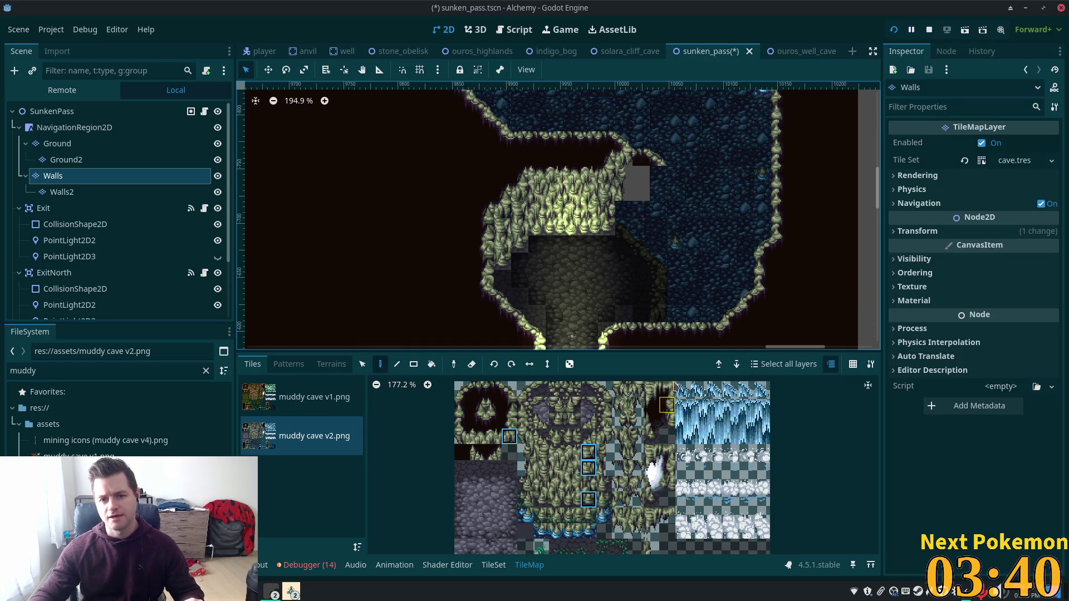
- Fill the dark gap at the top of the cave with water terrain on the Ground layer
left_click(56, 143)
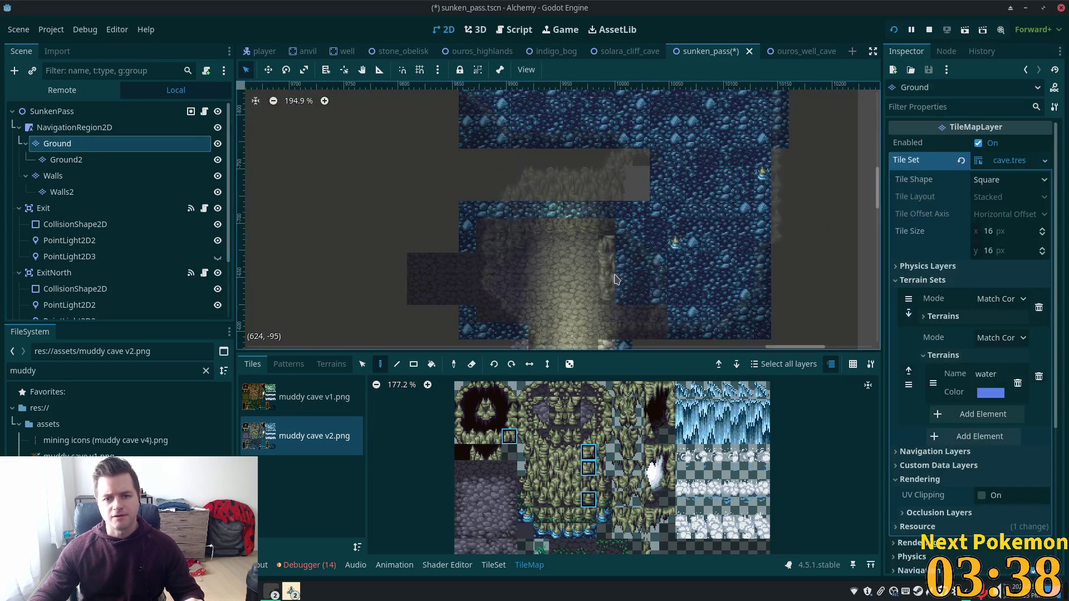
left_click(331, 364)
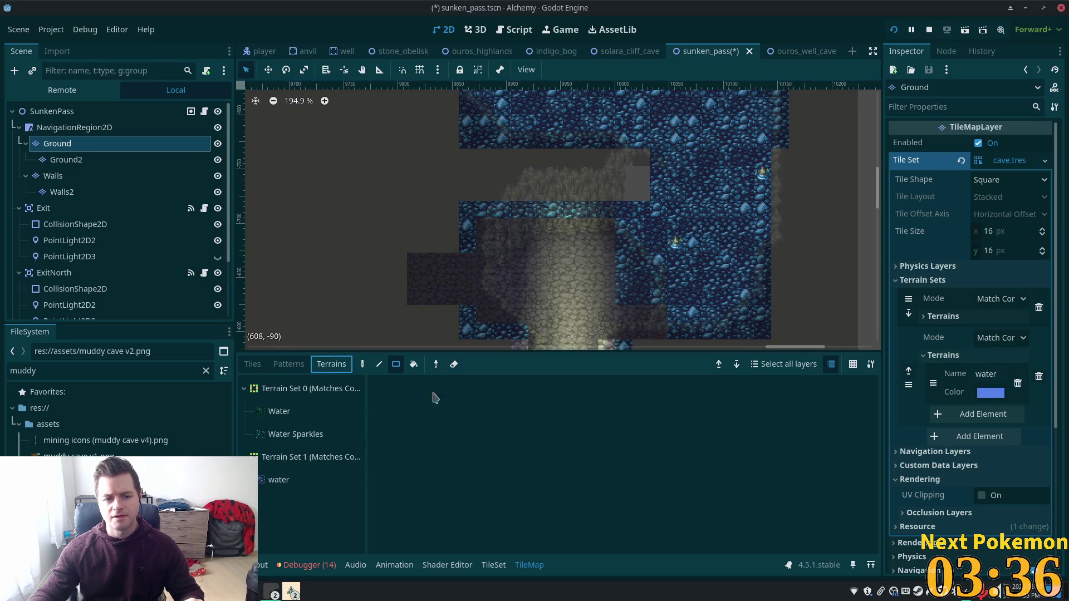
left_click(278, 480)
left_click_drag(632, 179, 667, 218)
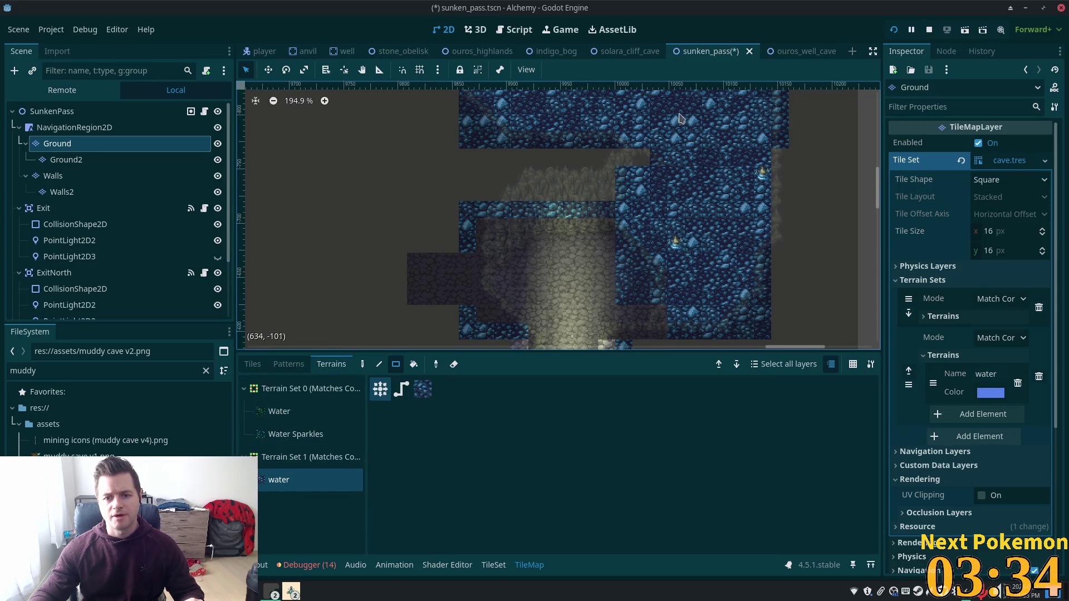
left_click(628, 156)
left_click(52, 110)
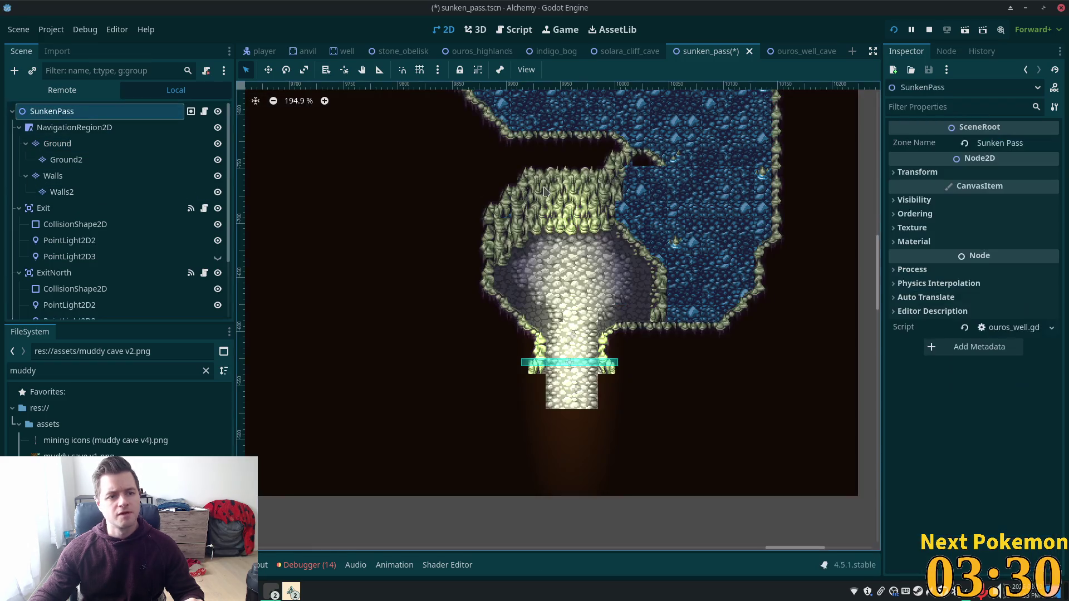
- Place a blue crystal beside the wall edge on the Walls layer and review the scene
left_click(52, 175)
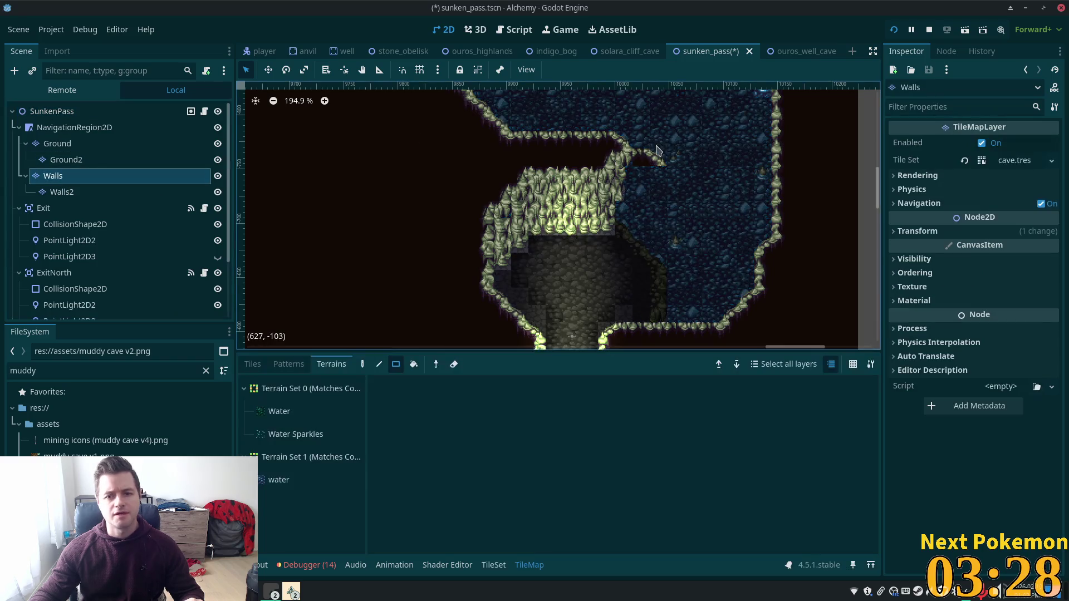
scroll(472, 259, "up", 3)
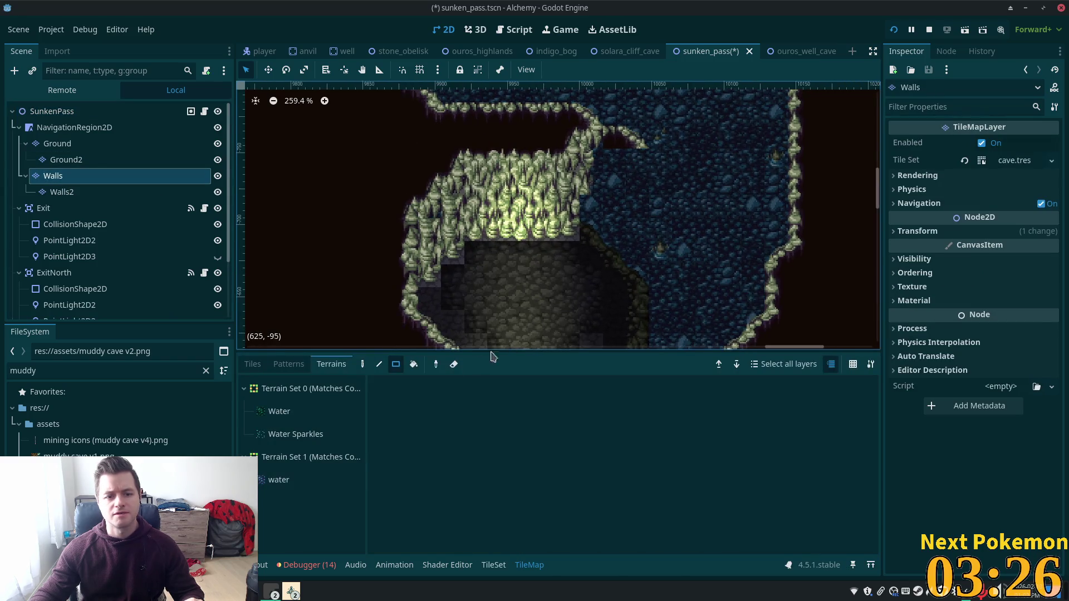
left_click(252, 364)
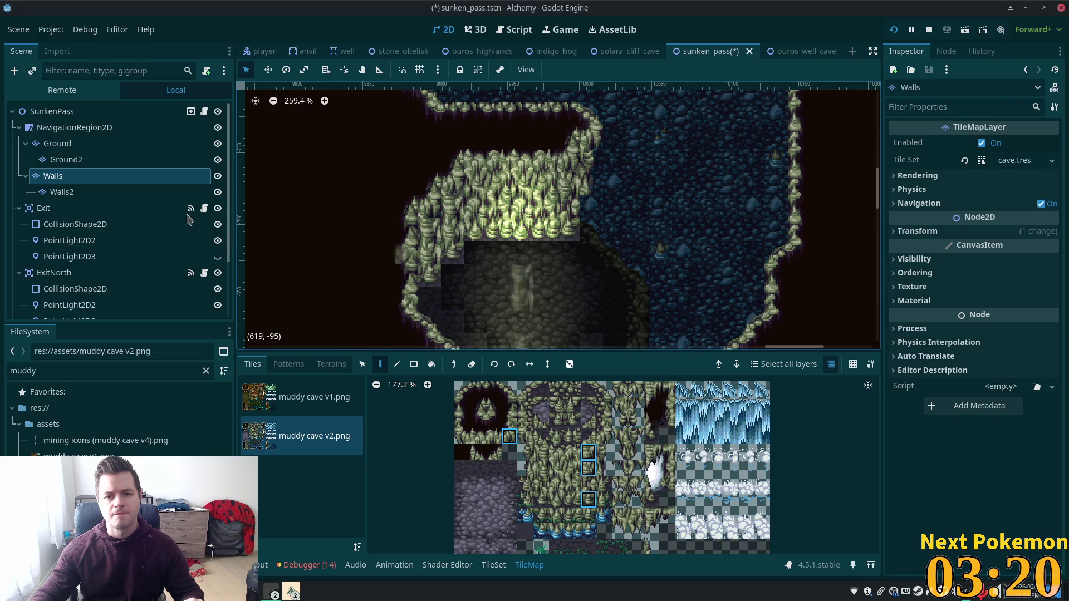
left_click(49, 116)
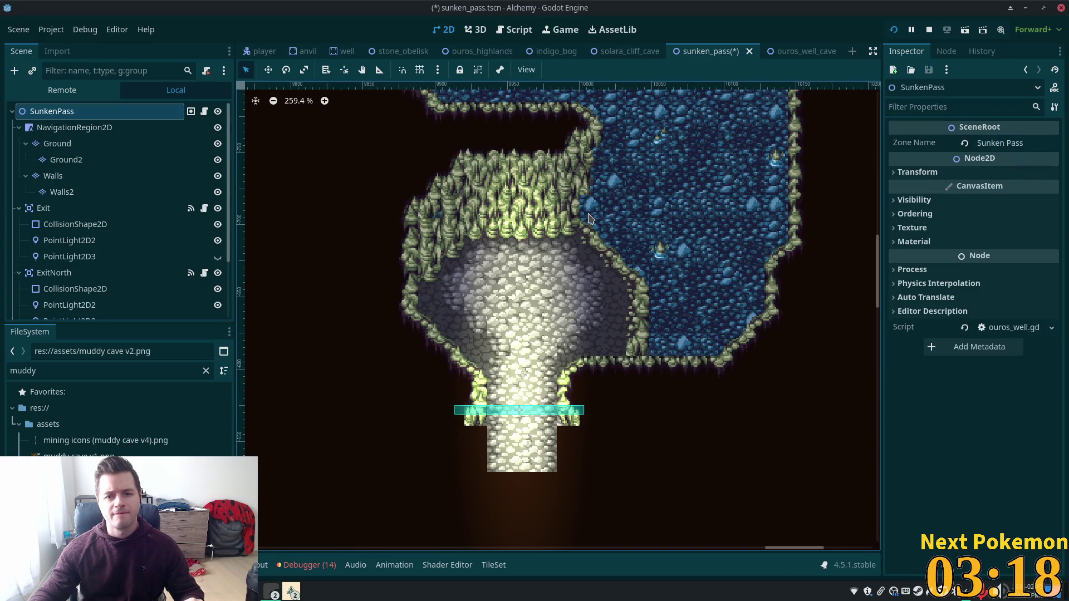
scroll(635, 125, "up", 2)
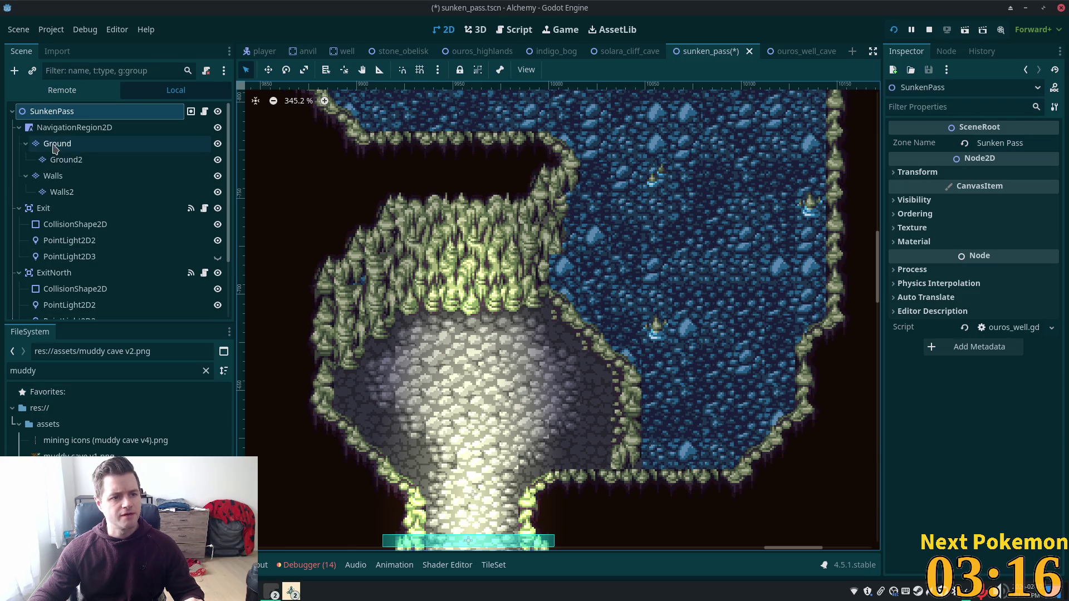
left_click(53, 176)
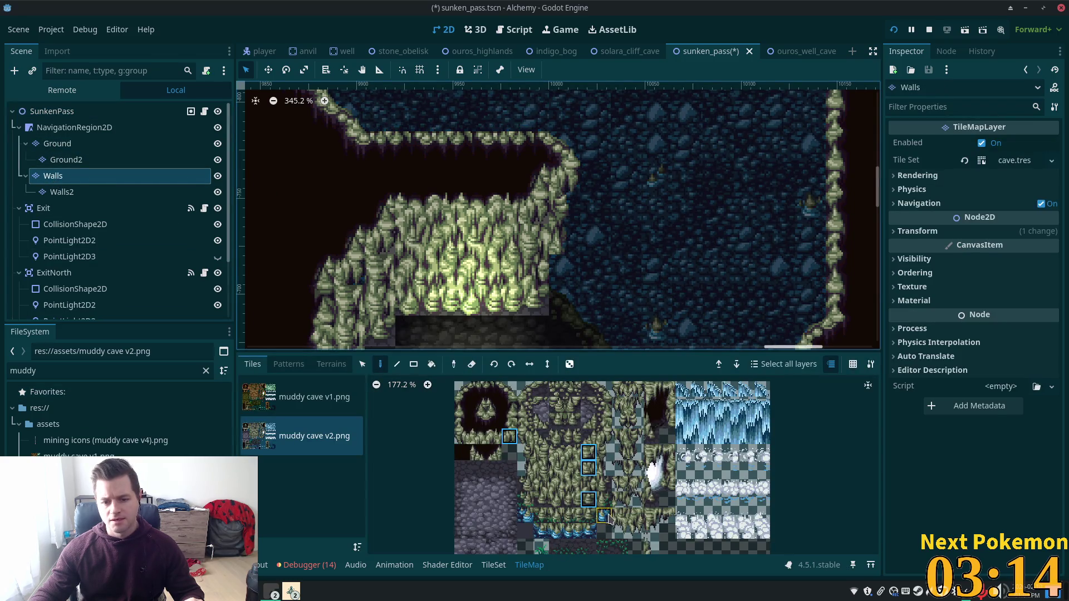
left_click(603, 516)
left_click(561, 270)
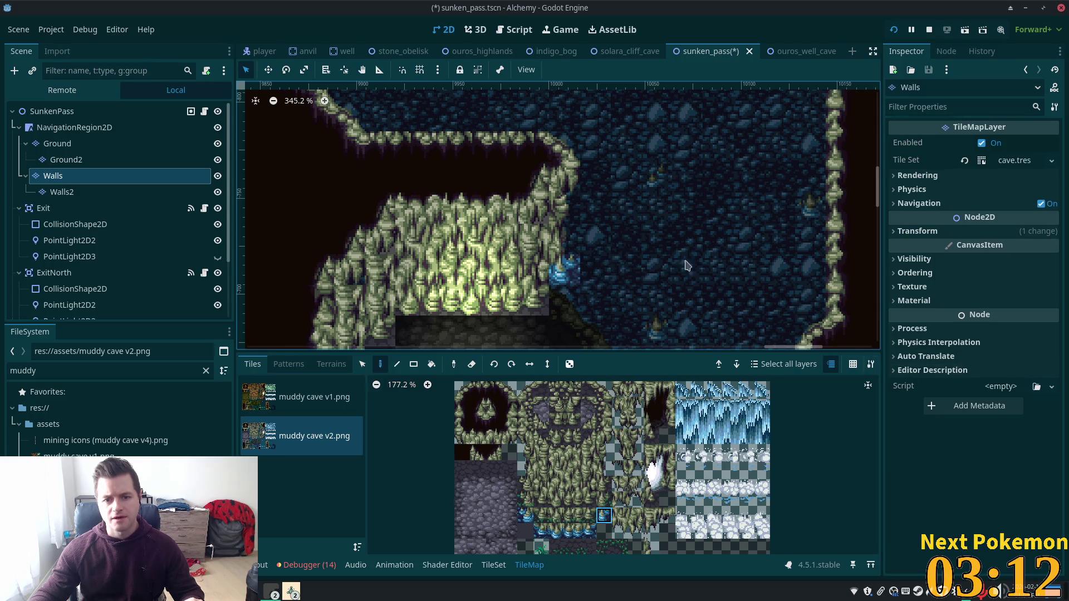
left_click(52, 111)
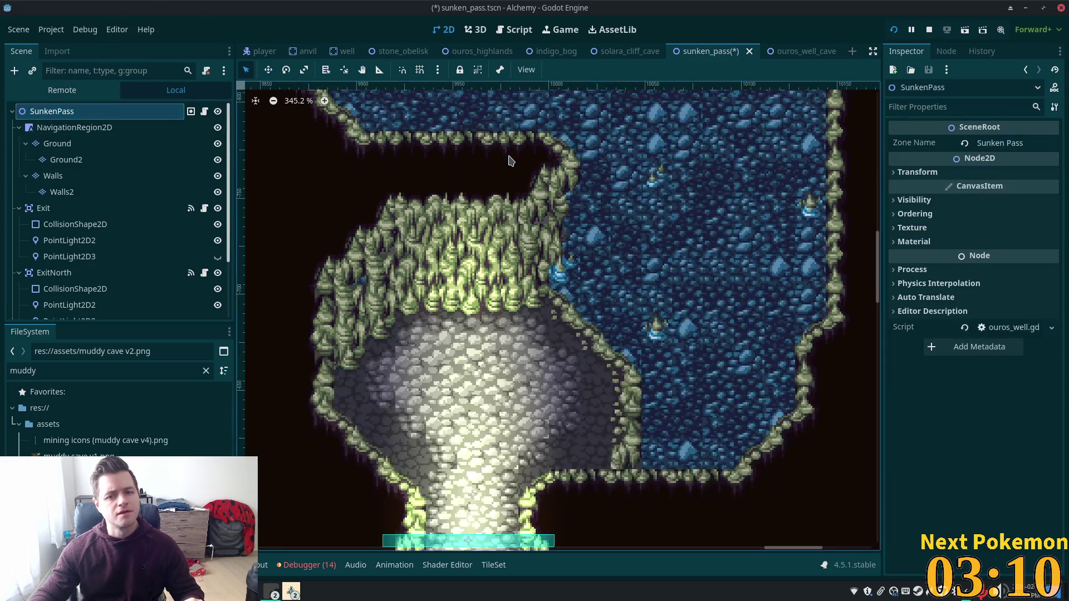
scroll(511, 161, "down", 2)
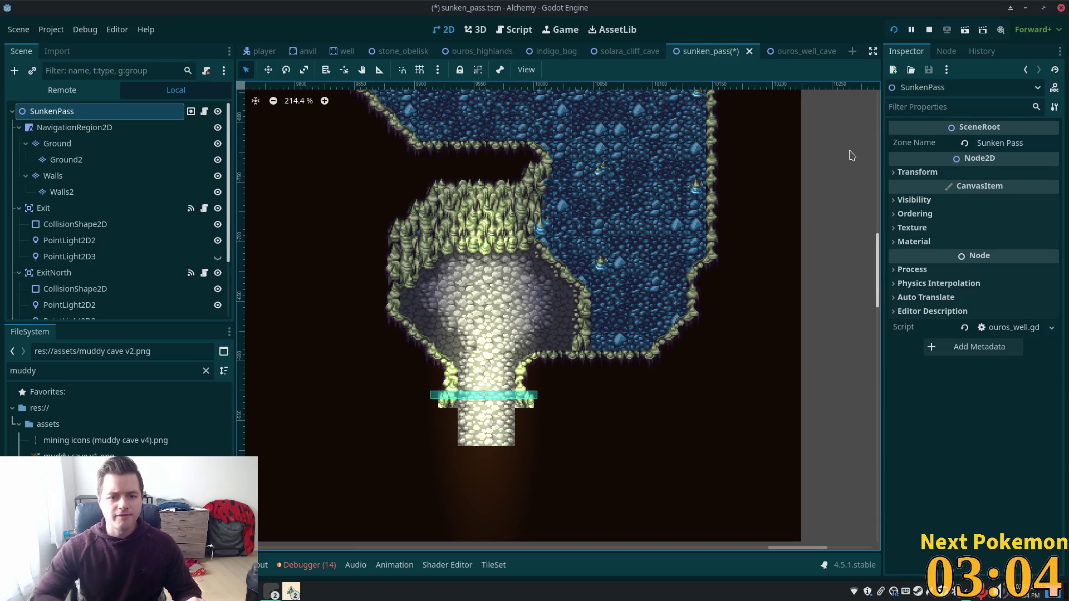
- Paint a band and a lower-left block of muddy wall tiles on the Ground layer, then review the scene
left_click(57, 143)
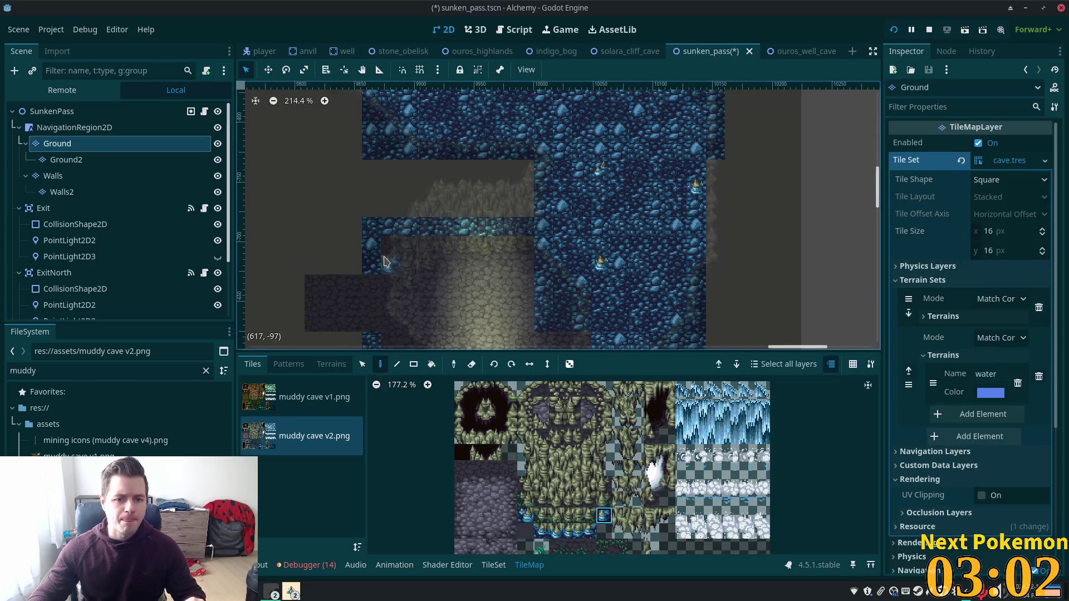
scroll(384, 261, "up", 2)
scroll(490, 282, "up", 2)
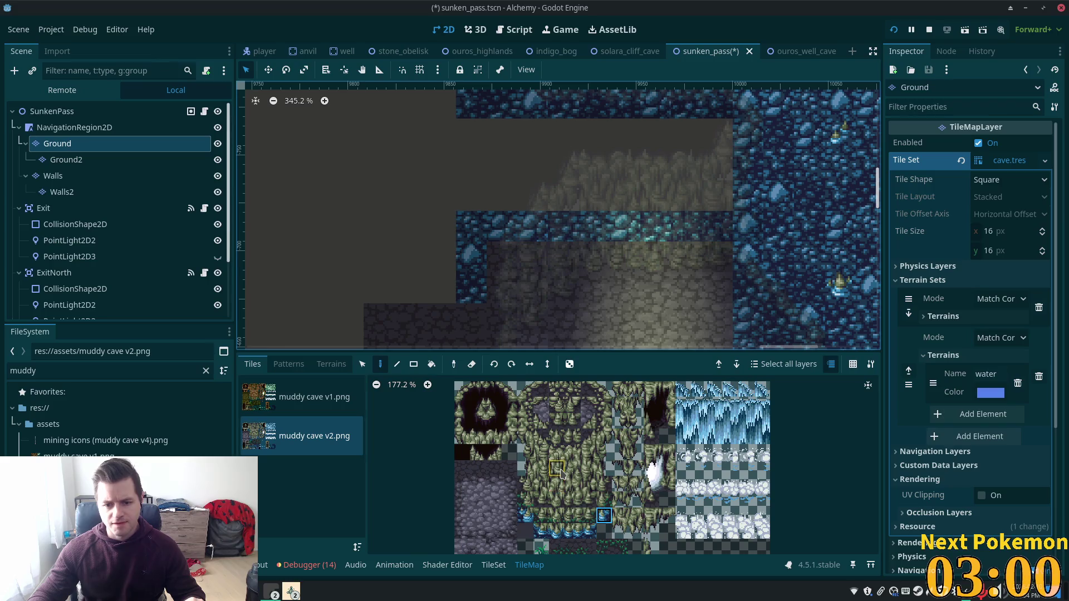
left_click_drag(552, 461, 593, 491)
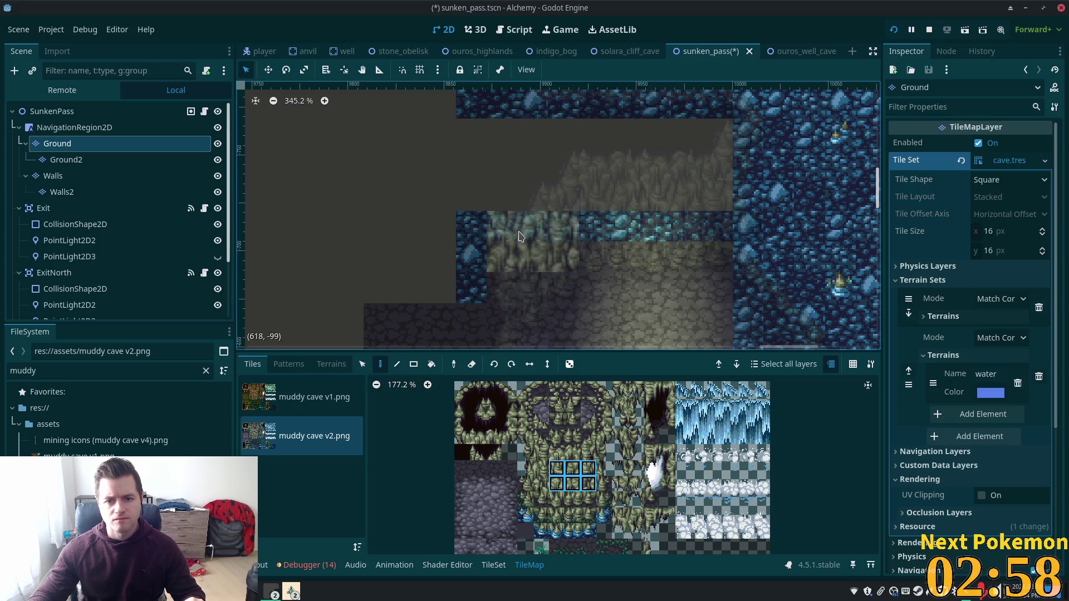
left_click_drag(518, 236, 605, 213)
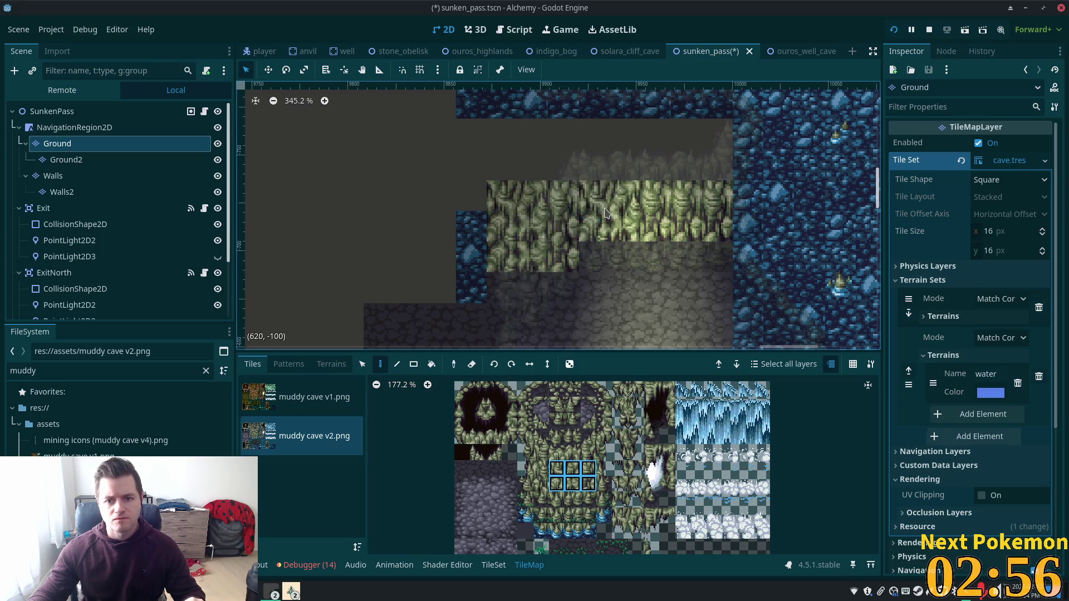
left_click(473, 284)
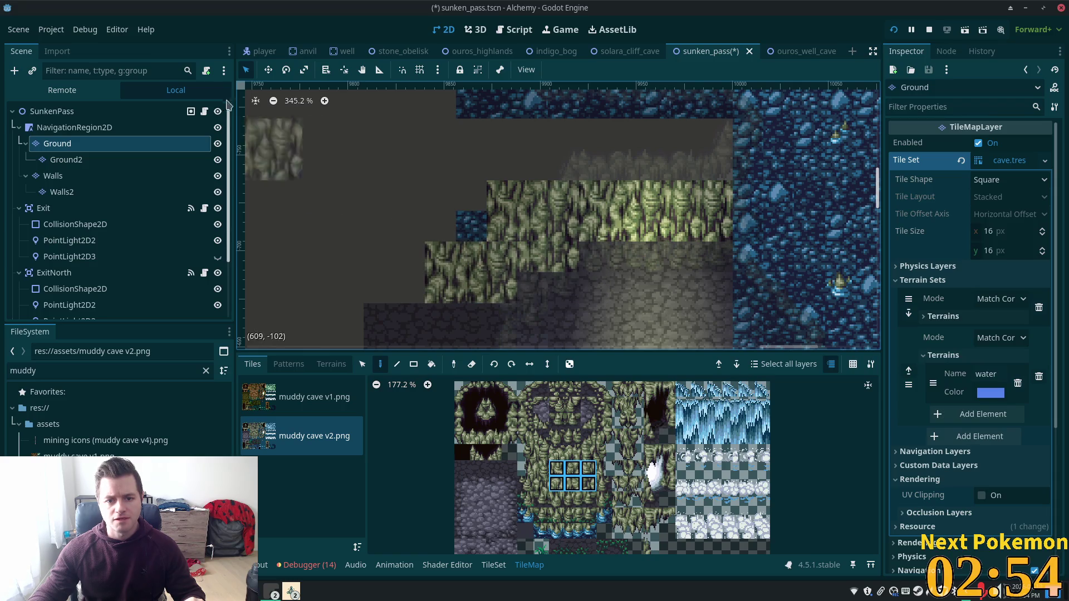
left_click(72, 112)
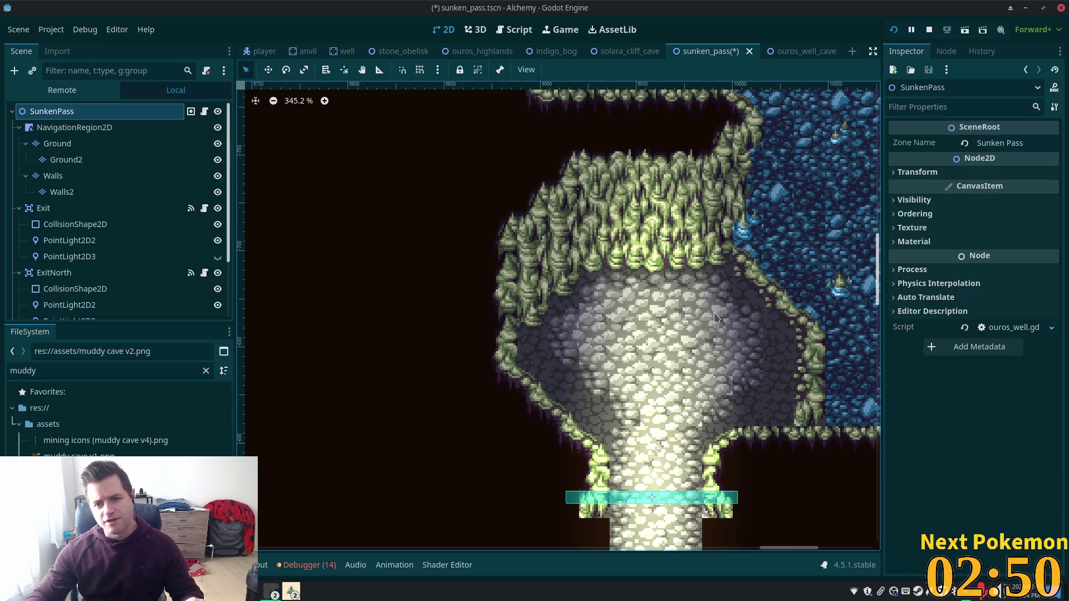
scroll(714, 317, "down", 3)
left_click_drag(786, 364, 614, 365)
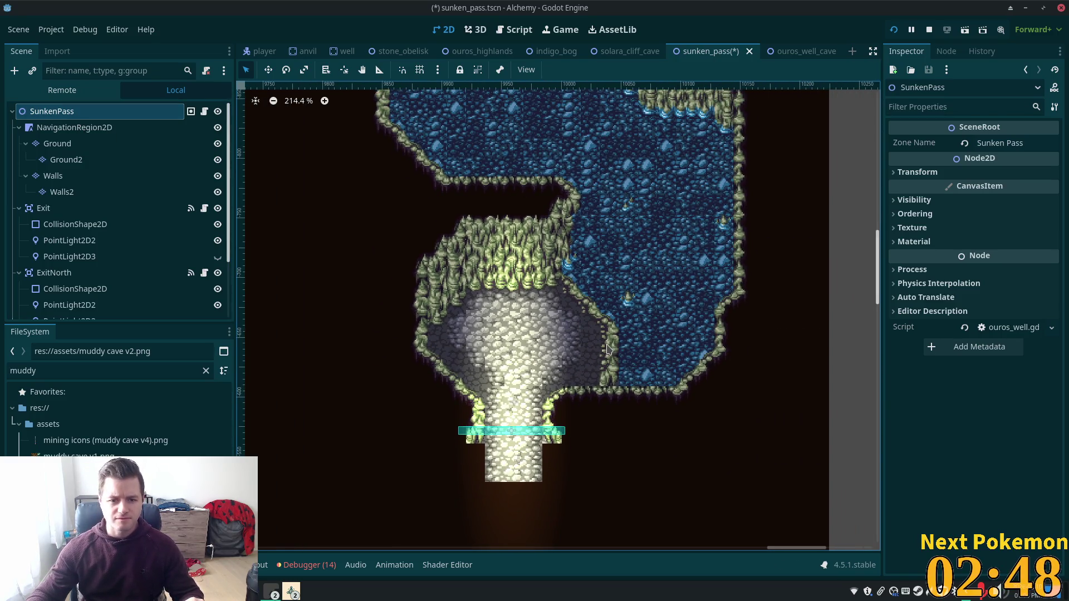
scroll(597, 317, "down", 2)
scroll(586, 268, "down", 2)
scroll(572, 224, "down", 1)
mouse_move(573, 223)
left_mouse_down()
mouse_move(530, 428)
mouse_move(532, 236)
left_mouse_up()
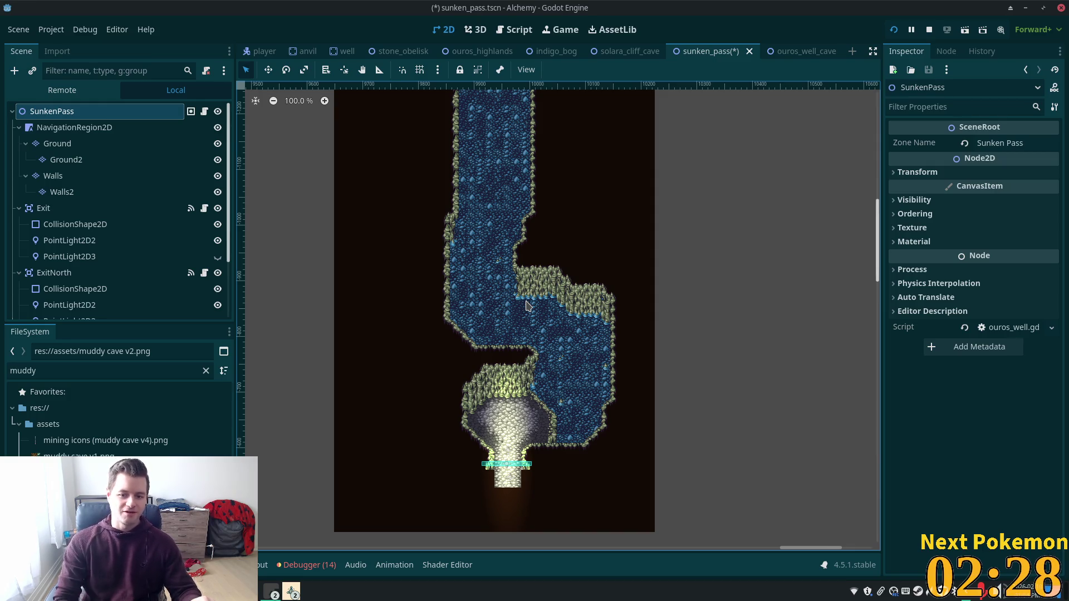
scroll(514, 412, "up", 6)
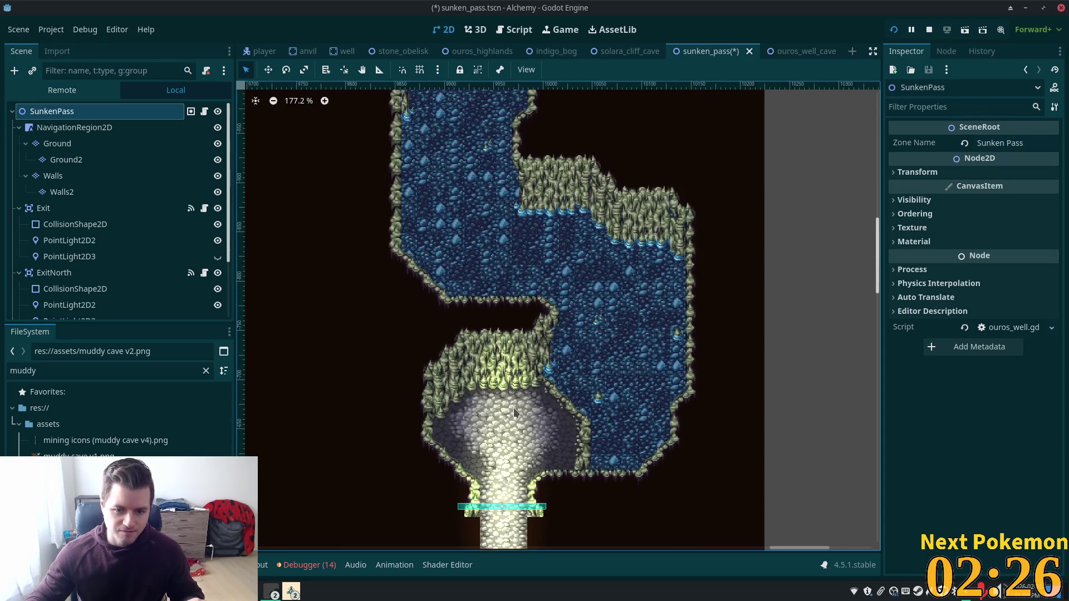
scroll(589, 341, "down", 2)
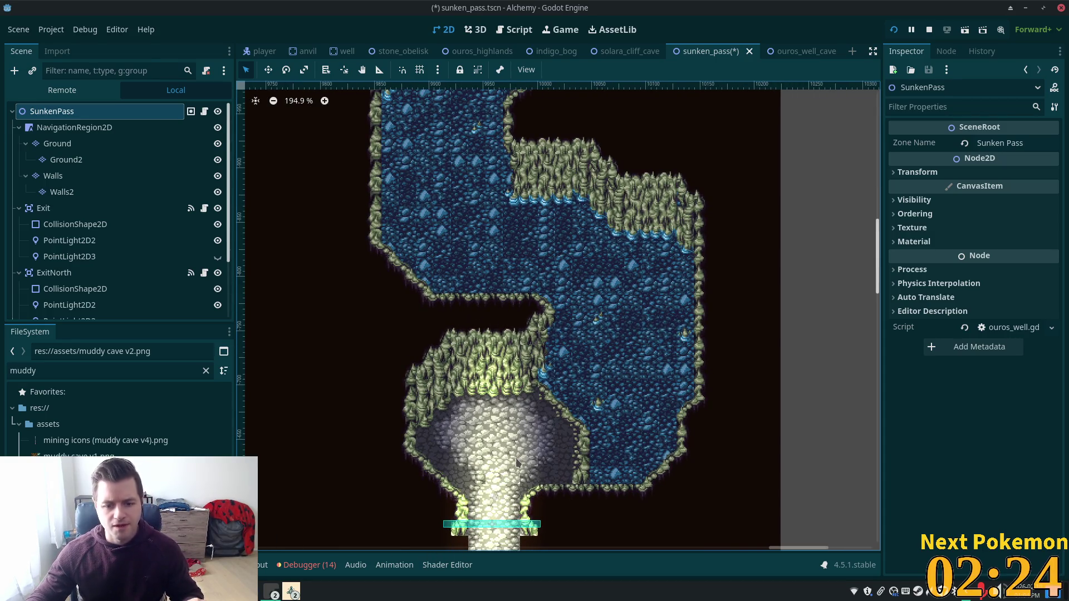
scroll(513, 465, "down", 2)
scroll(512, 466, "down", 4)
scroll(514, 472, "down", 1)
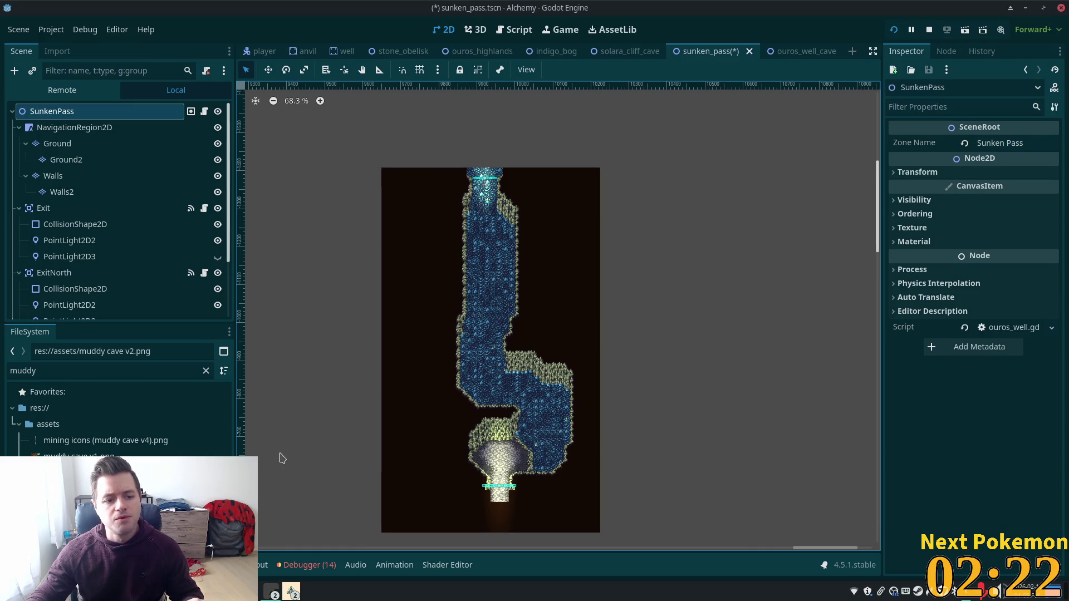
left_click(57, 144)
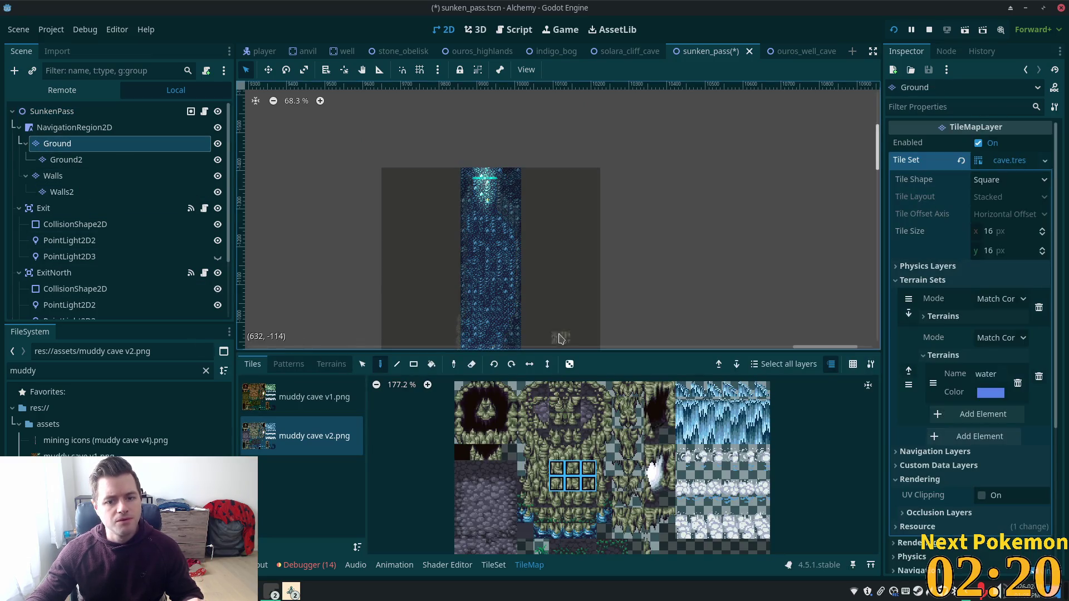
- From the Walls layer, bring the muddy cave v2 atlas's tall wall tiles (8,4) and (8,5) into selection
left_click(53, 176)
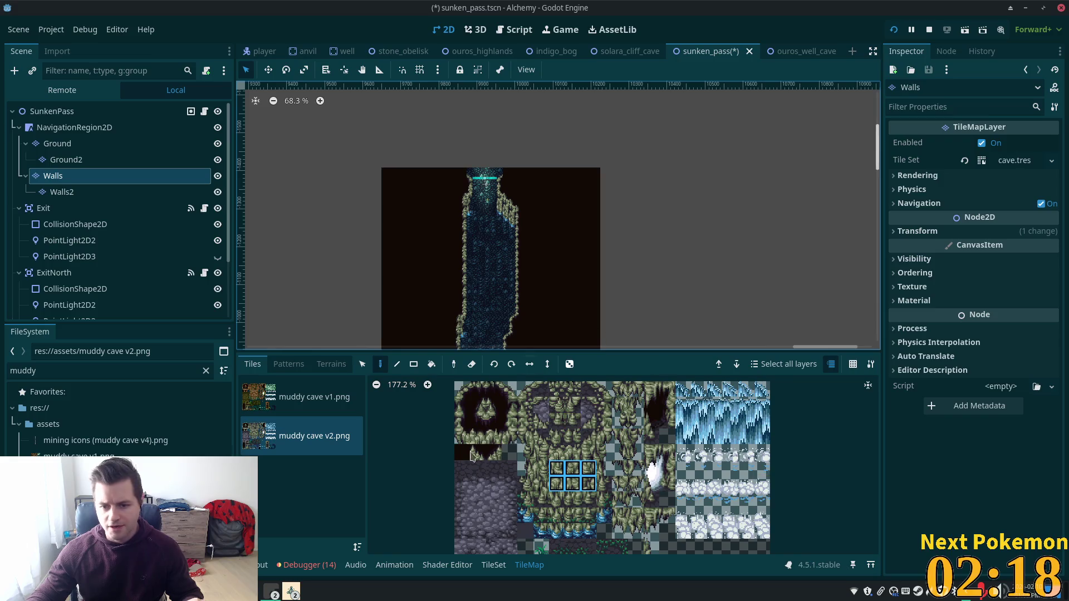
left_click(493, 564)
scroll(669, 447, "up", 2)
scroll(656, 437, "up", 2)
left_click_drag(655, 439, 736, 444)
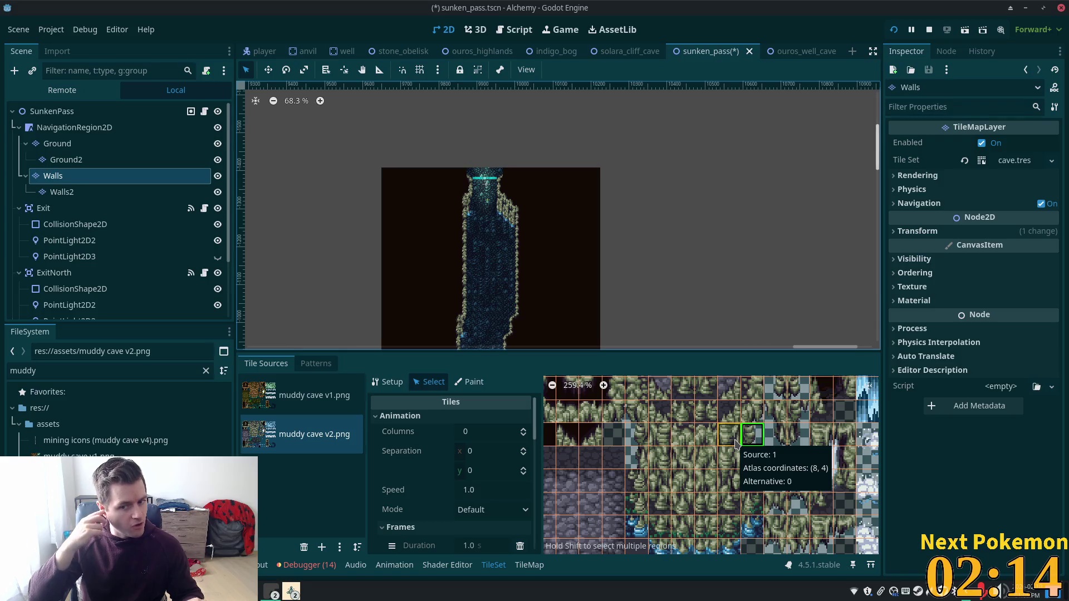
left_click(752, 458, "shift")
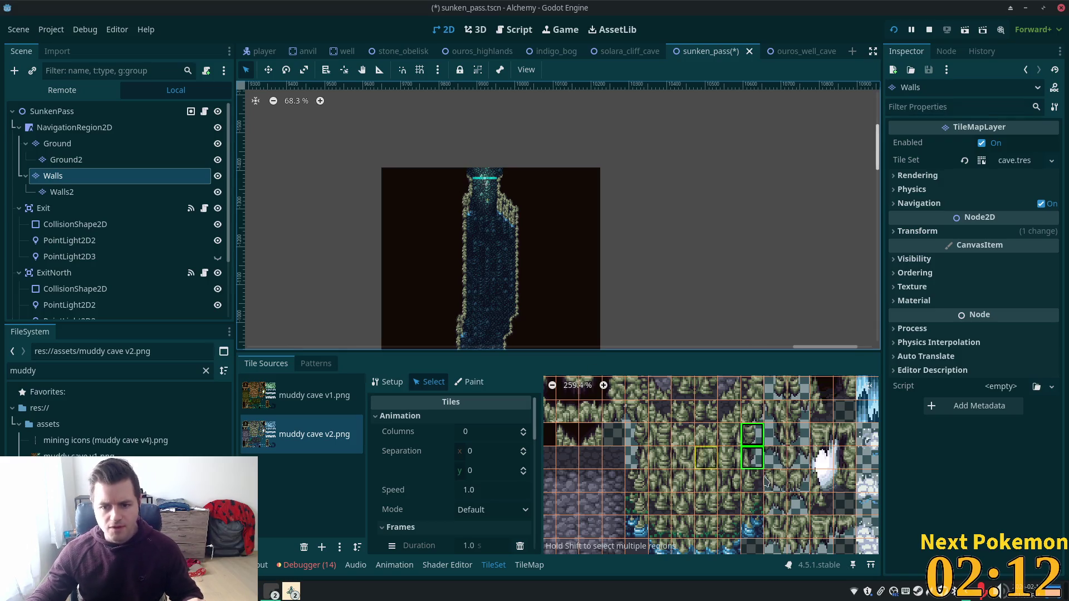
scroll(769, 461, "up", 1)
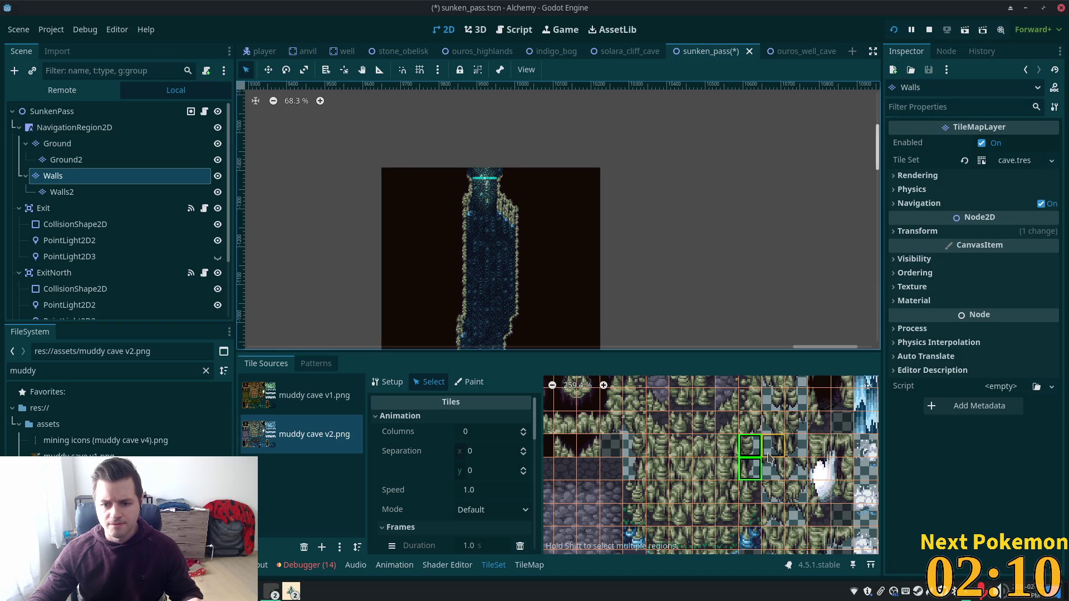
scroll(760, 472, "up", 3)
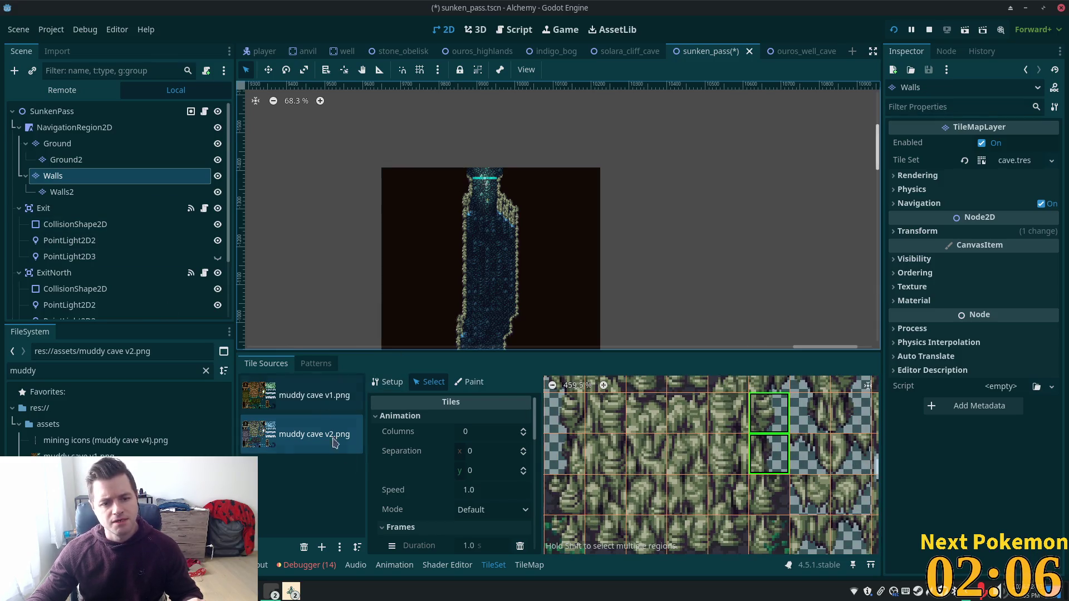
- Draw a Physics Layer 0 collision polygon covering the rocky half of the first tall wall tile
left_click(396, 387)
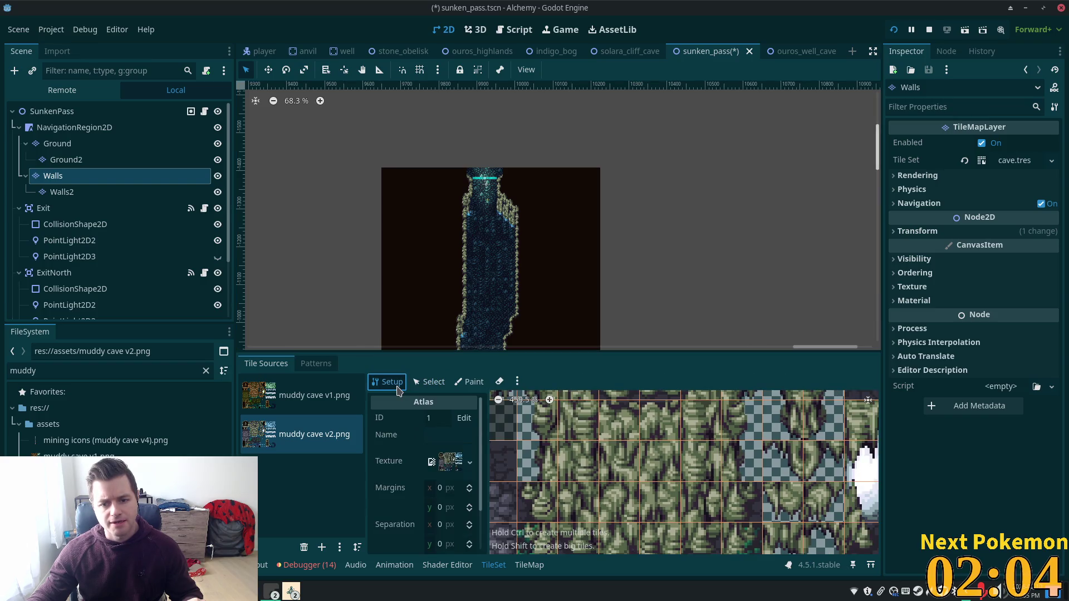
left_click(428, 382)
left_click(704, 426)
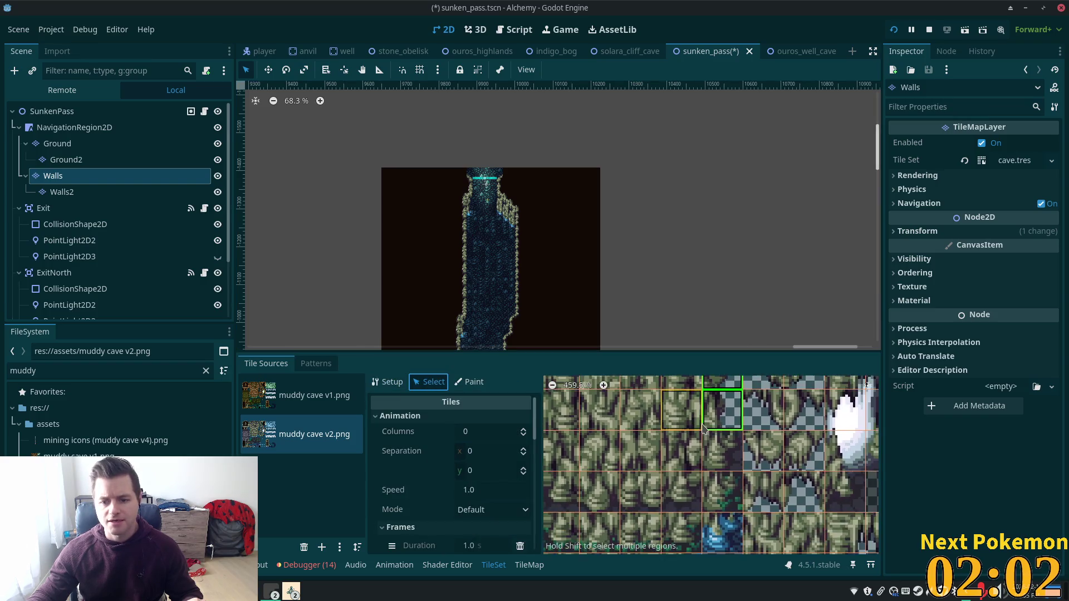
scroll(703, 426, "down", 3)
scroll(535, 458, "down", 2)
scroll(540, 458, "down", 2)
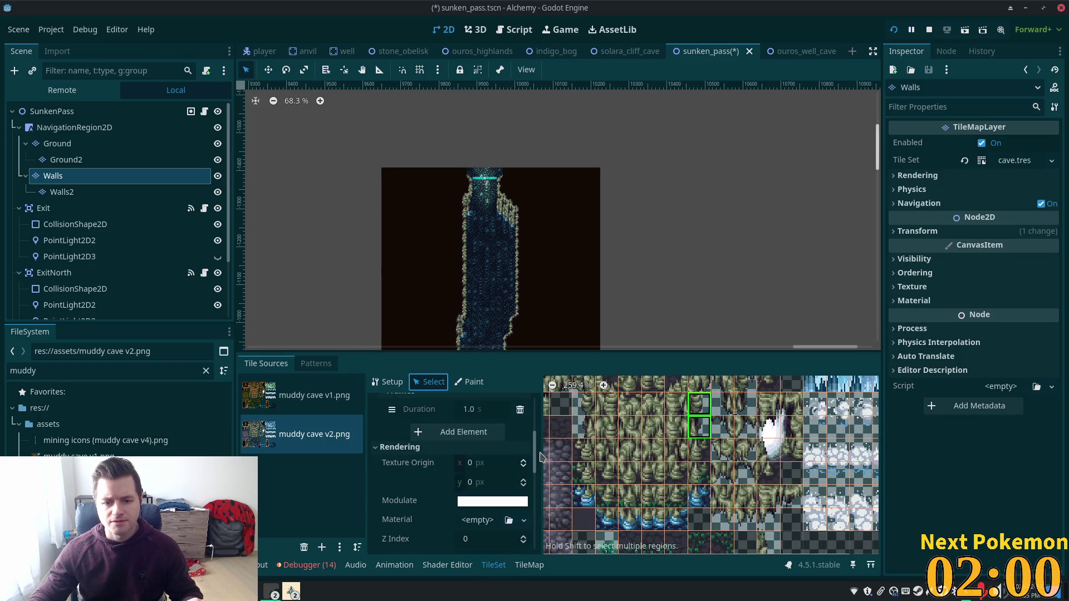
scroll(539, 458, "down", 3)
scroll(530, 501, "down", 3)
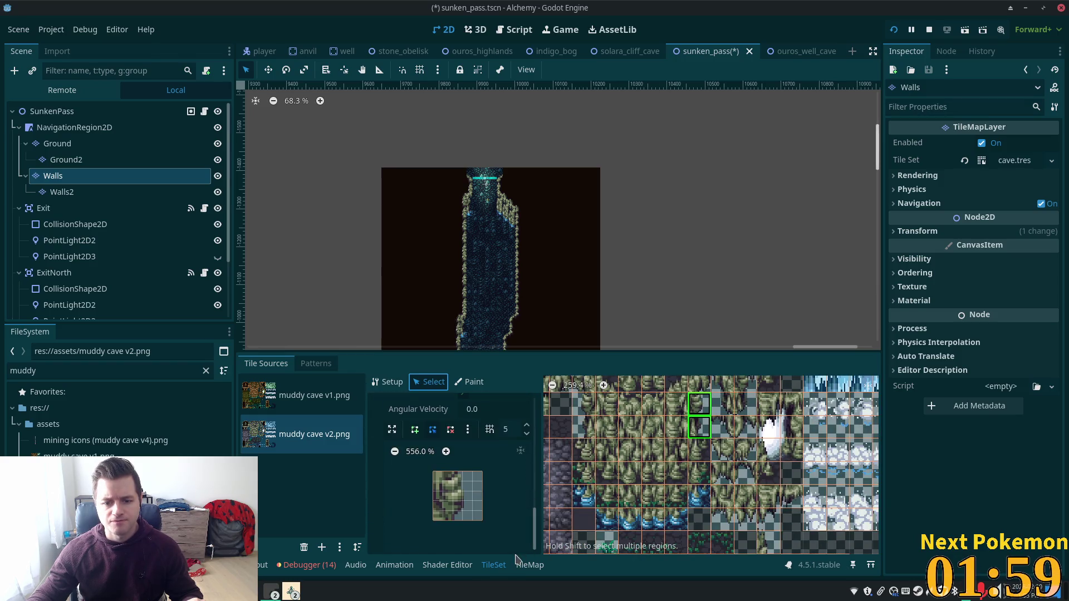
left_click(412, 429)
left_click(452, 472)
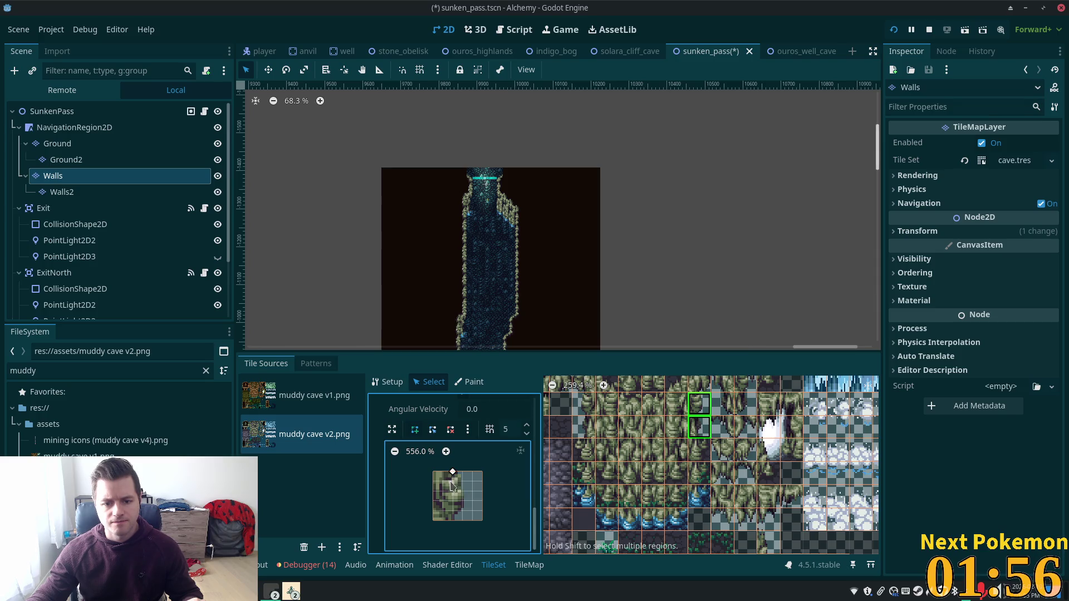
left_click(444, 521)
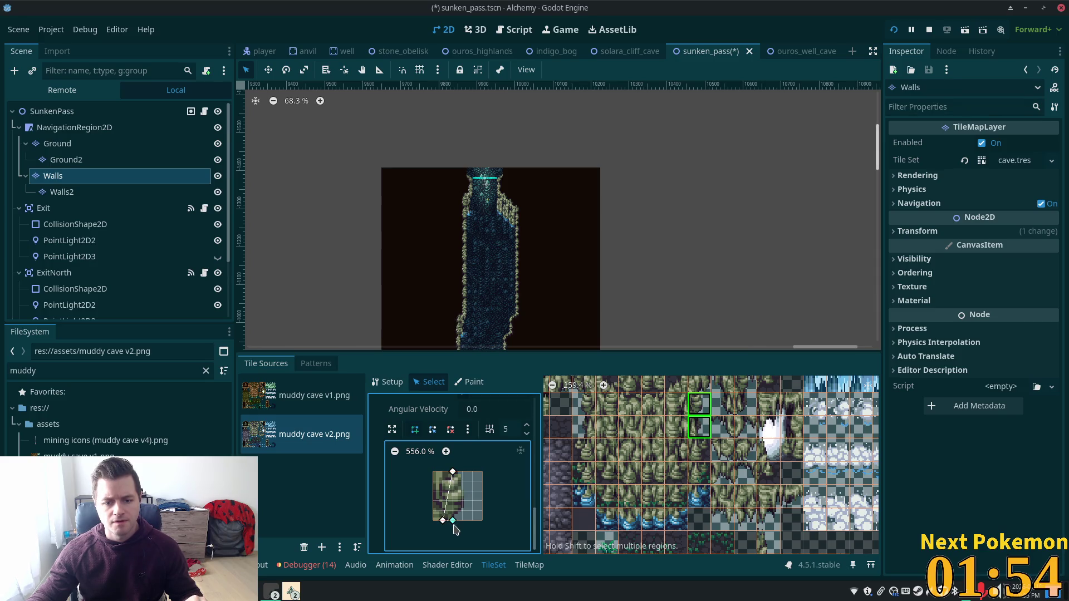
left_click(434, 473)
left_click(452, 472)
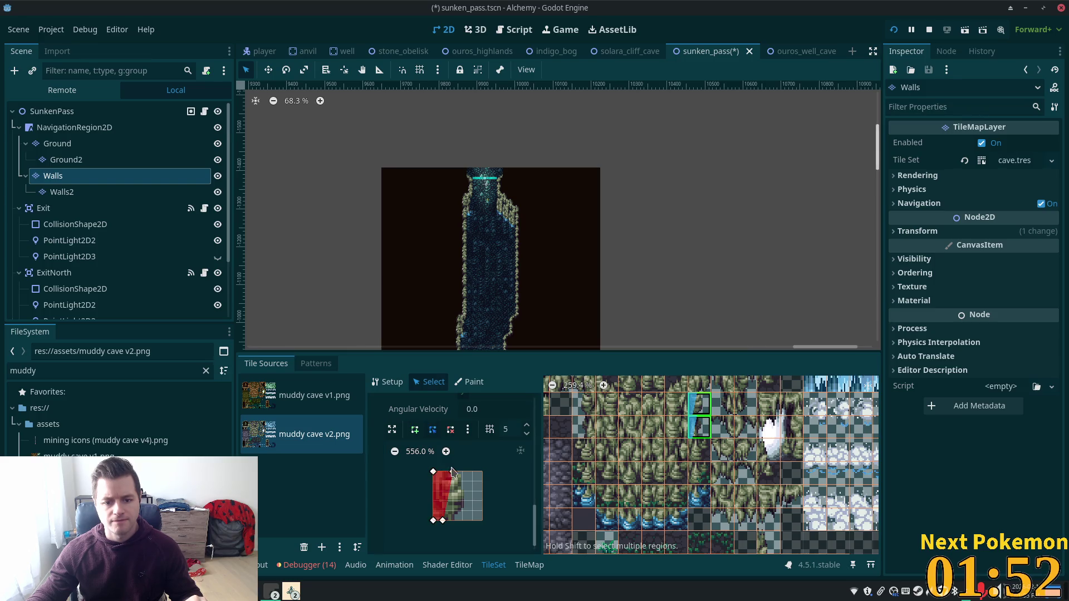
left_click_drag(447, 522, 451, 521)
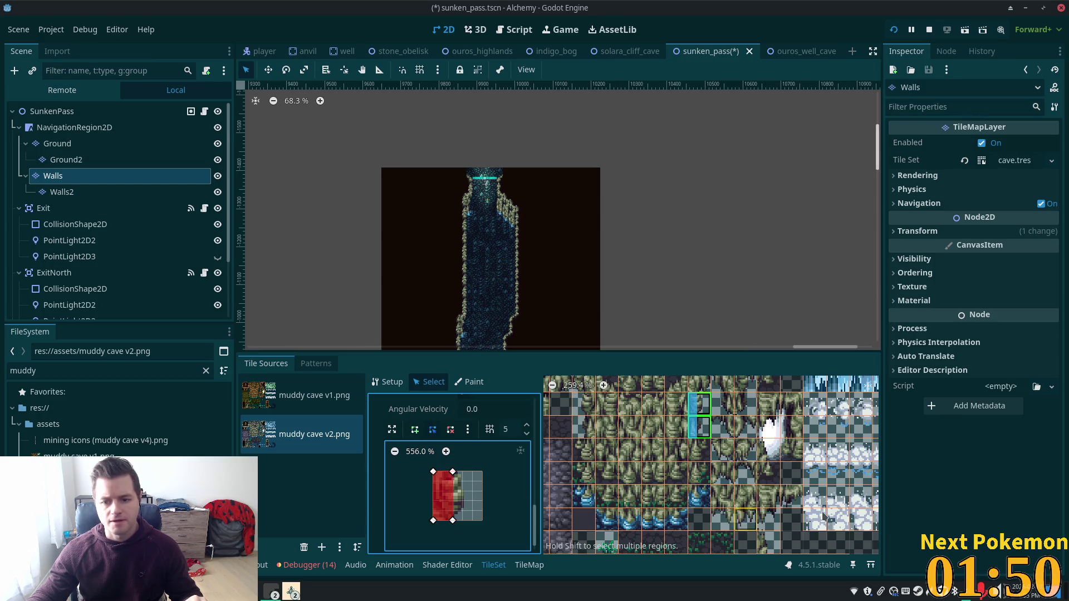
- Draw a matching half-tile collision polygon on the second tall wall tile
left_click(583, 422)
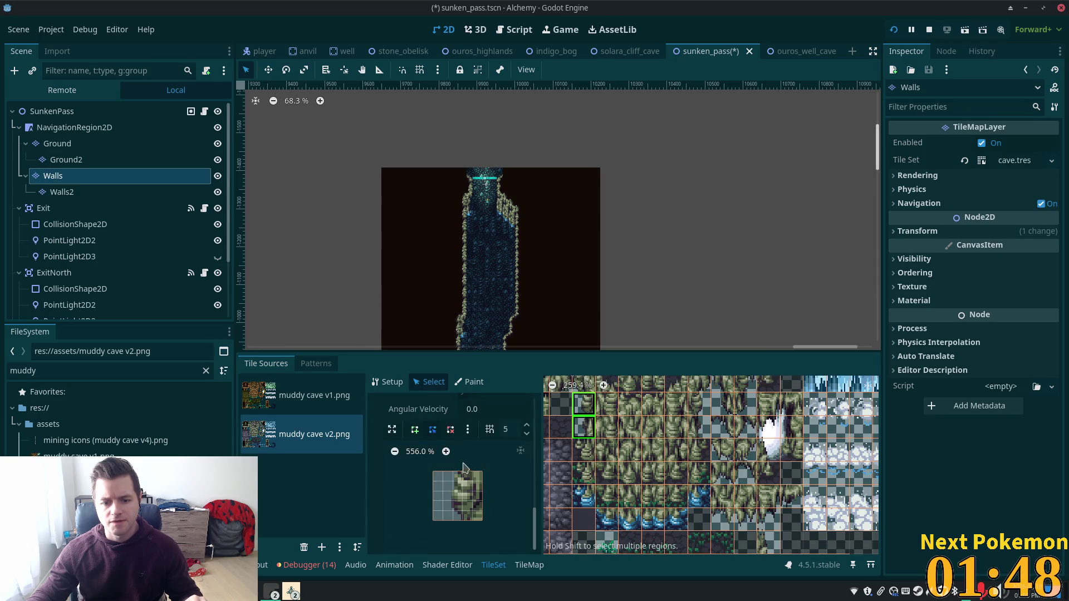
left_click(415, 429)
left_click(462, 471)
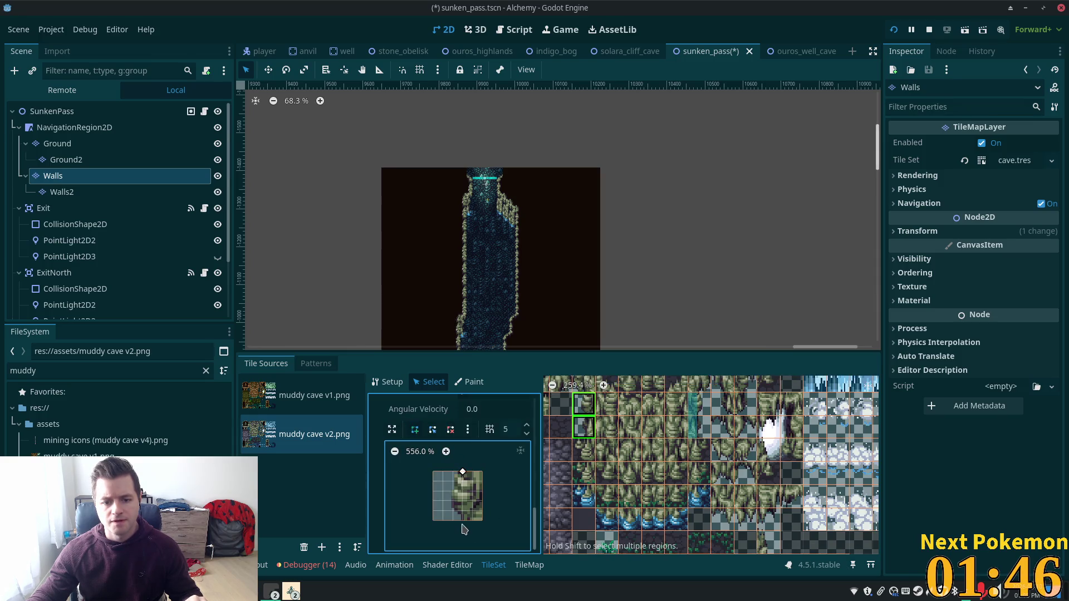
left_click(482, 521)
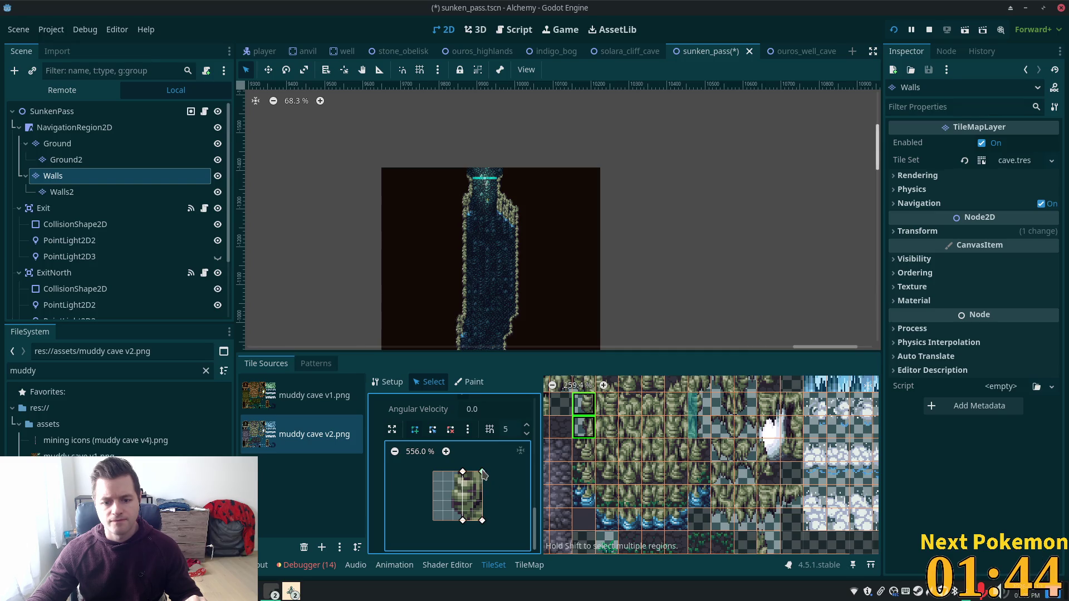
left_click(482, 472)
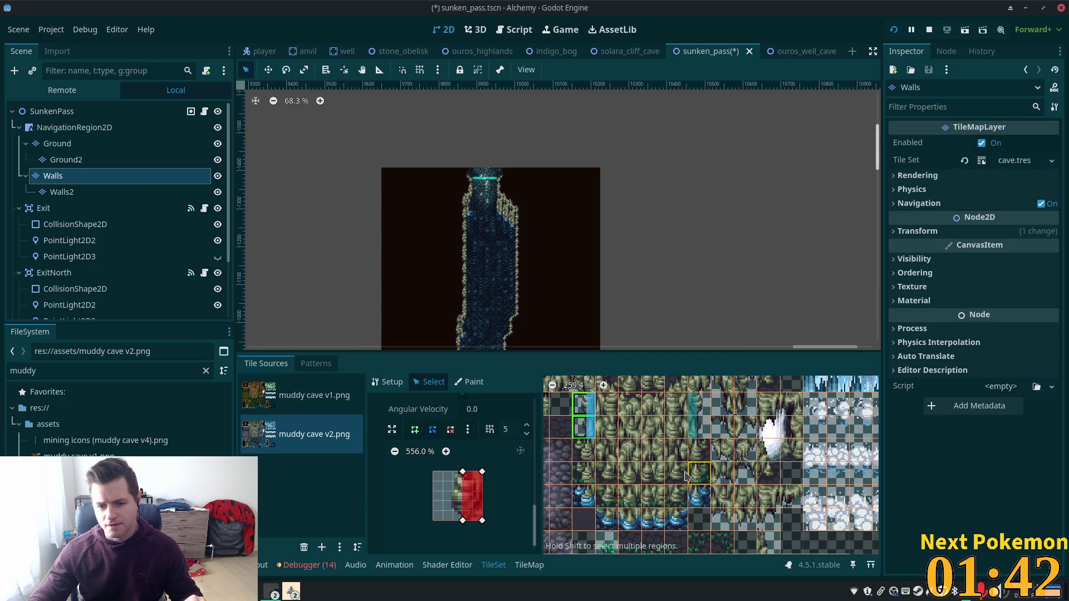
left_click(678, 524)
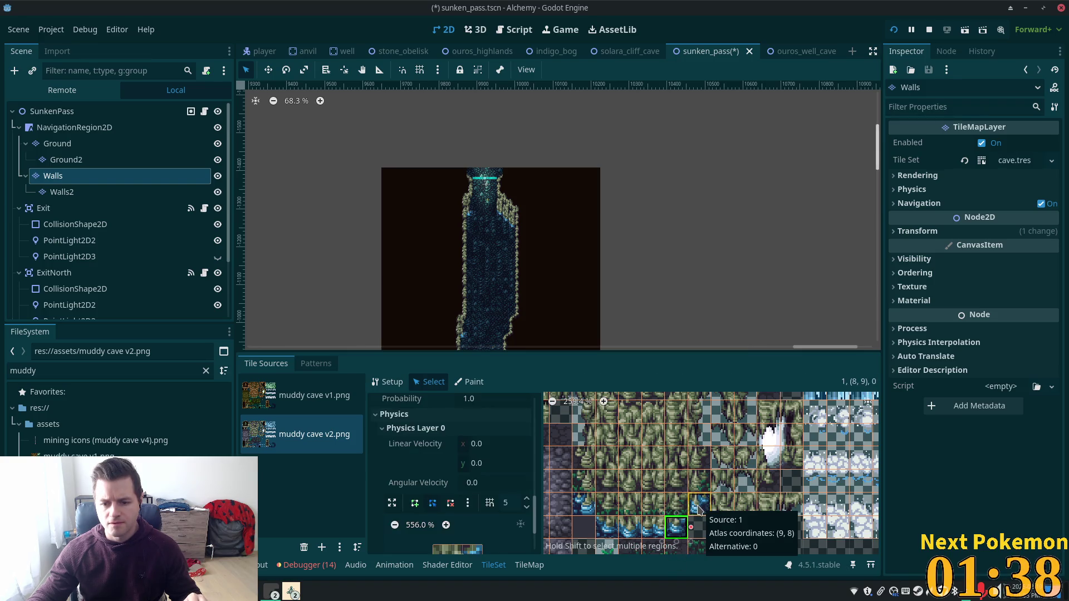
- Give a multi-selected group of wall-edge tiles a triangular diagonal collision shape
left_click(699, 505, "shift")
left_click(677, 495, "shift")
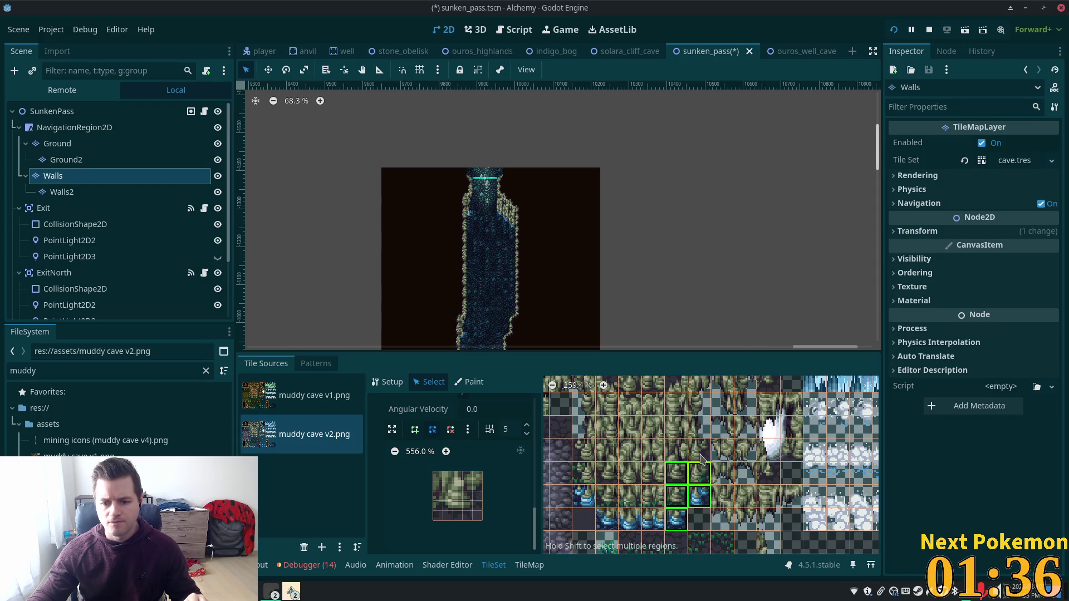
left_click(702, 456, "shift")
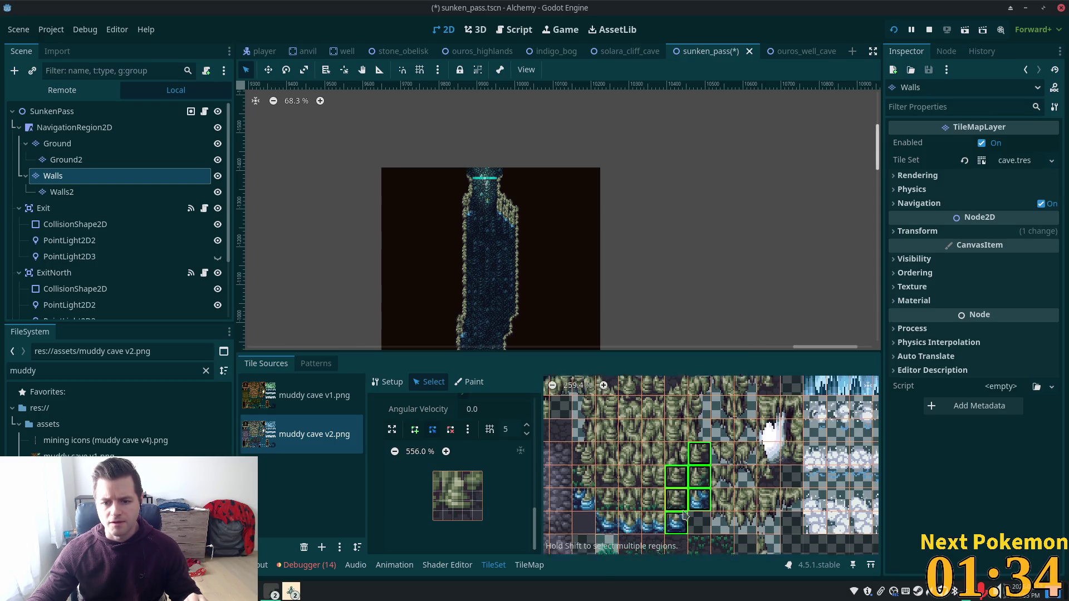
scroll(689, 501, "up", 2)
scroll(689, 500, "down", 1)
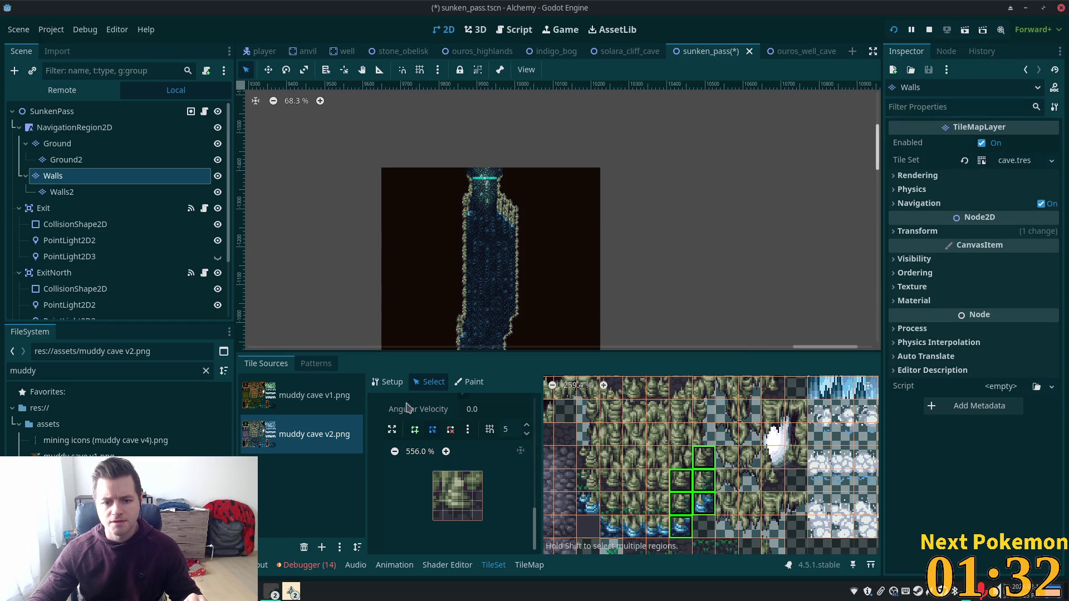
left_click(415, 430)
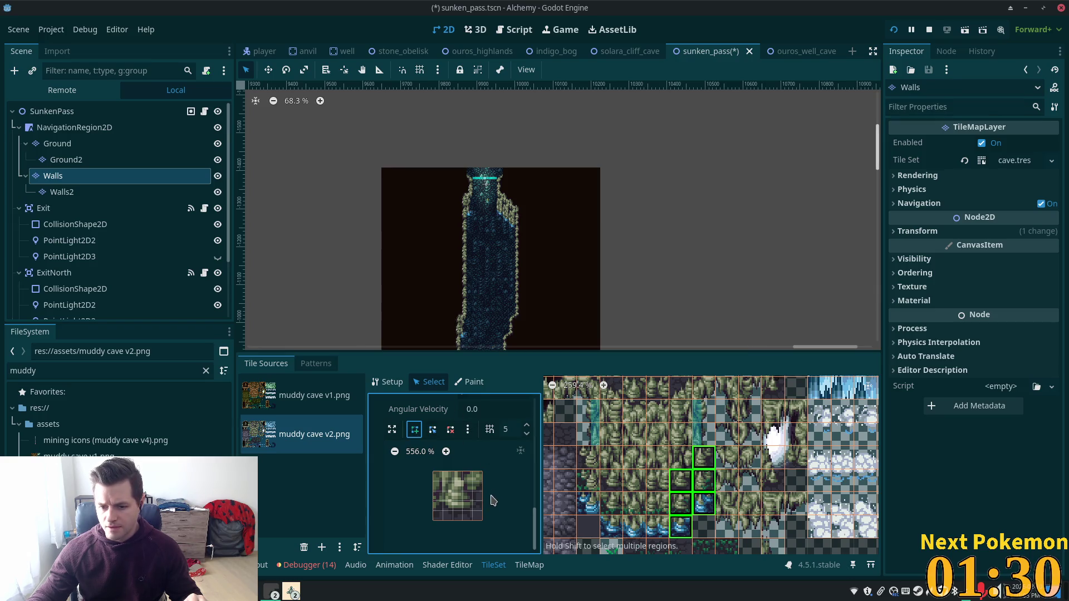
left_click(483, 474)
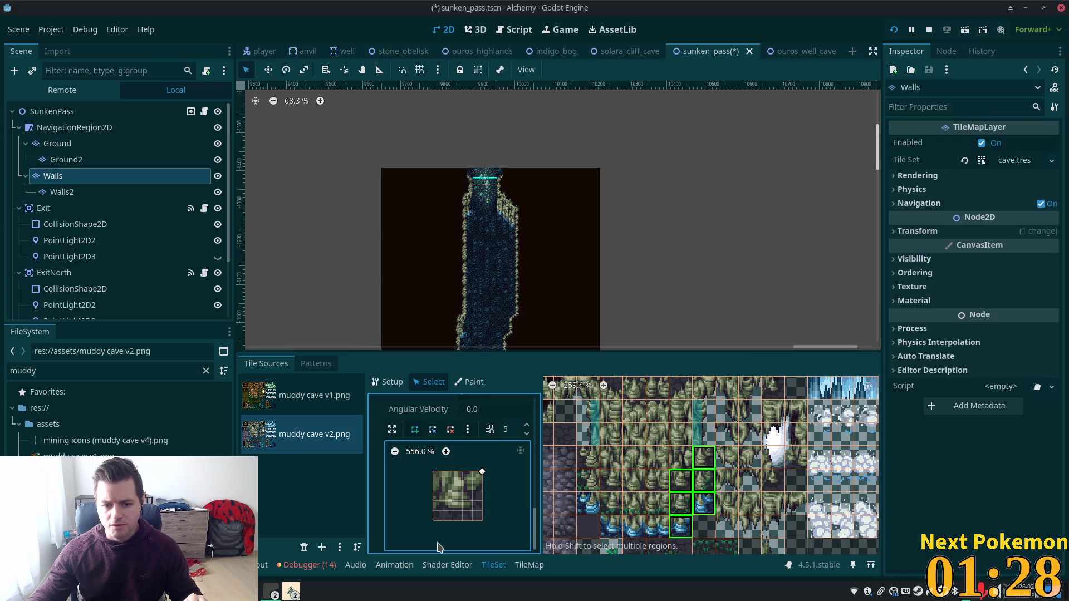
left_click(482, 473)
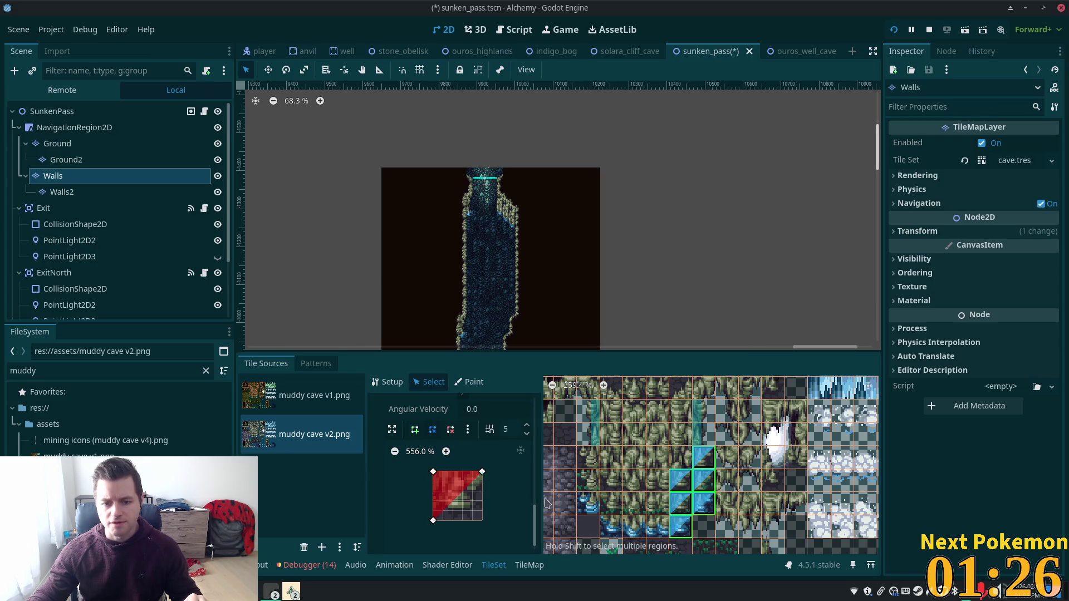
- Give the next group of edge tiles, including a green one, a diagonal triangle collision shape
left_click(611, 527)
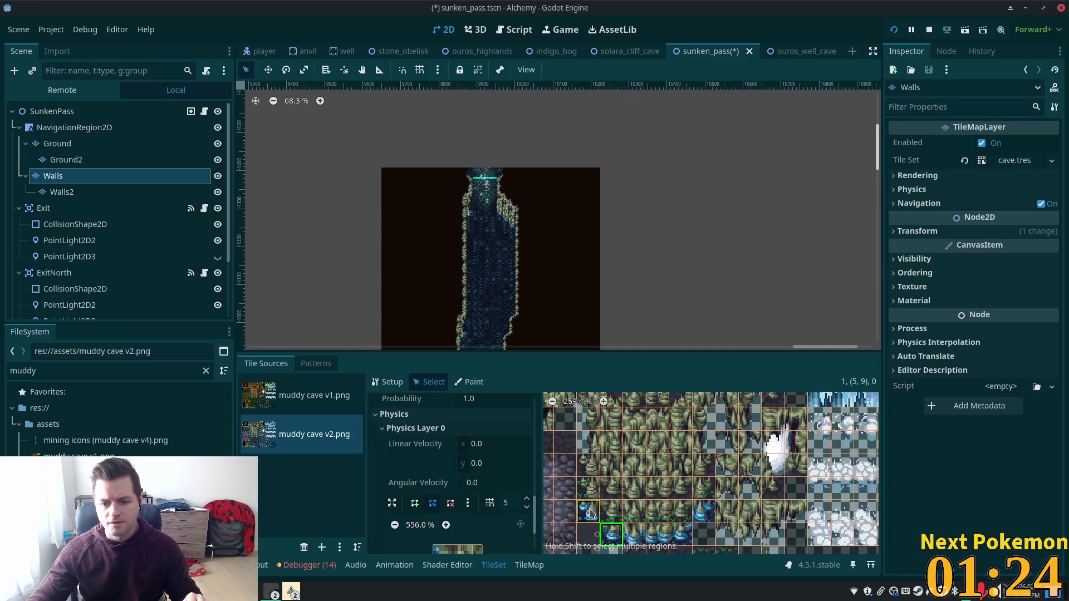
left_click(588, 503, "shift")
left_click(579, 484, "shift")
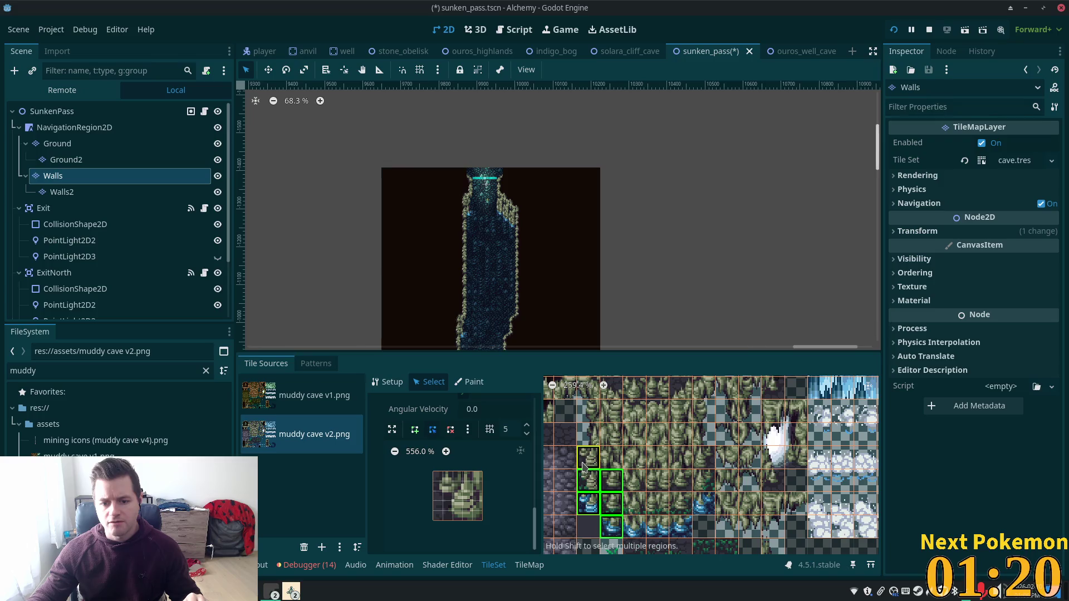
left_click(414, 431)
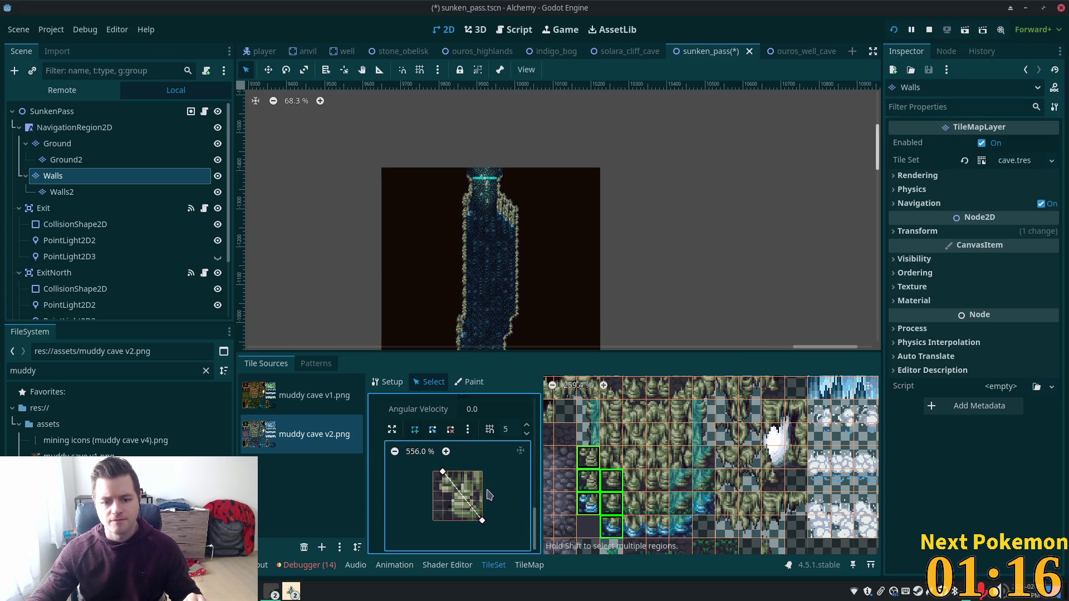
left_click(443, 473)
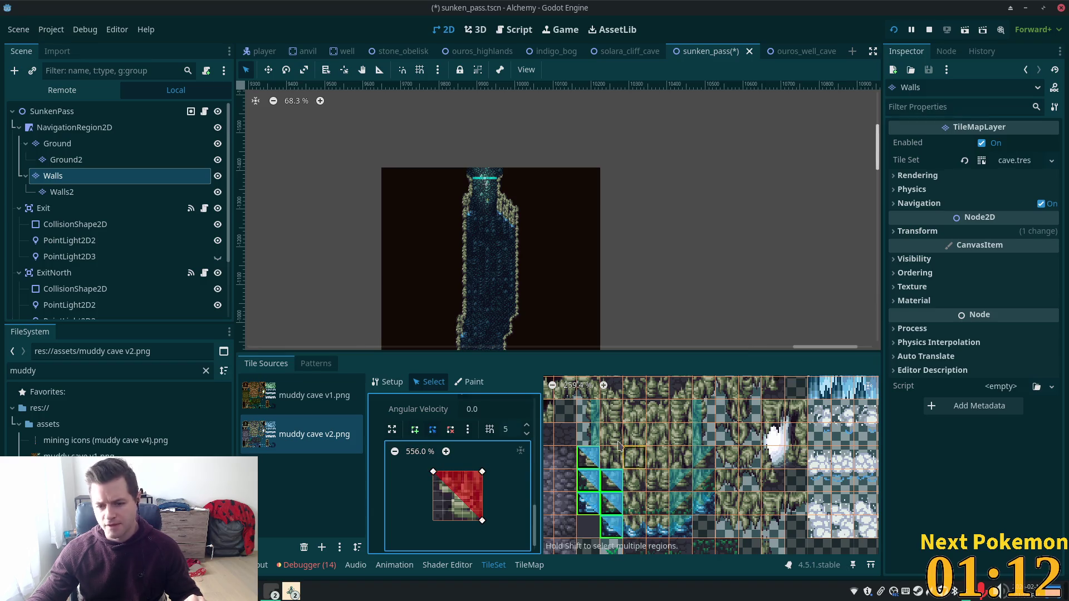
- Box-select a 4x3 block and a 2x3 block of solid wall tiles for full-square collision
left_click_drag(612, 411, 682, 457)
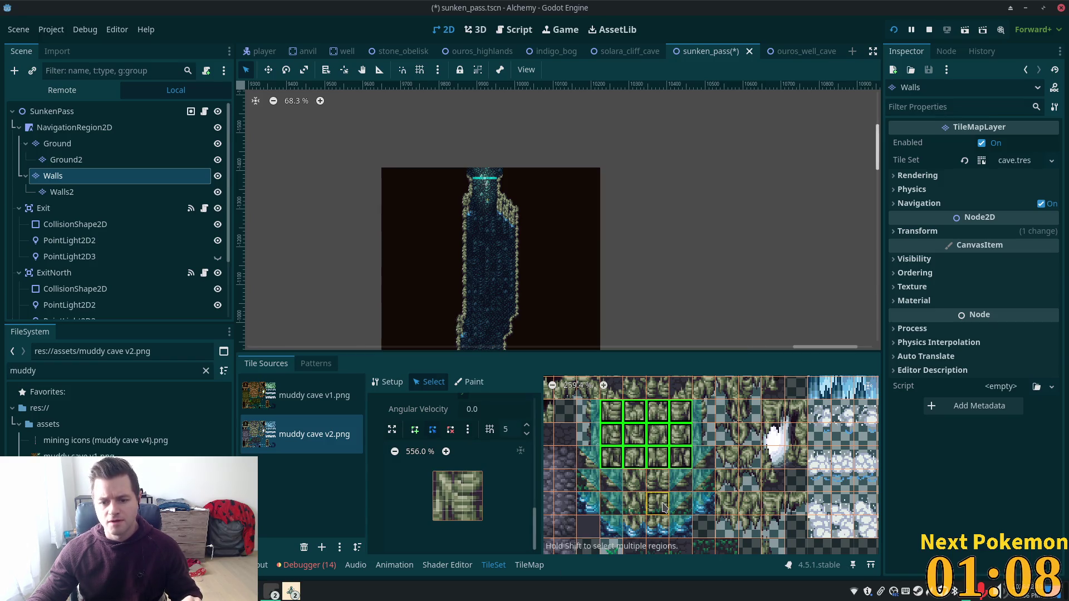
left_click(625, 490)
scroll(660, 531, "down", 1)
mouse_move(671, 528)
left_mouse_down()
mouse_move(675, 465)
mouse_move(654, 459)
left_mouse_up()
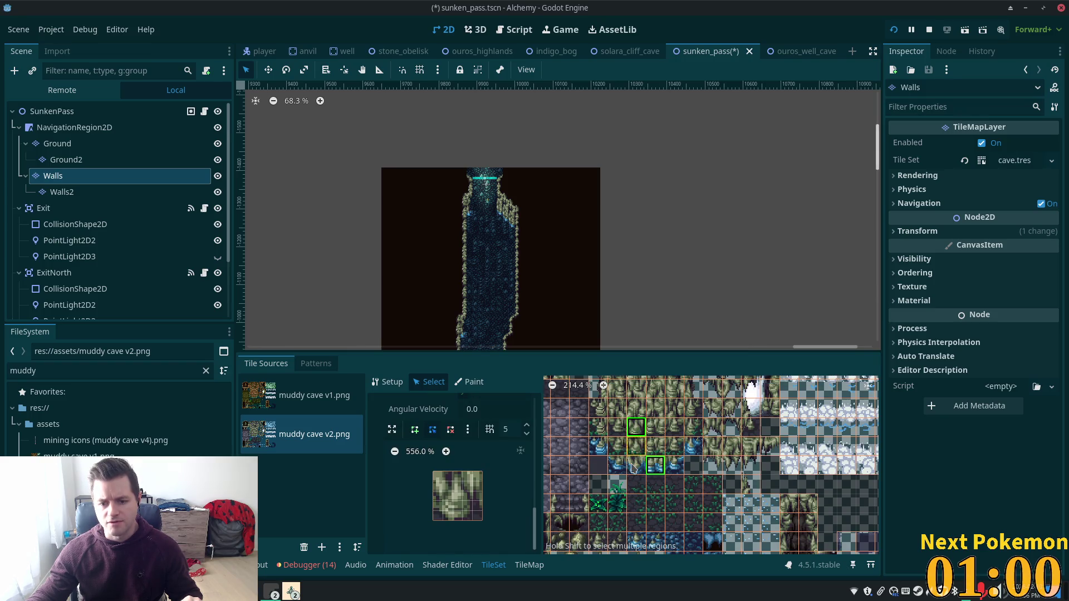
left_click(633, 467)
left_click_drag(638, 439, 660, 480)
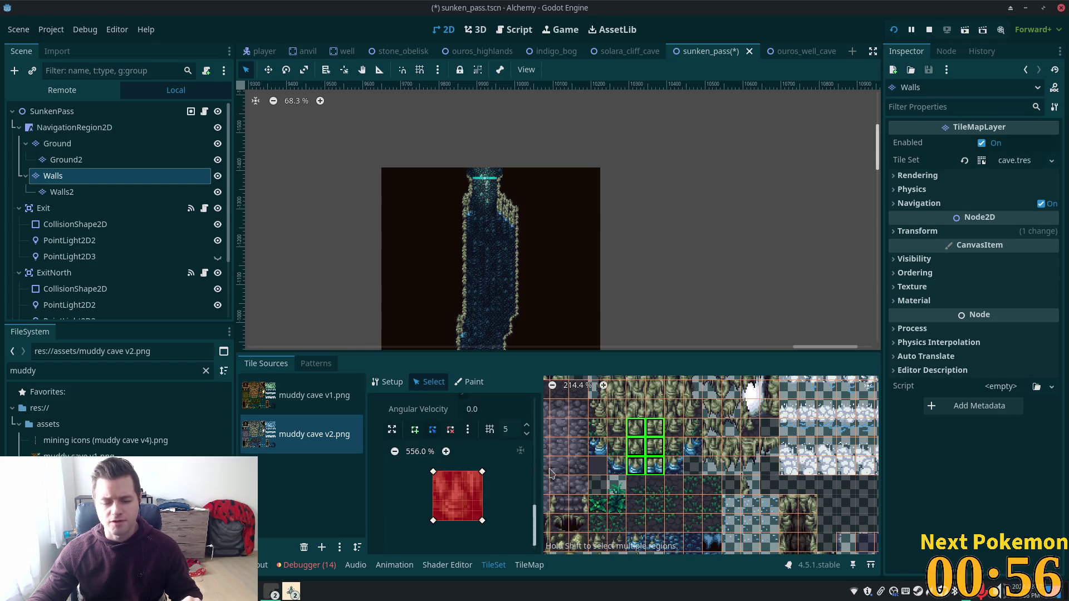
left_click(713, 450)
scroll(485, 527, "down", 2)
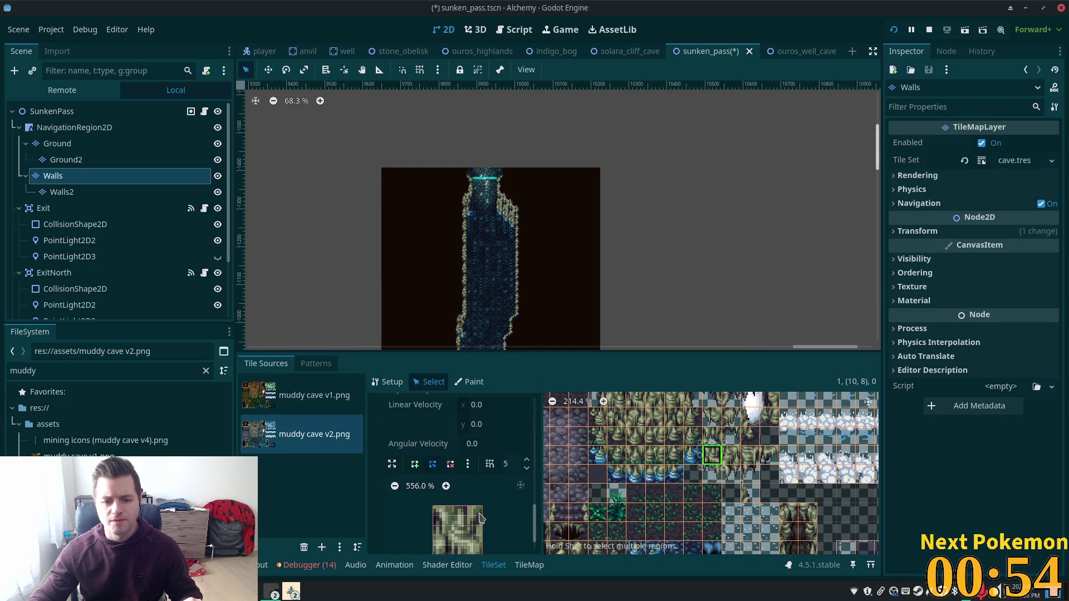
scroll(812, 476, "up", 3)
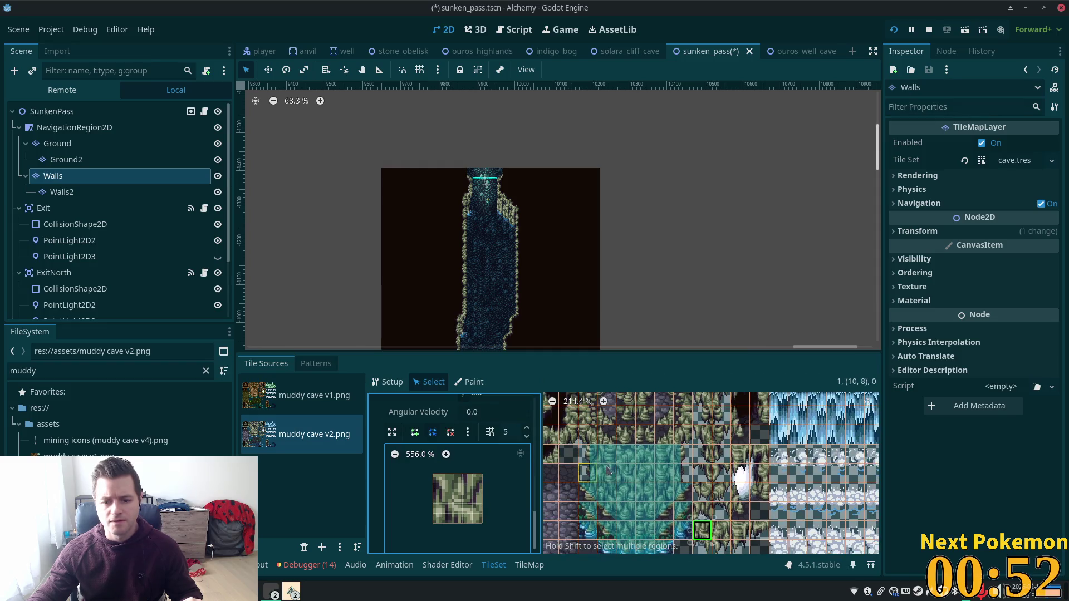
scroll(785, 518, "up", 3)
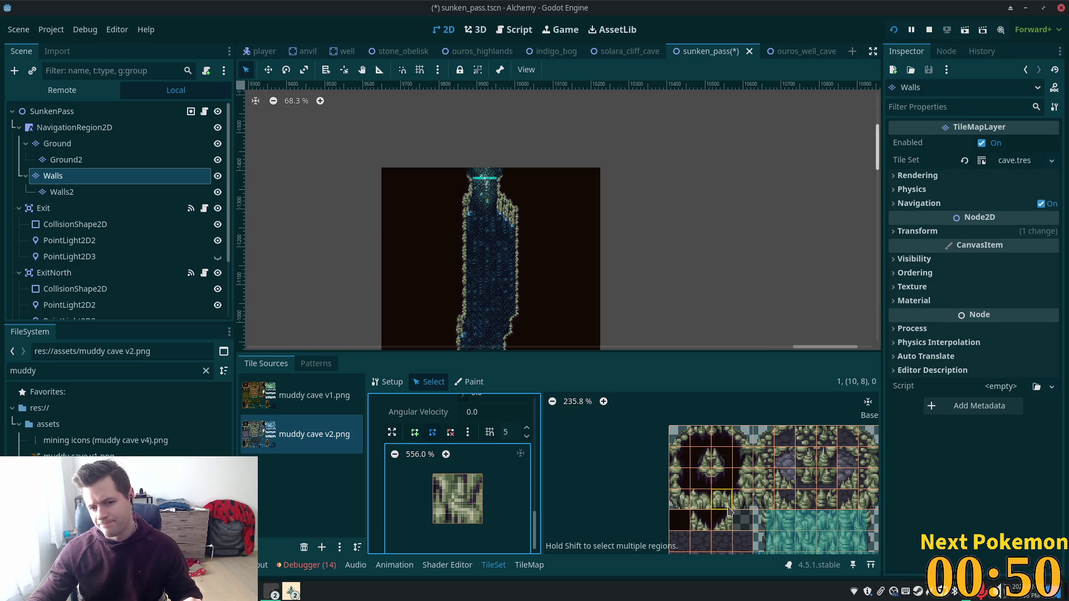
scroll(728, 511, "up", 1)
scroll(747, 498, "up", 1)
scroll(768, 479, "up", 2)
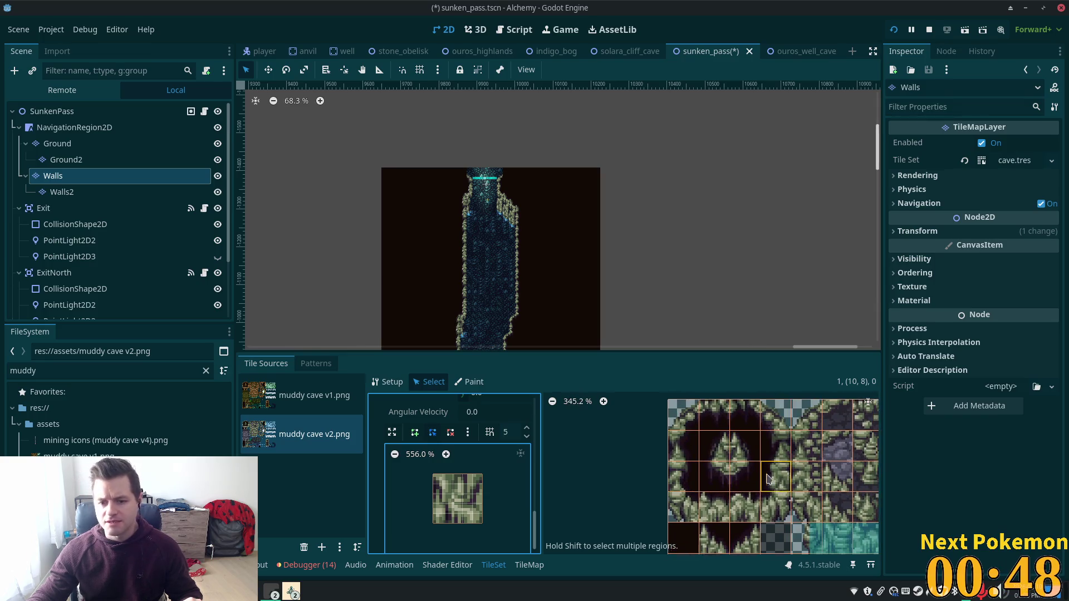
- Add a half-width collision strip to the stacked wall tile pair at the atlas's left edge
left_click_drag(767, 475, 743, 463)
left_click(650, 439)
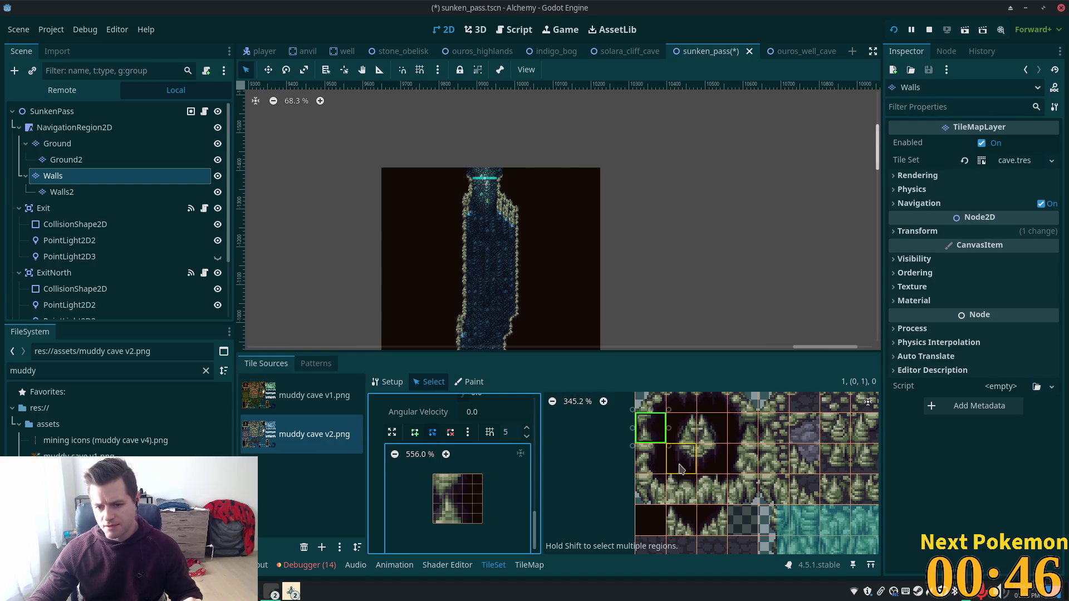
left_click(644, 466, "shift")
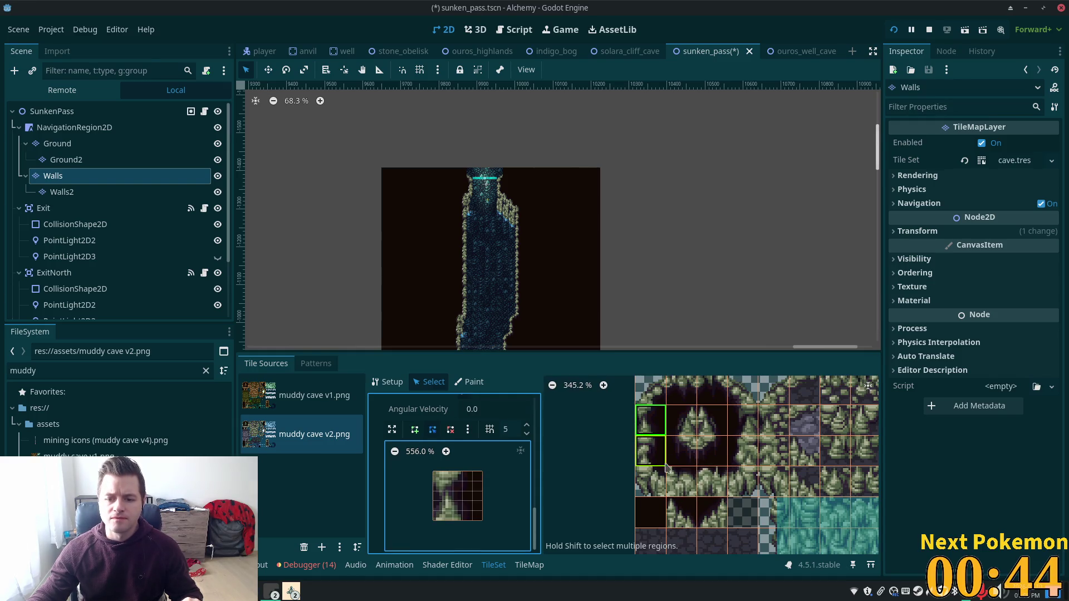
left_click(413, 433)
left_click(452, 472)
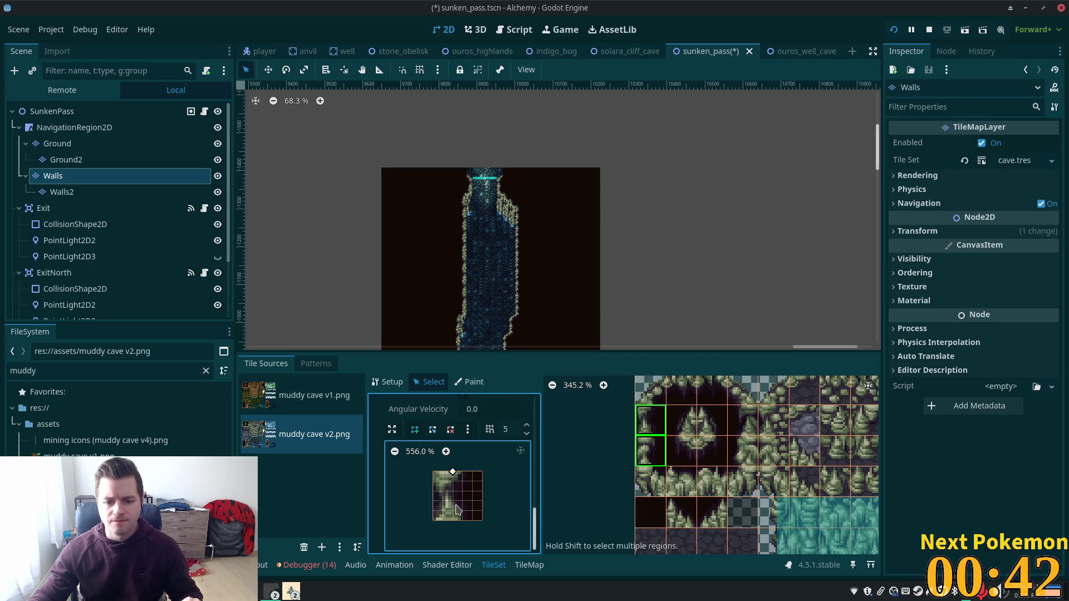
left_click(455, 474)
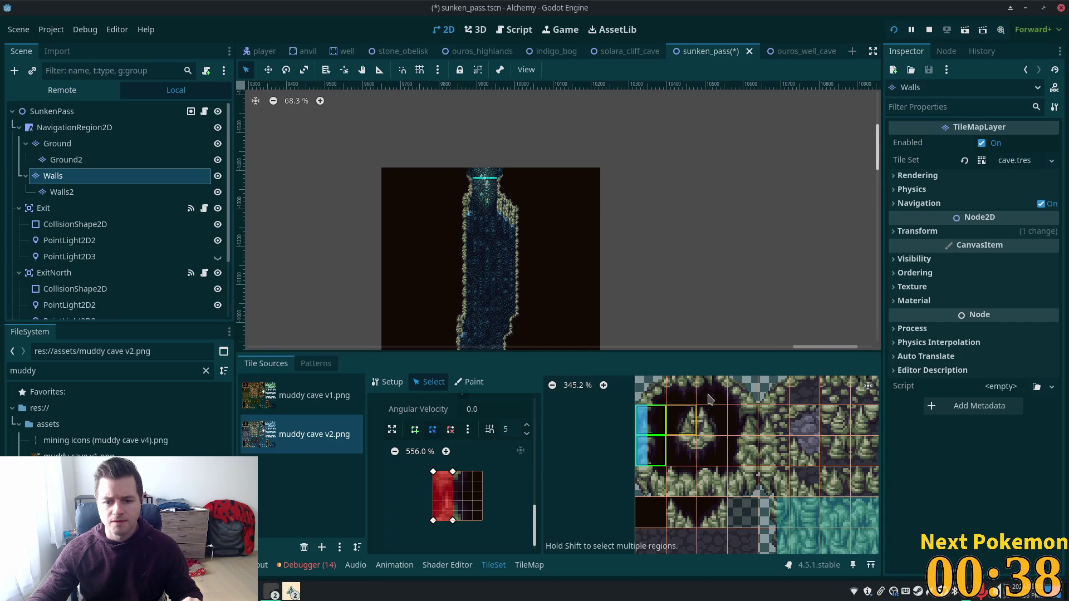
- Add a half-width collision strip to a second stacked wall pair, then select tiles (2,3) and (3,3)
left_click(740, 422)
left_click(746, 463, "shift")
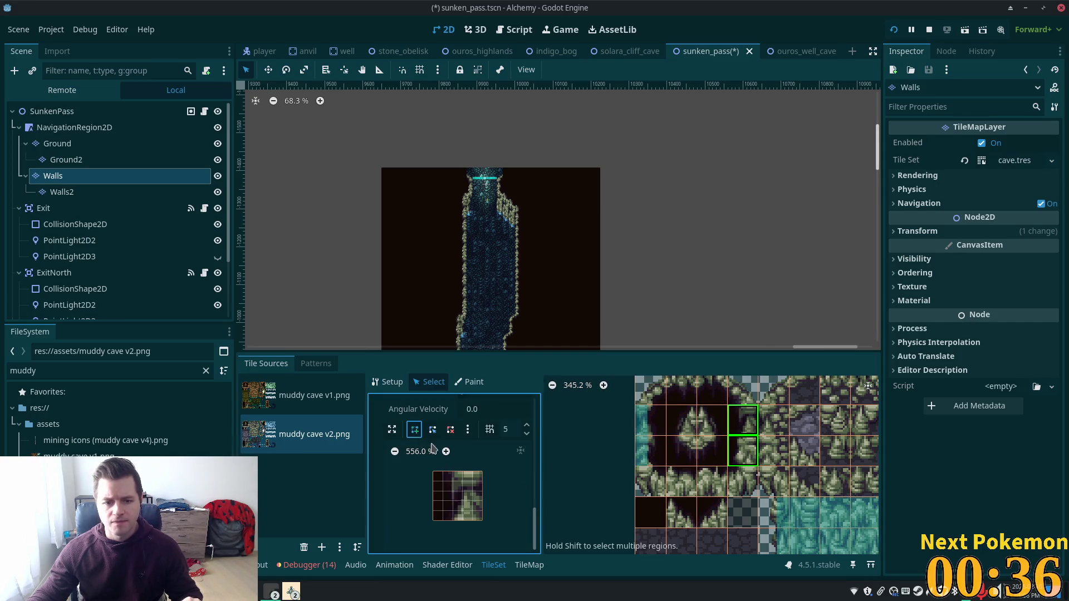
left_click(463, 472)
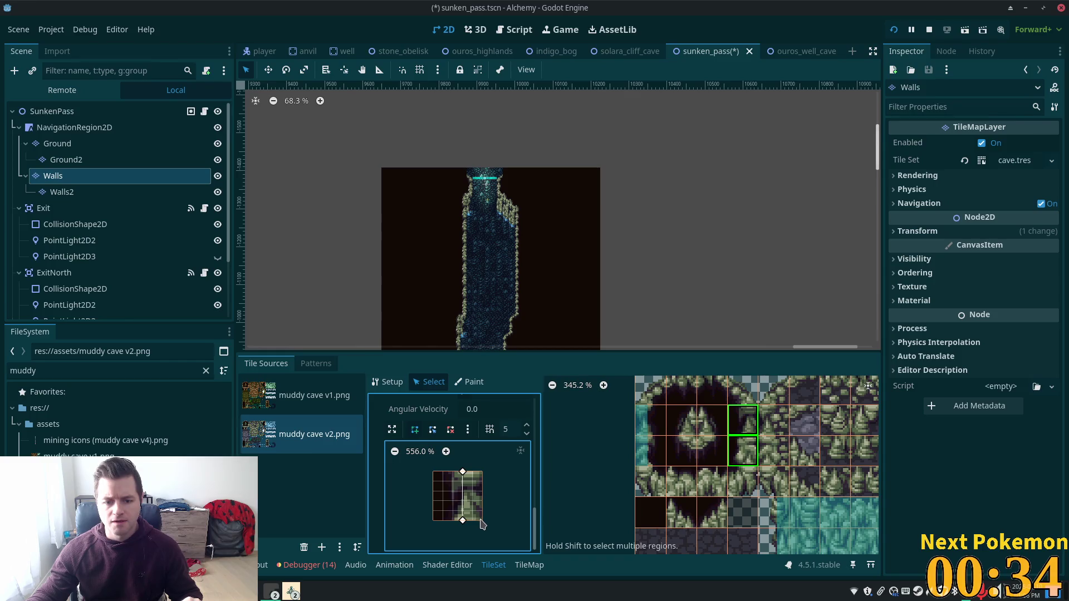
left_click(462, 473)
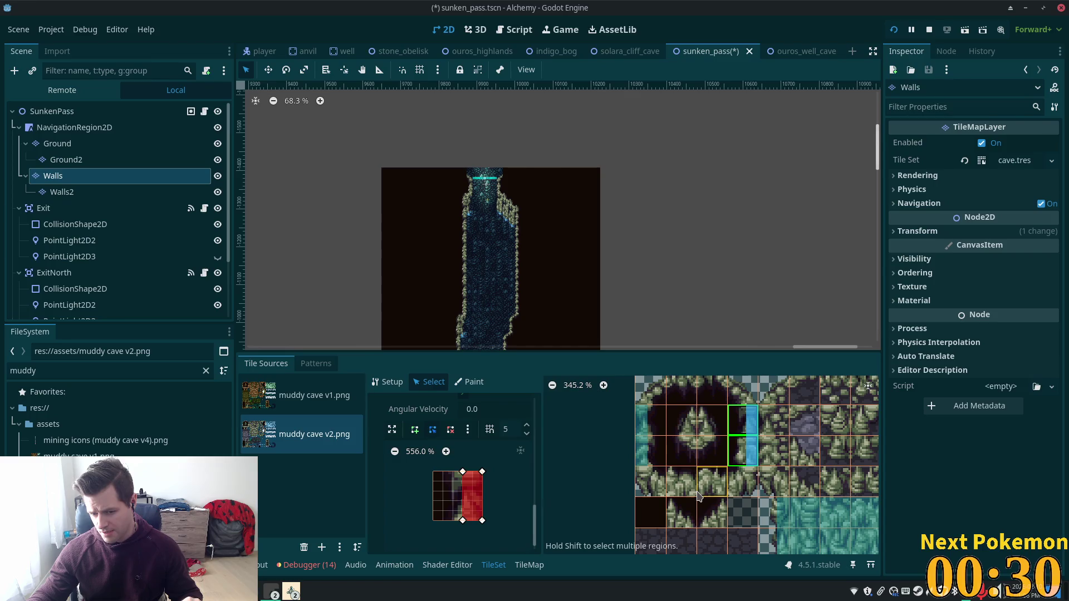
left_click(720, 489)
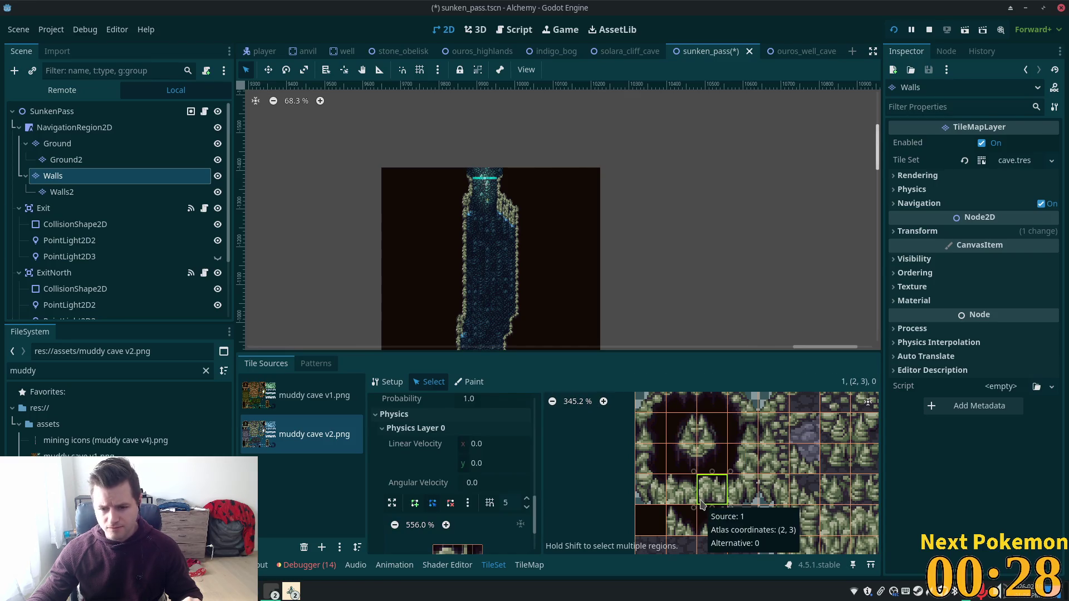
left_click(742, 490)
scroll(544, 498, "down", 1)
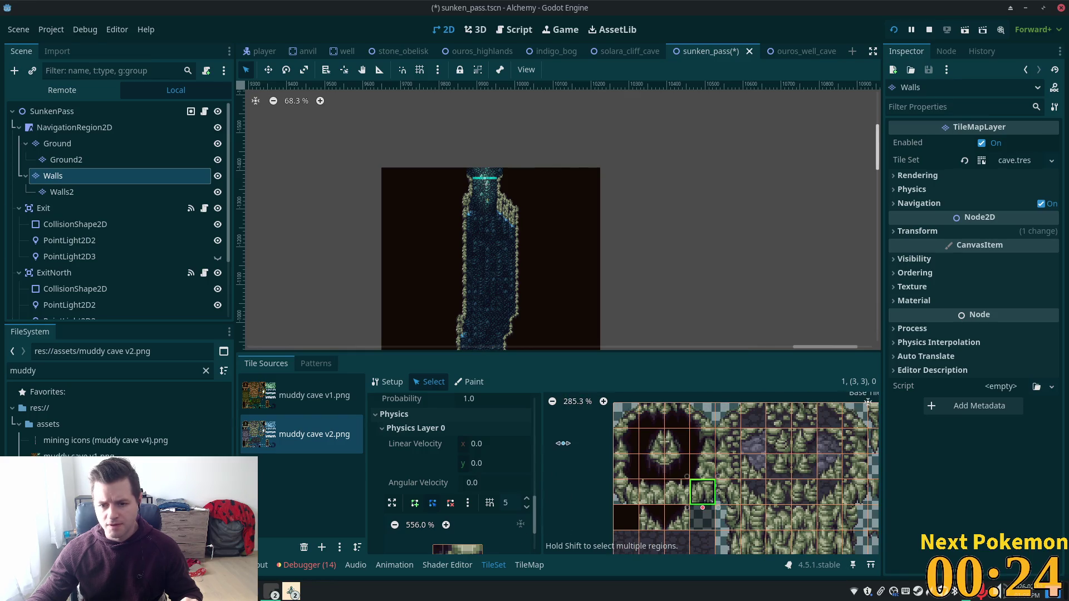
scroll(588, 504, "down", 1)
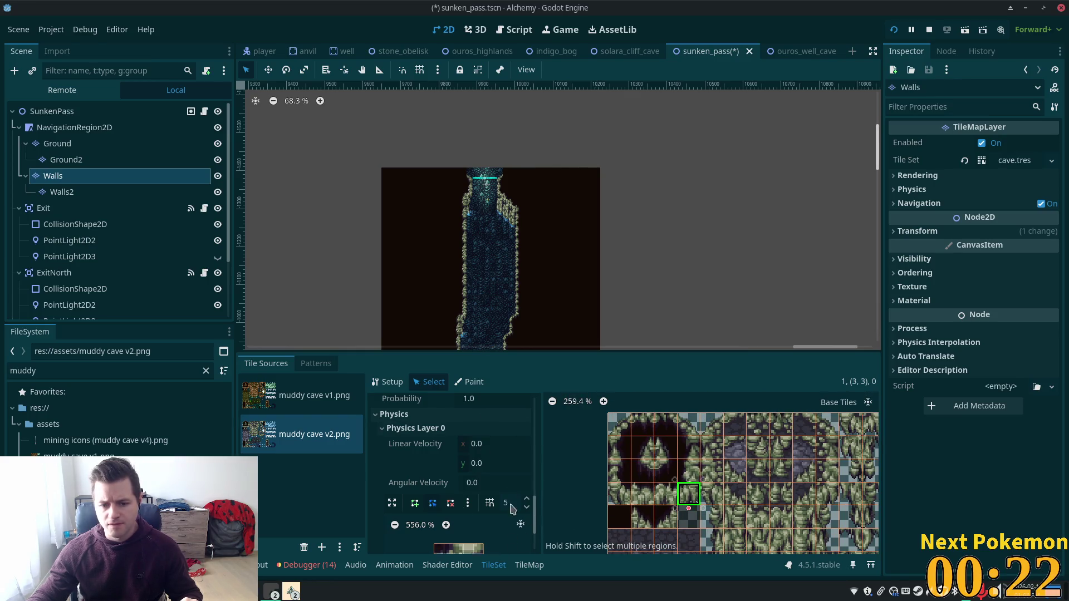
scroll(502, 522, "down", 1)
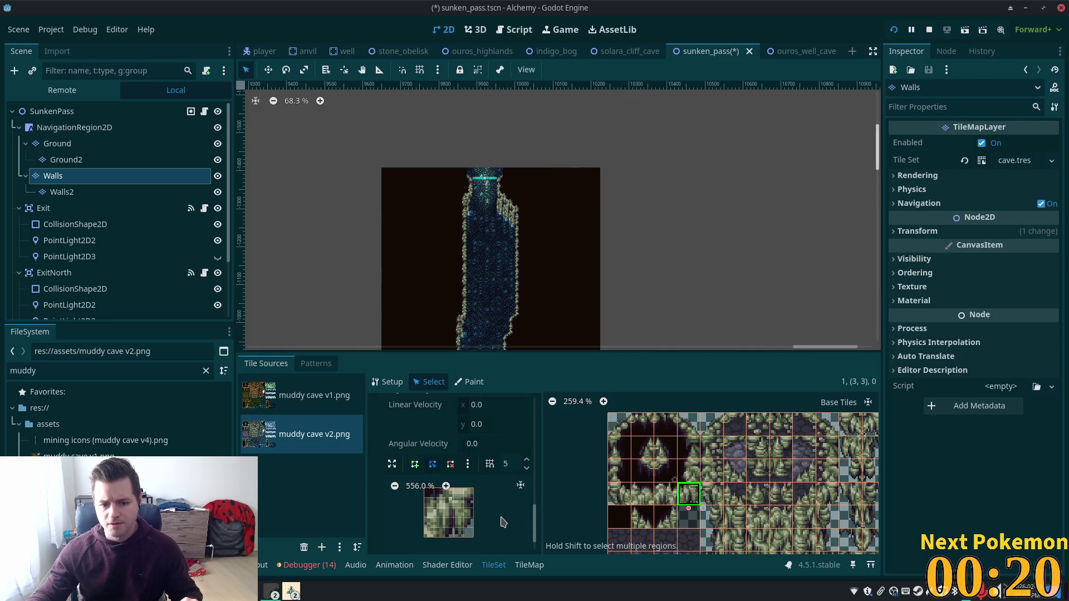
- Draw collision shapes on the selected tile and on the wall tile at the atlas's left edge
left_click(415, 464)
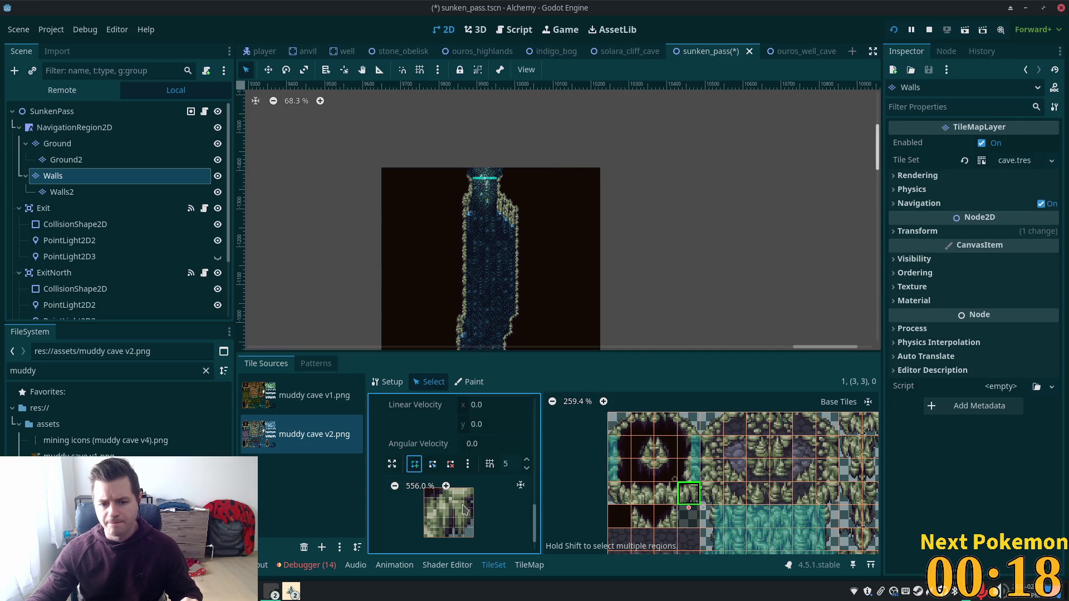
left_click(425, 488)
scroll(435, 507, "up", 2)
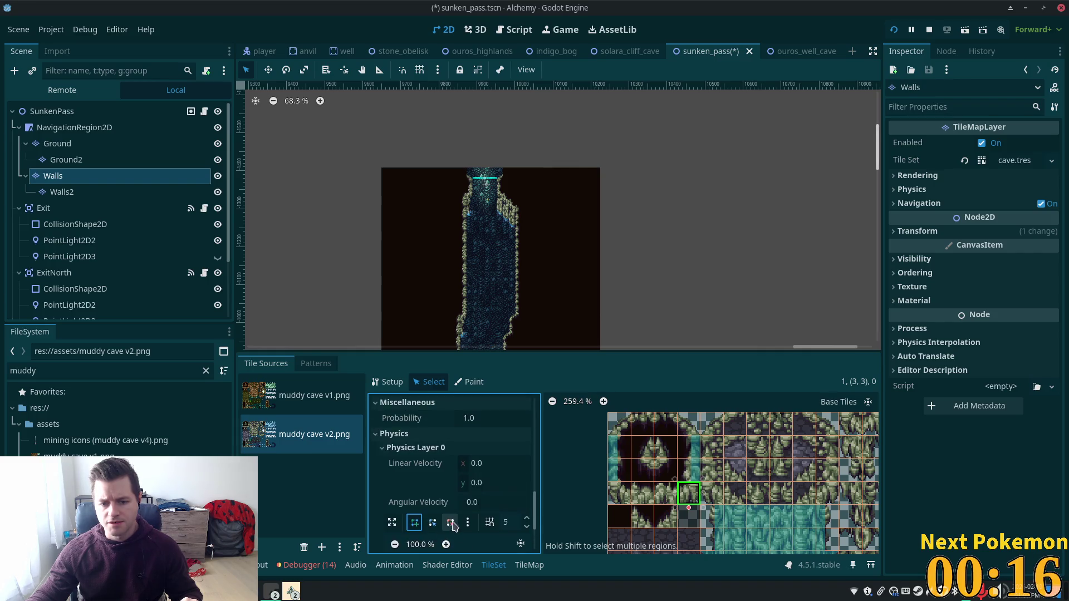
scroll(444, 514, "up", 2)
scroll(465, 530, "down", 3)
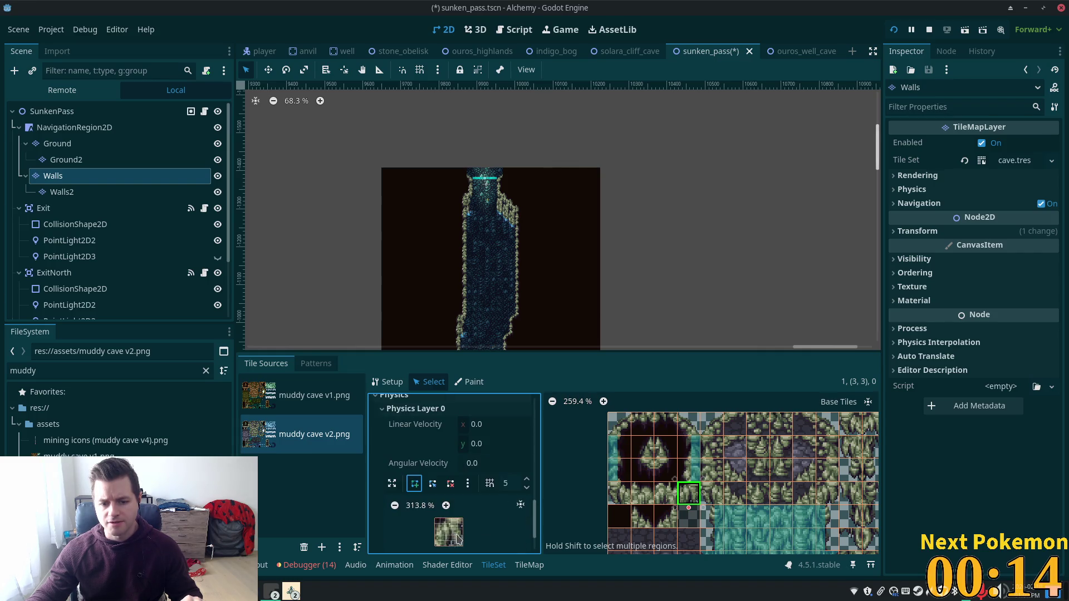
scroll(465, 530, "up", 6)
scroll(513, 529, "down", 1)
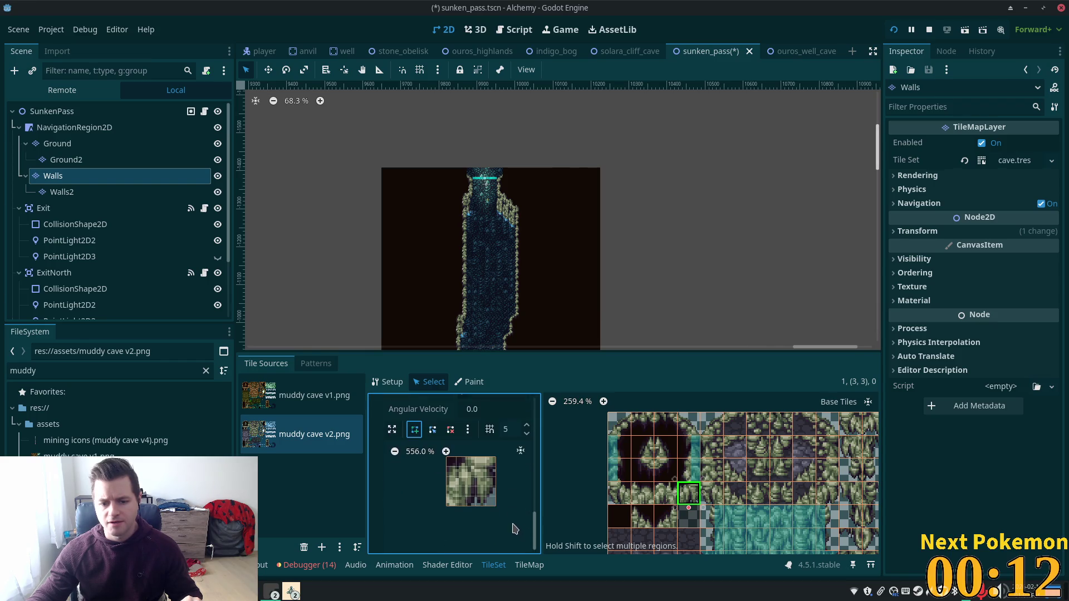
scroll(476, 514, "up", 2)
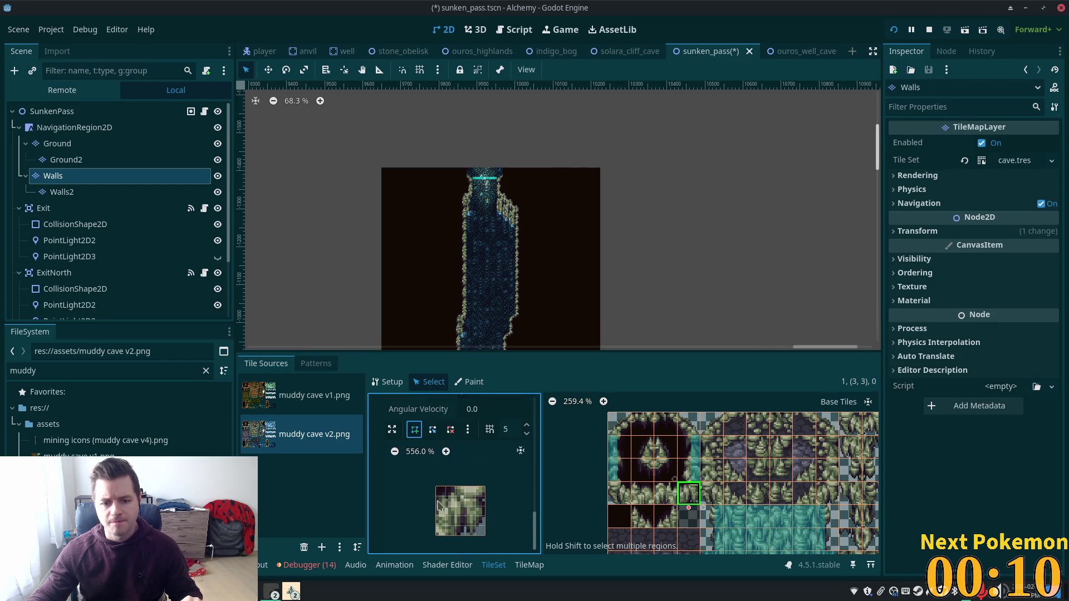
left_click(436, 488)
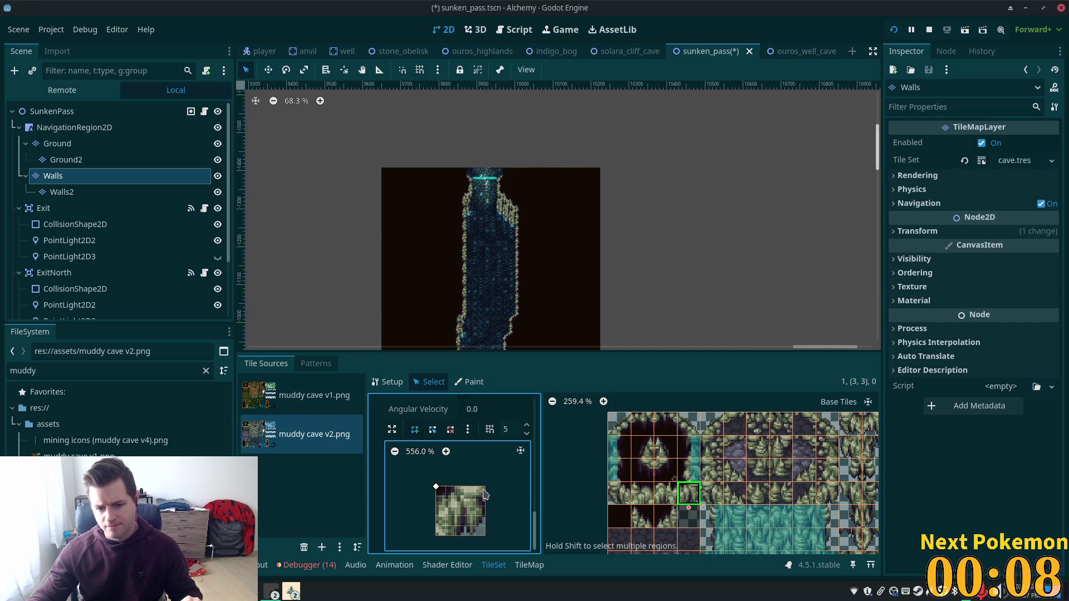
left_click(436, 488)
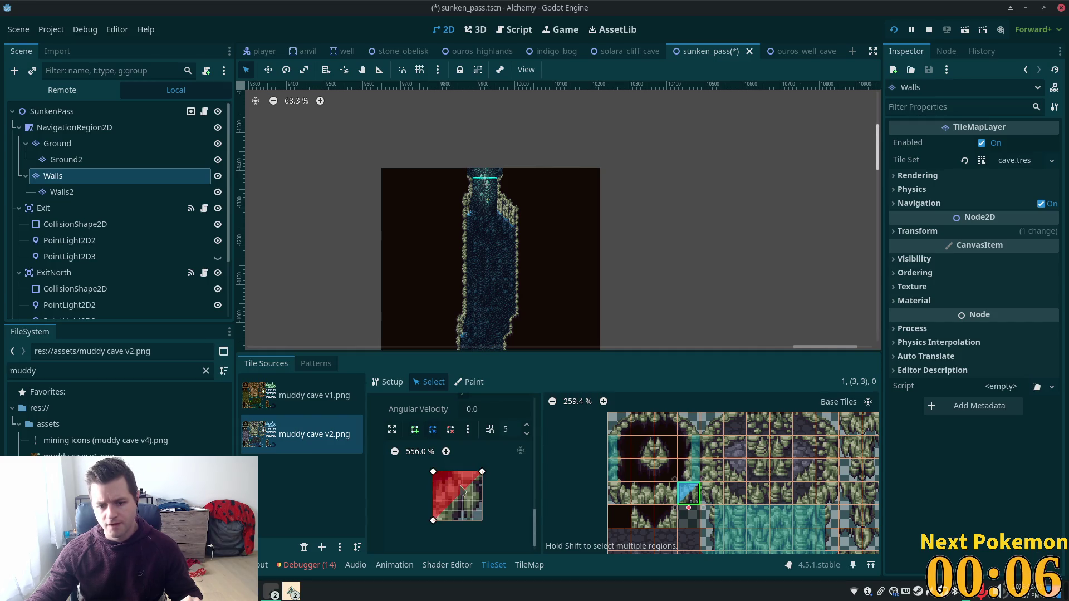
left_click(614, 494)
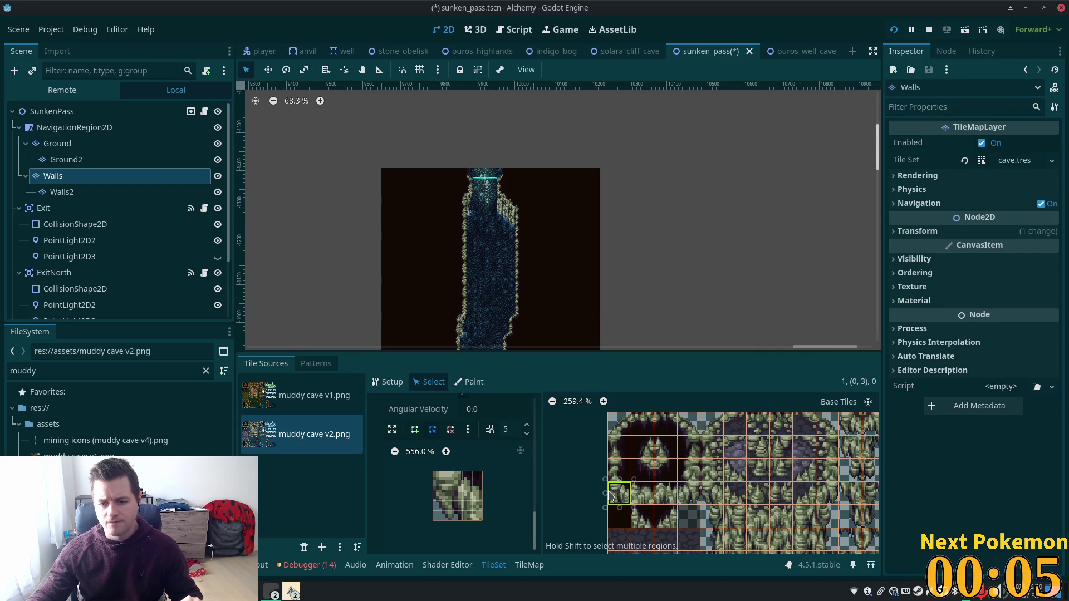
left_click(432, 472)
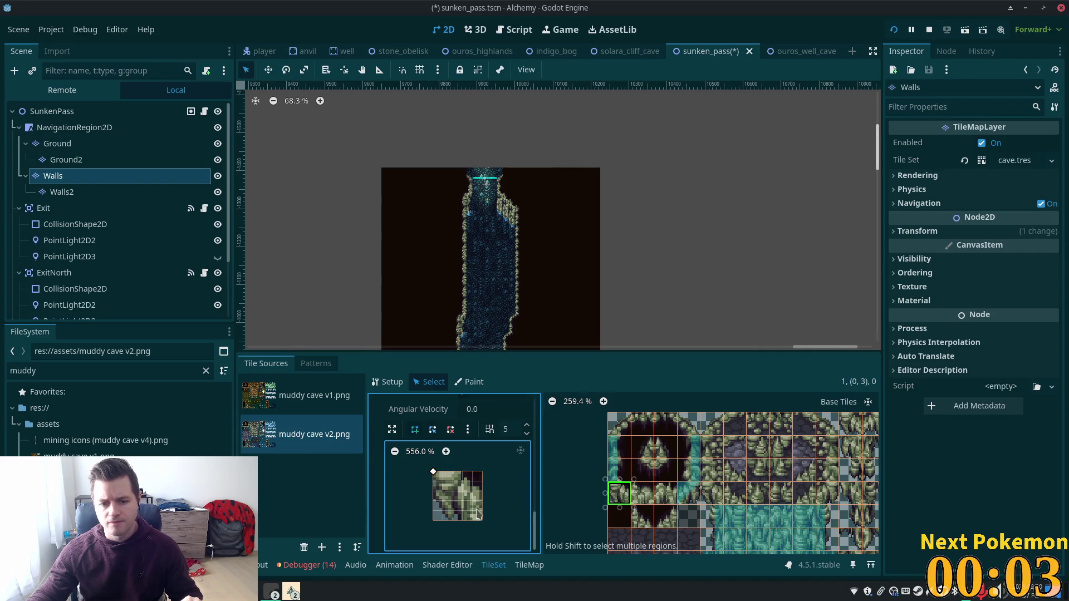
left_click(433, 473)
- Give corner tile (0,0) a diagonal collision shape and top-row tile (3,0) a triangular one
left_click(414, 429)
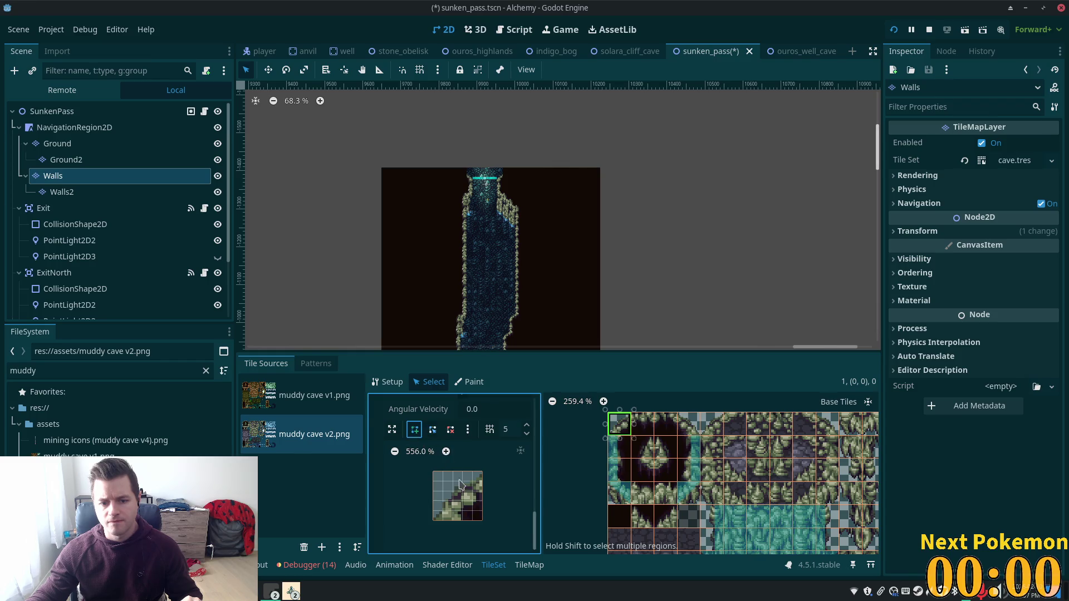
left_click(434, 520)
left_click(482, 524)
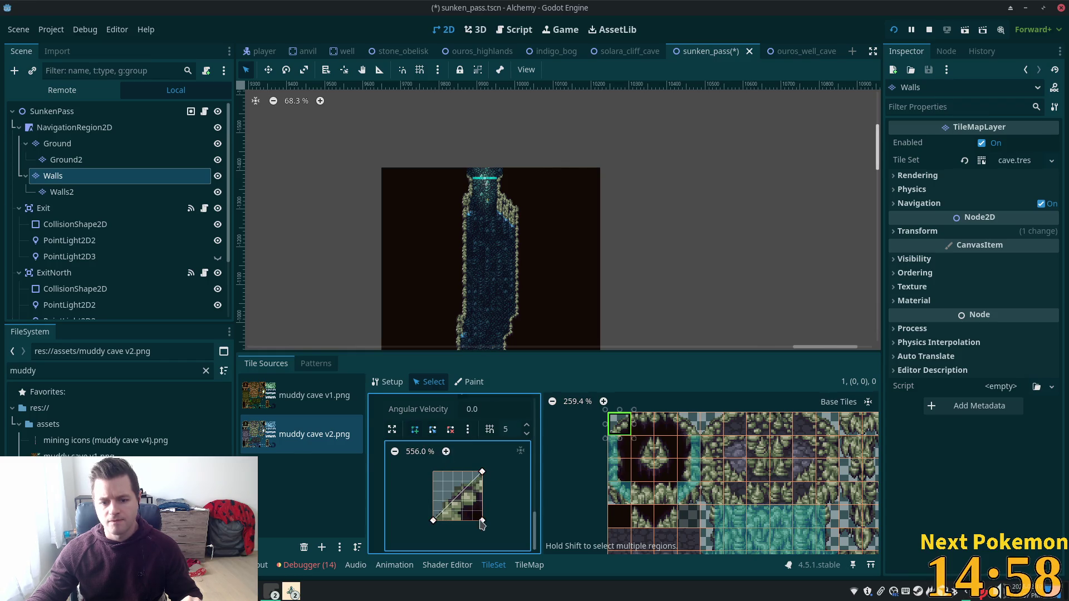
left_click(435, 521)
left_click(685, 430)
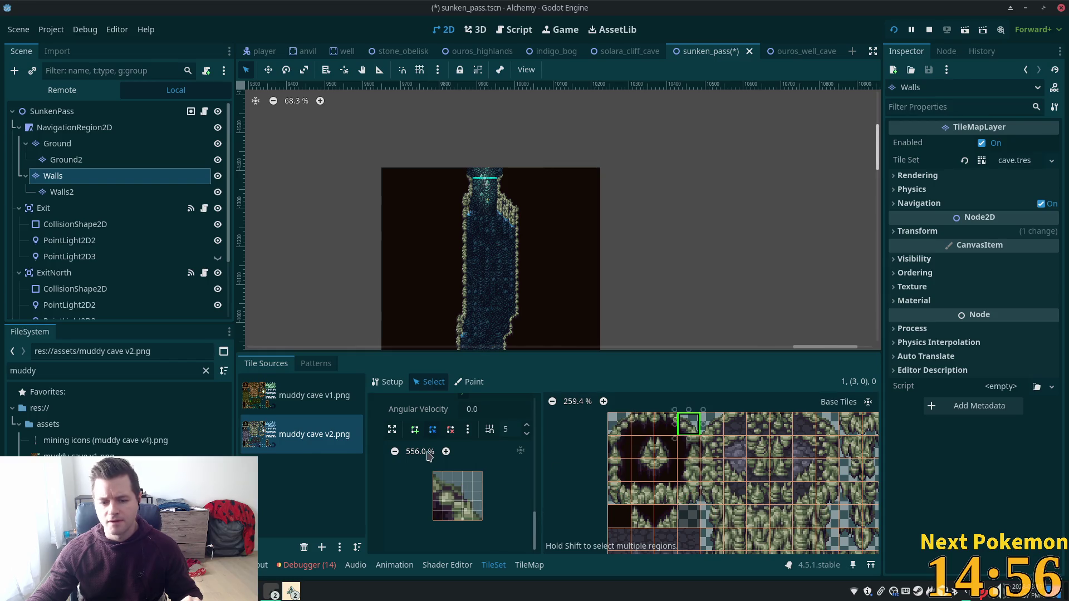
left_click(434, 472)
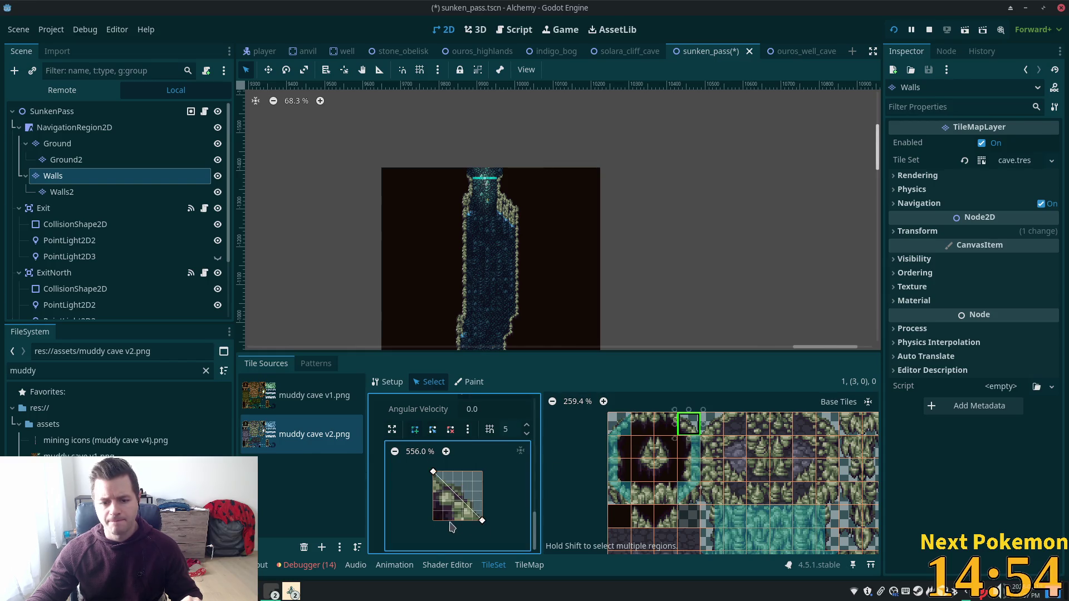
left_click(433, 472)
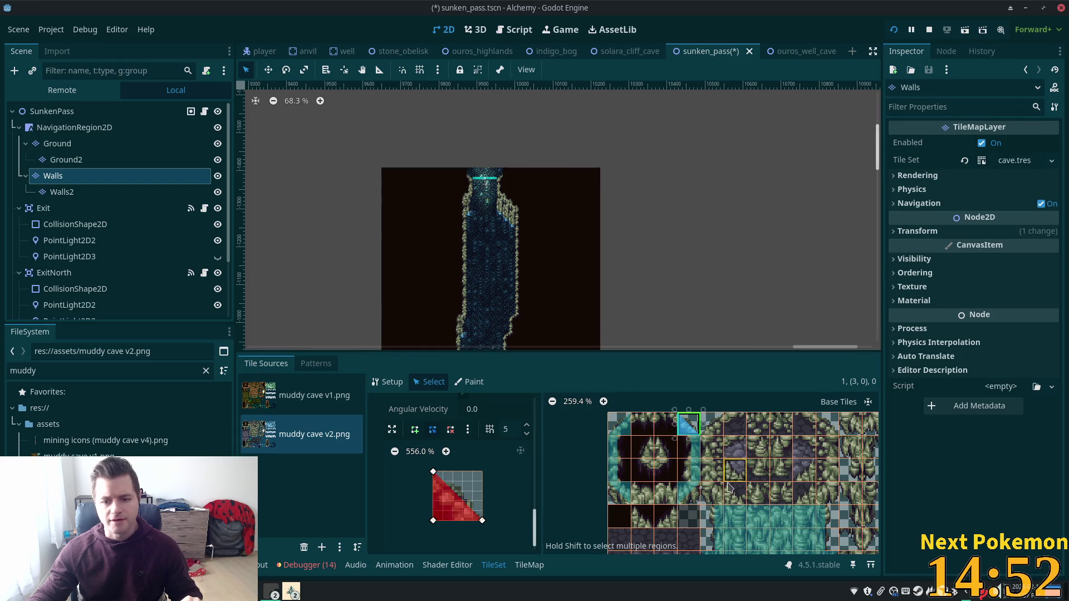
- Select several more wall tiles, then review tiles (2,4) and (1,4) with collision shapes shown across the atlas
left_click(641, 495)
left_click(642, 417, "shift")
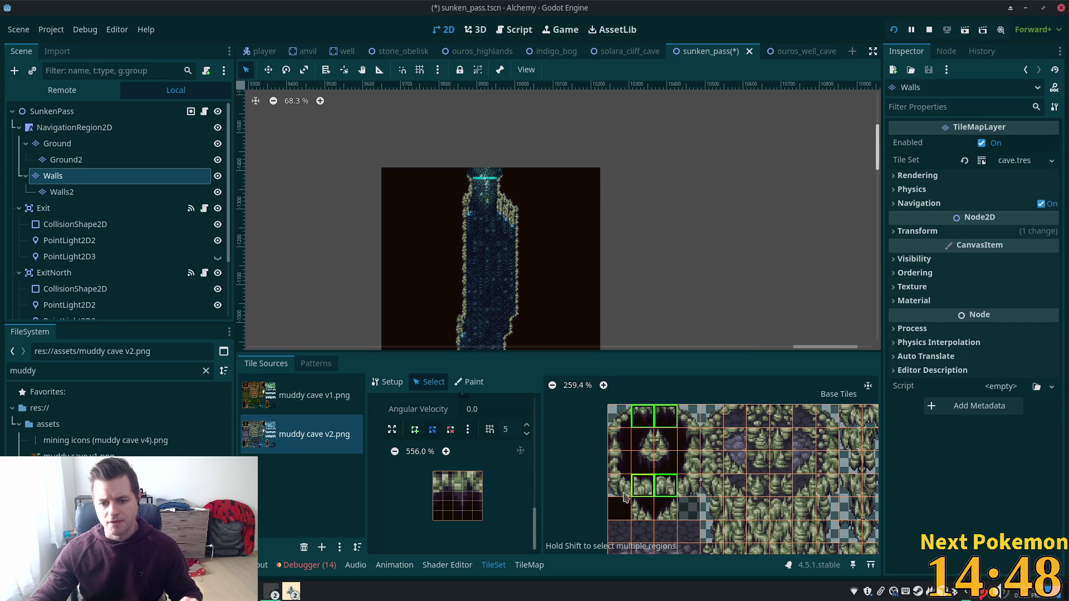
left_click(658, 444, "shift")
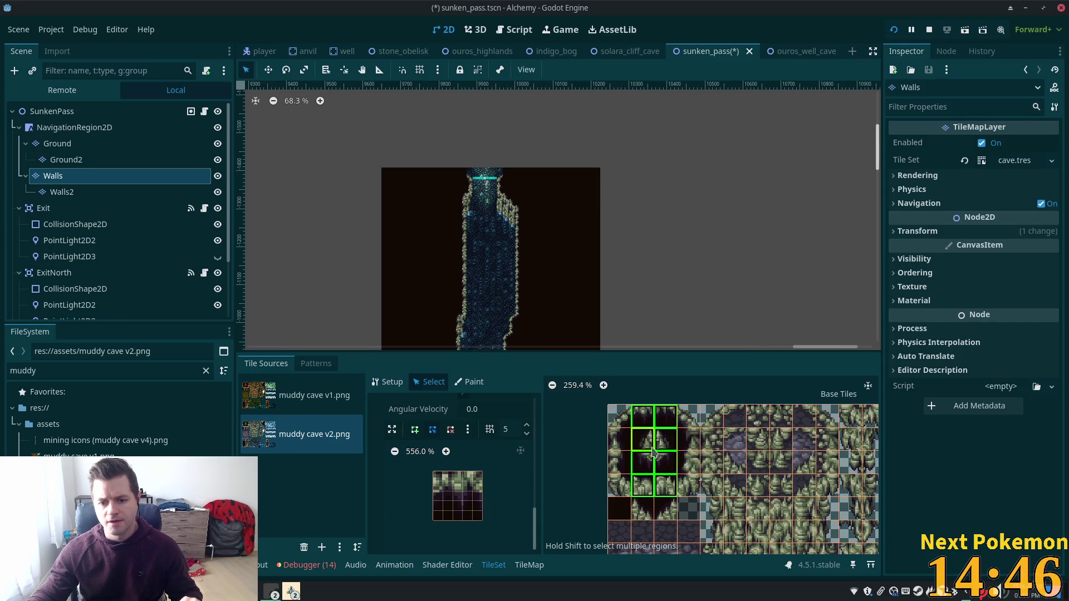
left_click(537, 495)
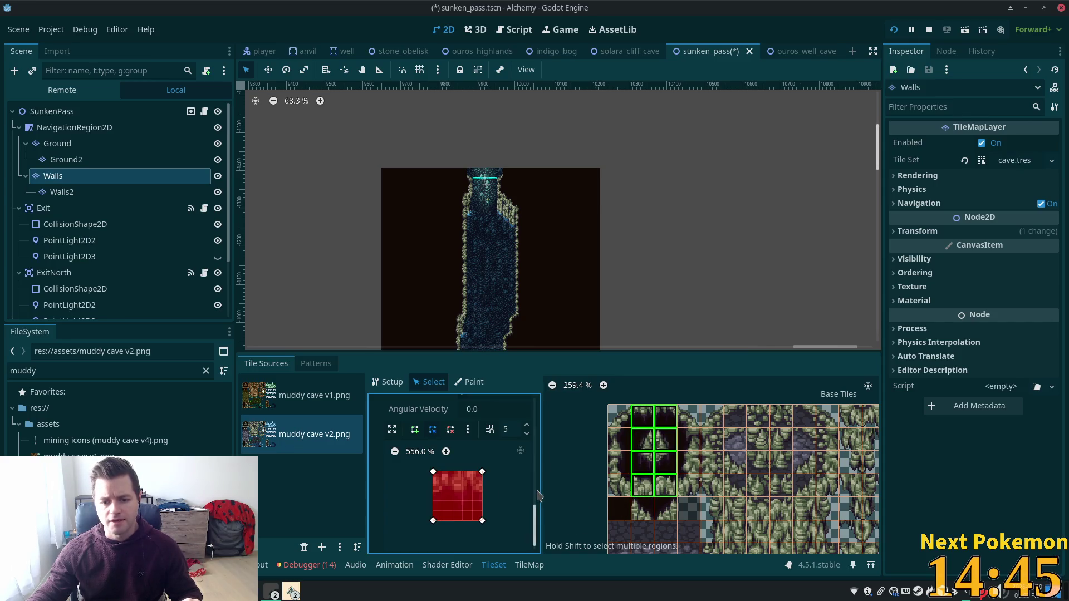
left_click(488, 501)
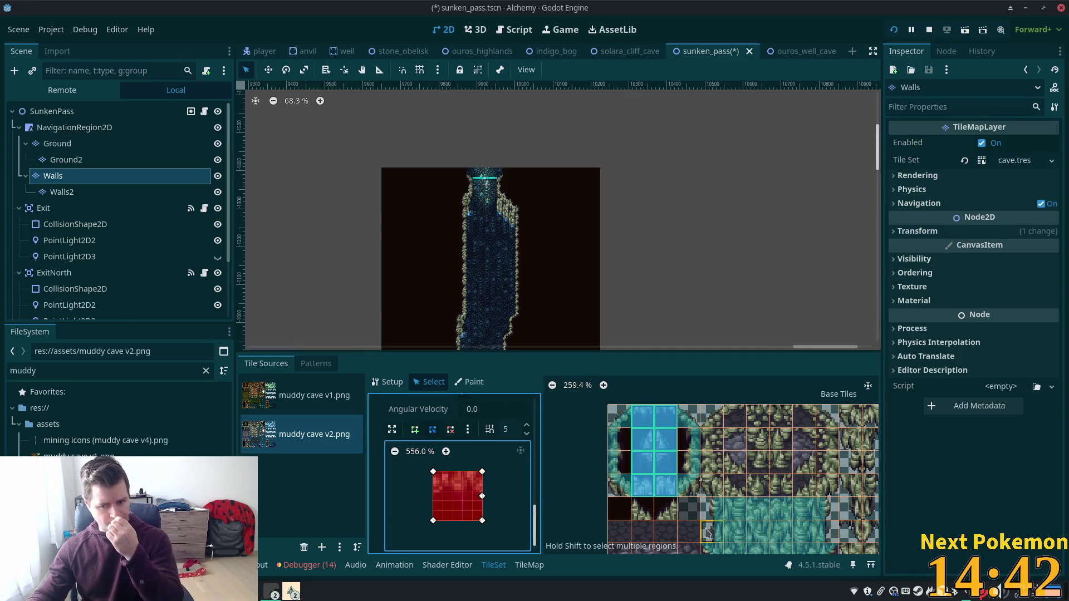
left_click(665, 510)
scroll(635, 519, "down", 3)
scroll(626, 521, "up", 2)
left_click(648, 512)
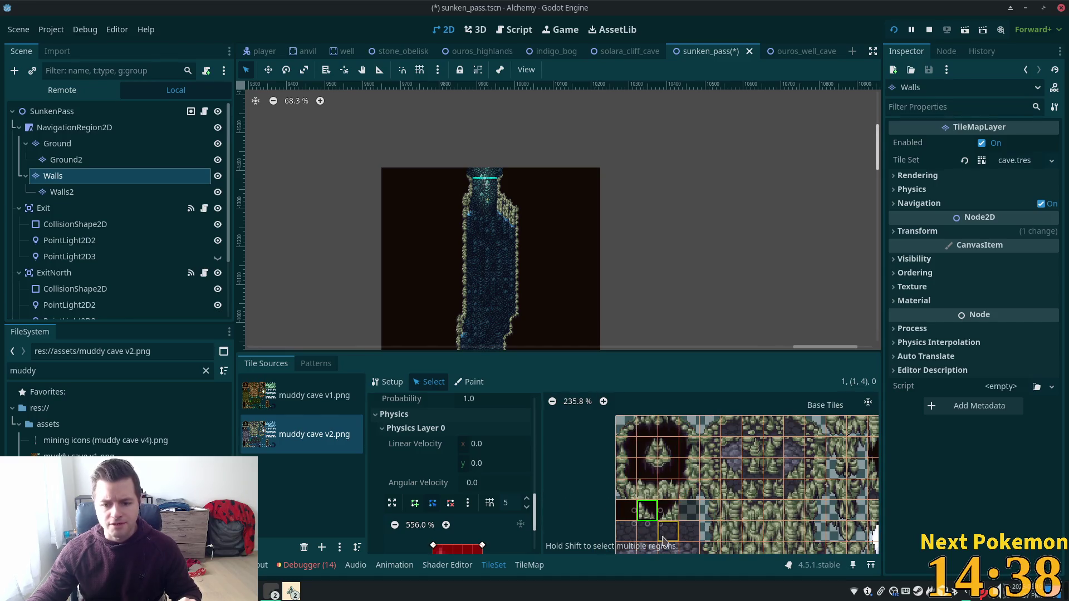
scroll(501, 513, "down", 3)
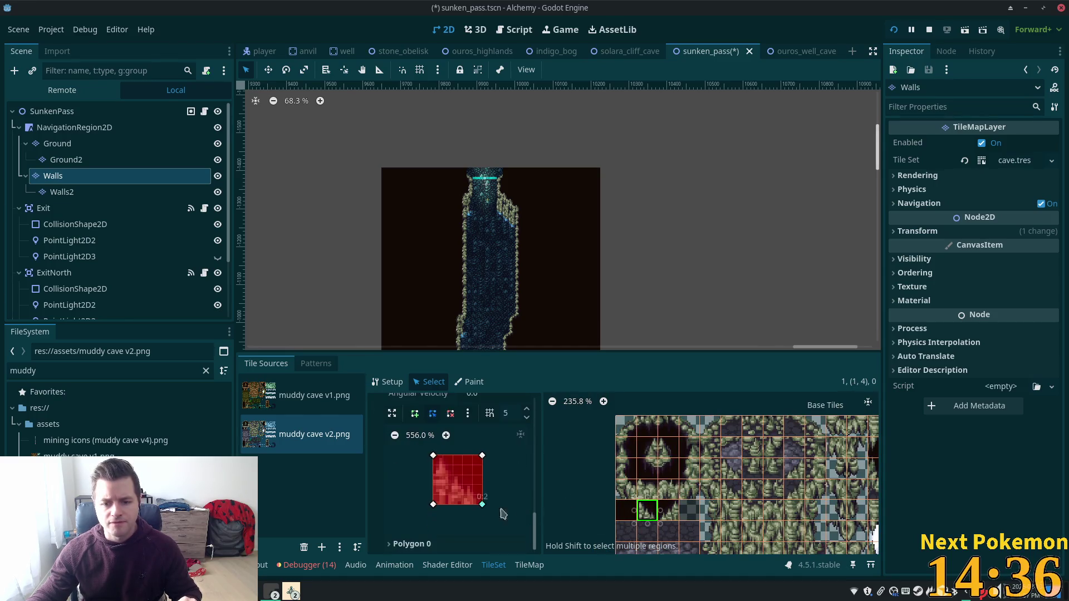
left_click(505, 485)
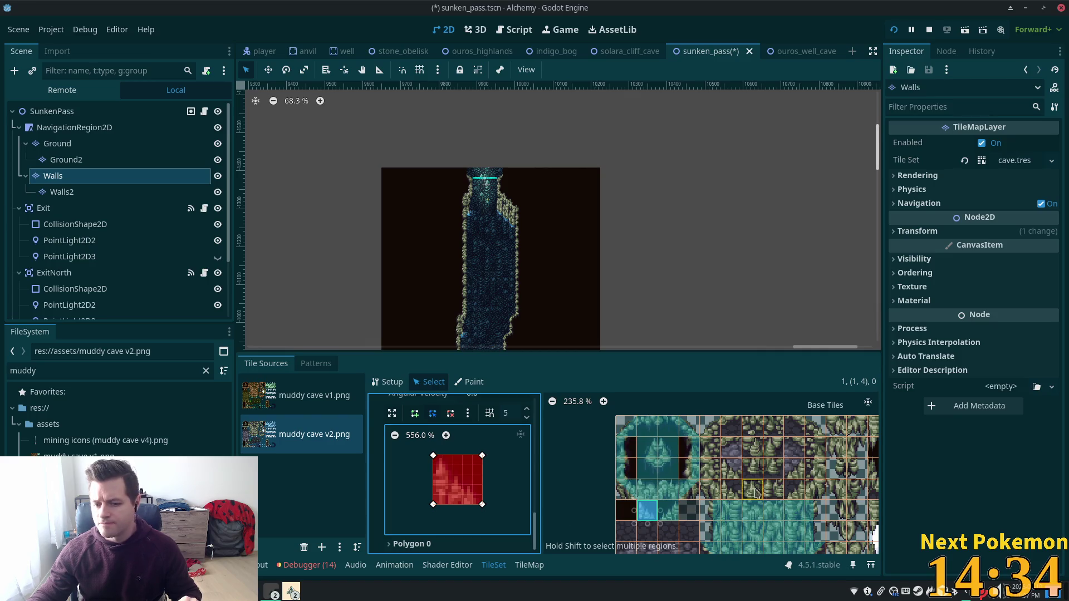
scroll(626, 514, "down", 5)
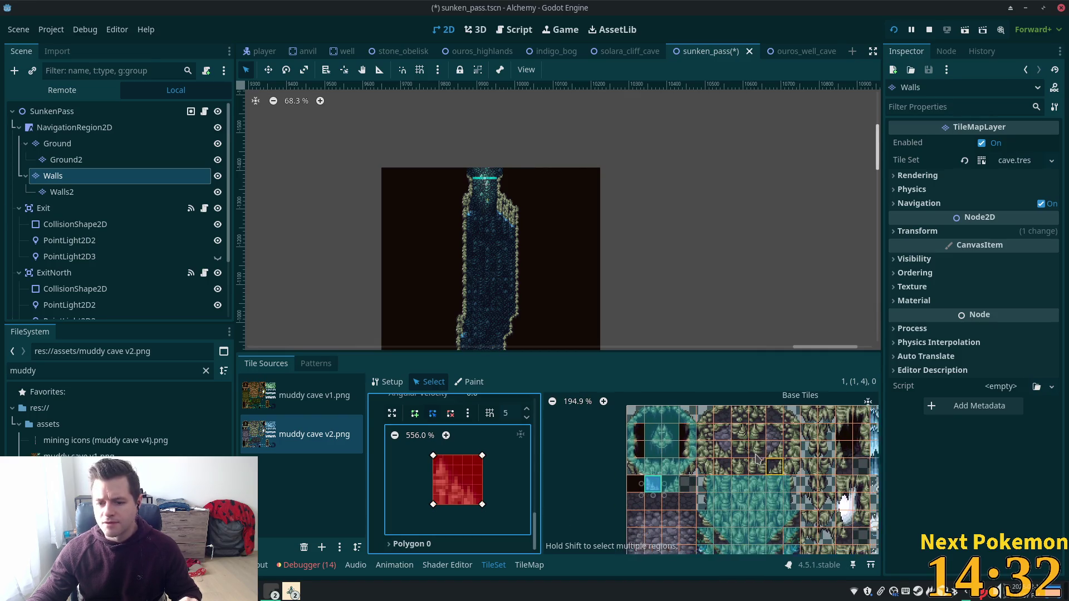
scroll(675, 552, "down", 2)
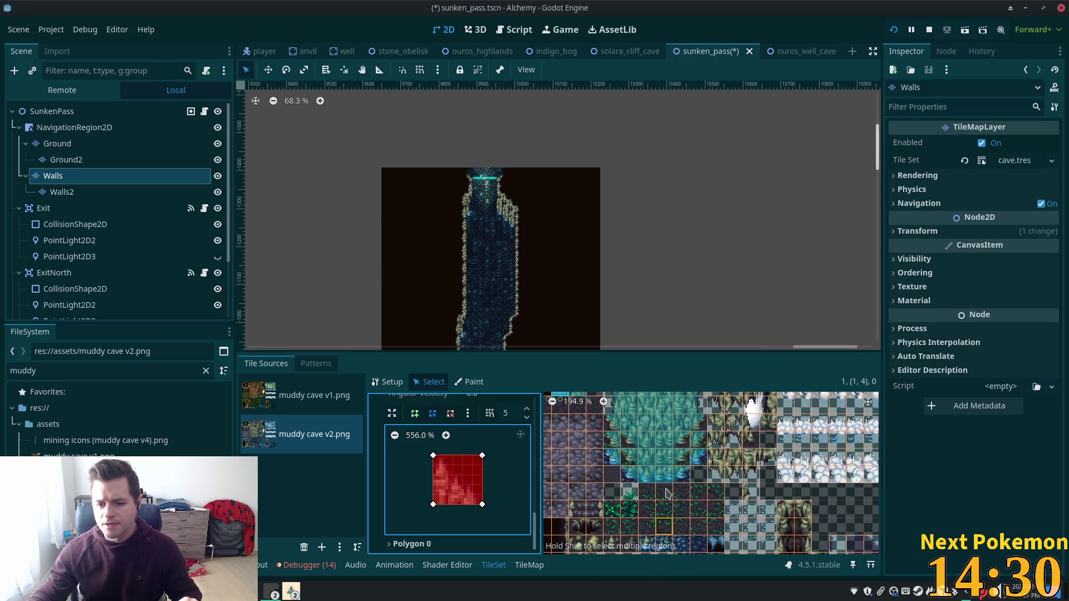
scroll(670, 401, "down", 5)
left_click_drag(670, 401, 648, 481)
- Save the Sunken Pass scene, run the game with F5 and walk the character into the cave onto the blue floor
key("ctrl+s")
key("F5")
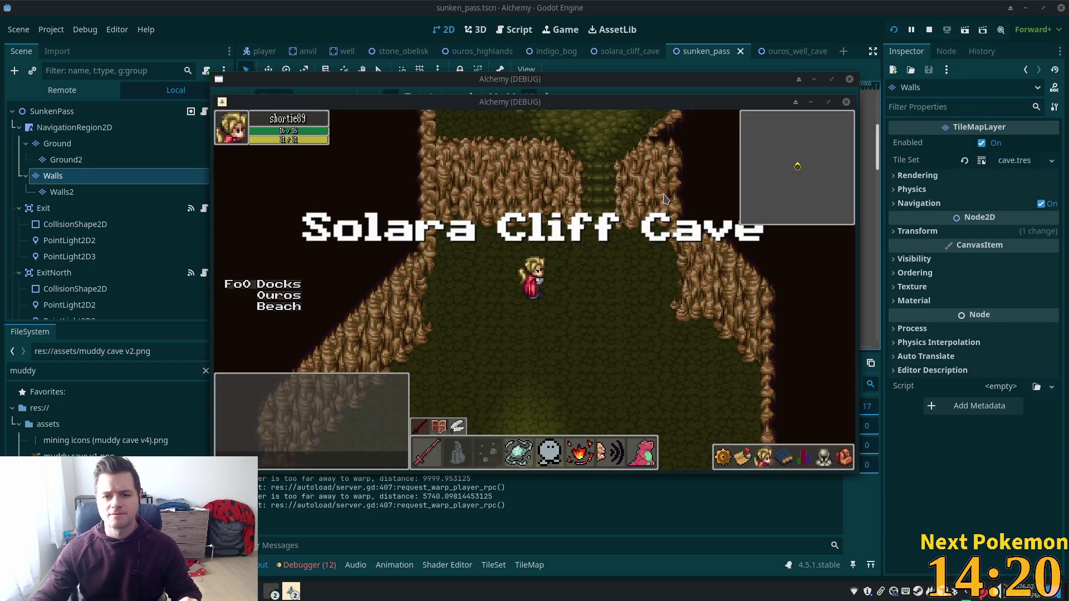
key("s")
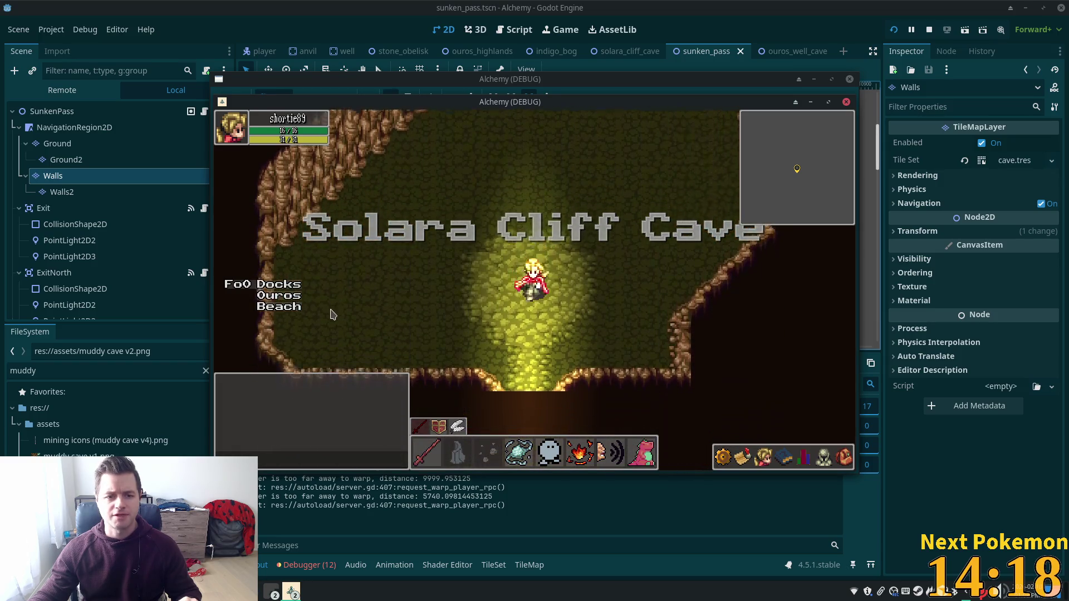
mouse_move(491, 102)
left_mouse_down()
mouse_move(634, 199)
mouse_move(630, 167)
left_mouse_up()
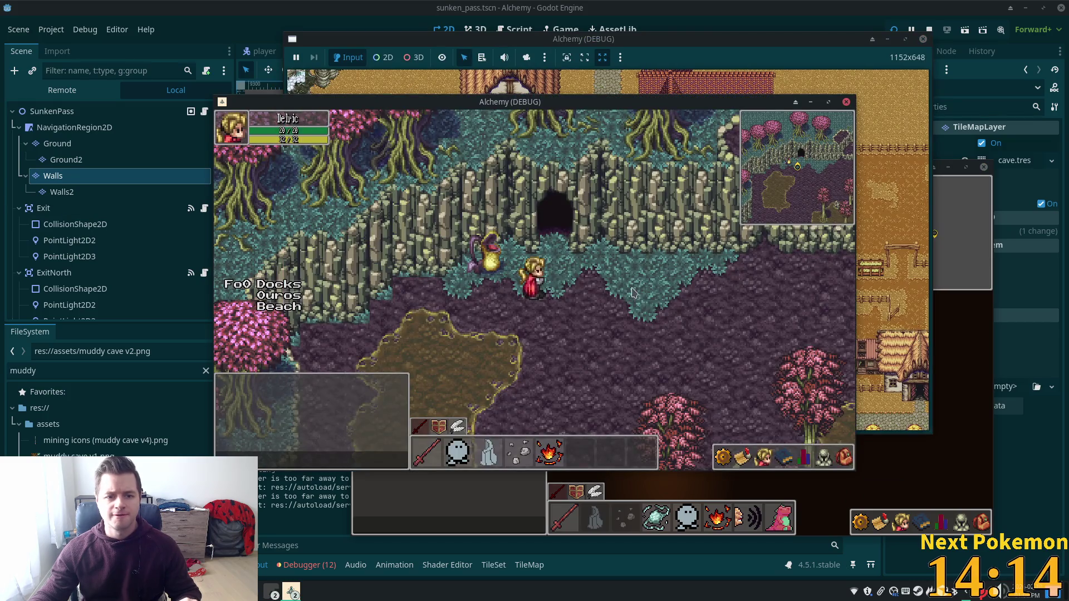
key("Up")
key("Up")
key("Right")
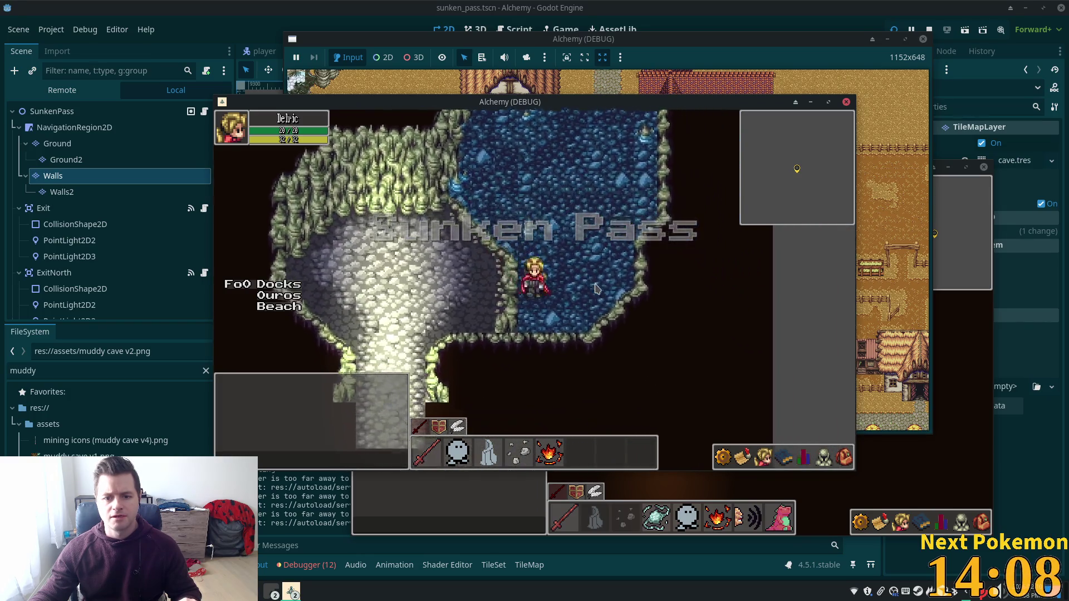
- Walk the character around the cave pressing against the walls to check they block movement
key("Up")
key("Right")
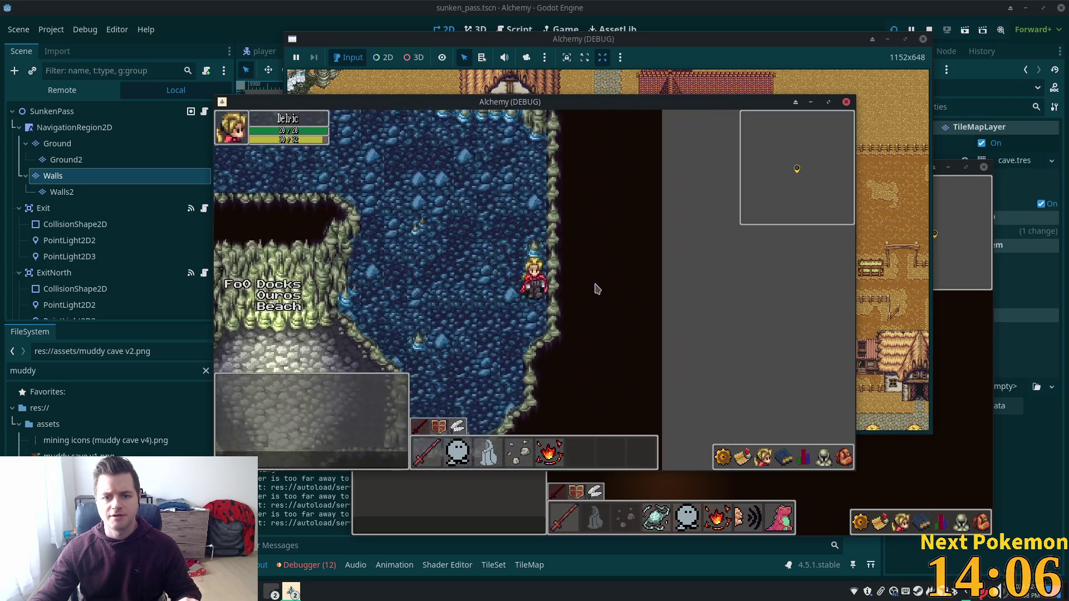
key("Down")
key("Right")
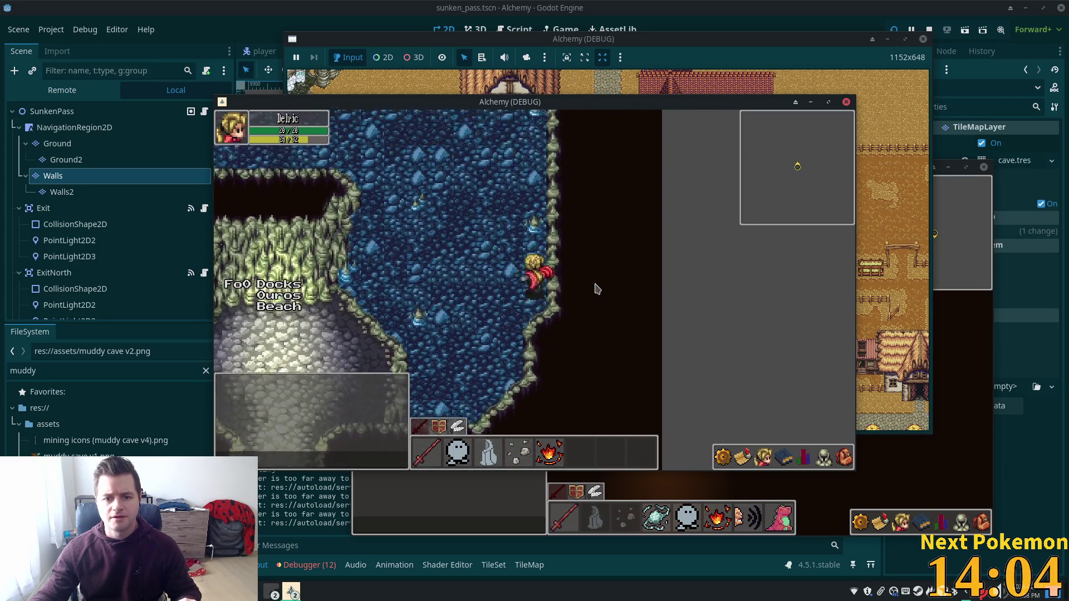
key("Up")
key("Up")
key("Right")
key("Up")
key("Left")
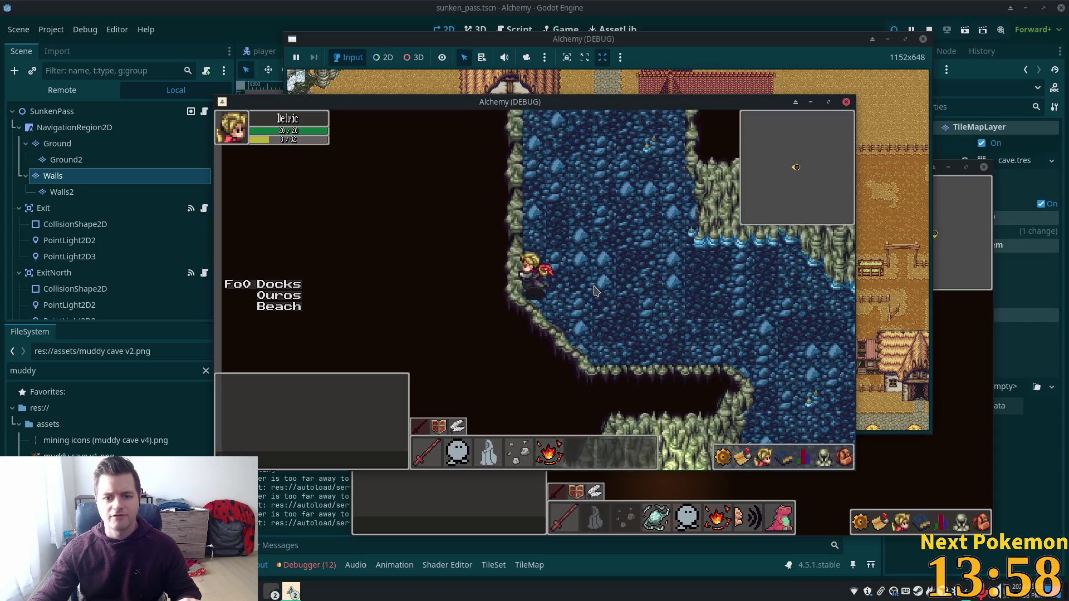
- Walk along the water channel, exit the cave to the forest and step back toward the entrance
key("Up")
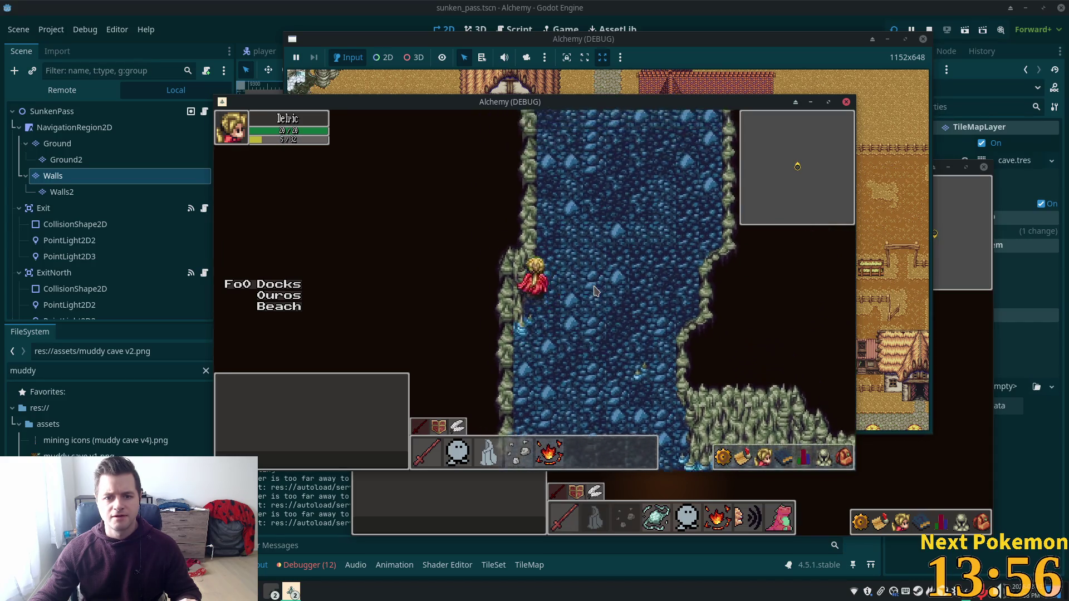
key("Up")
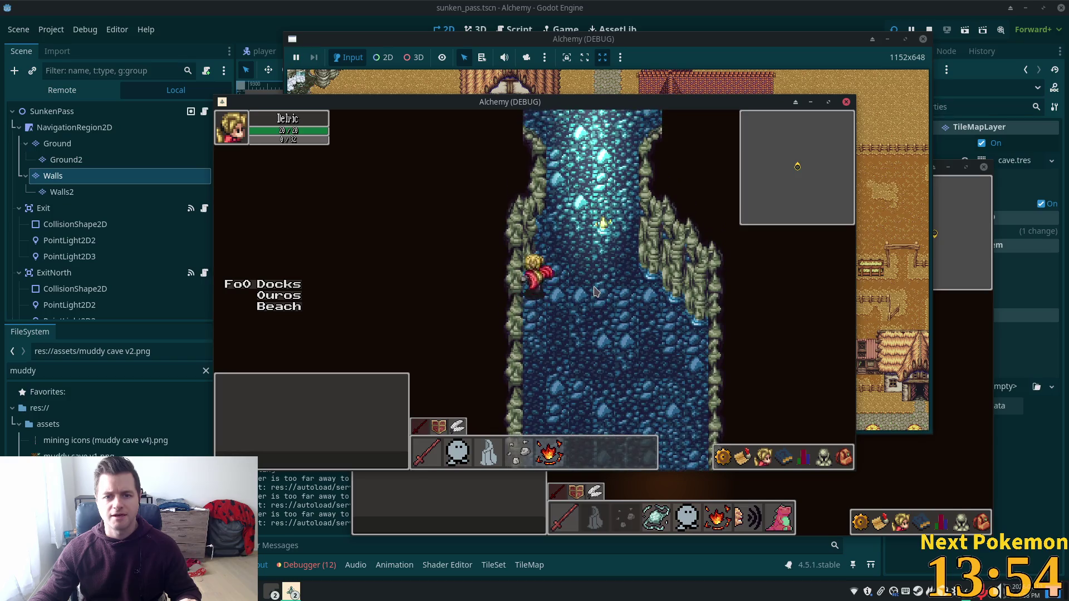
key("Down")
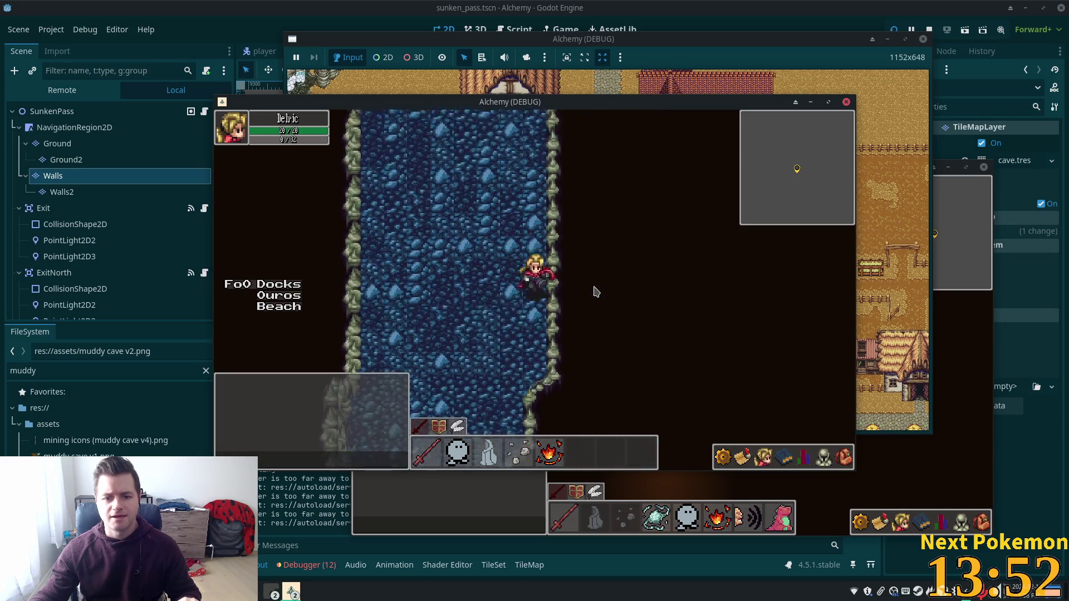
key("Down")
key("Left")
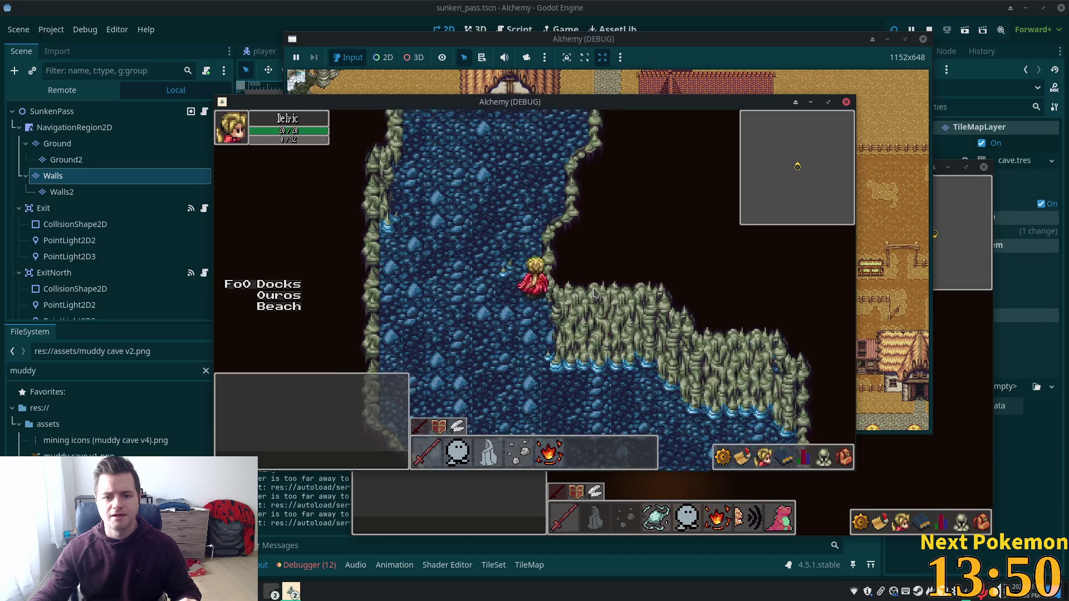
key("Up")
key("Up")
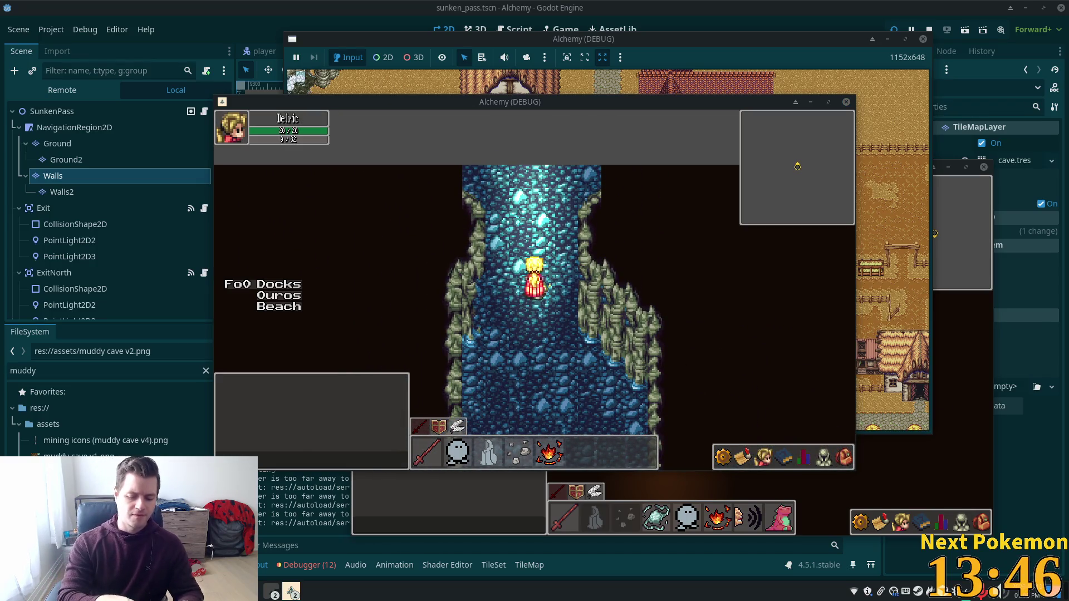
key("Up")
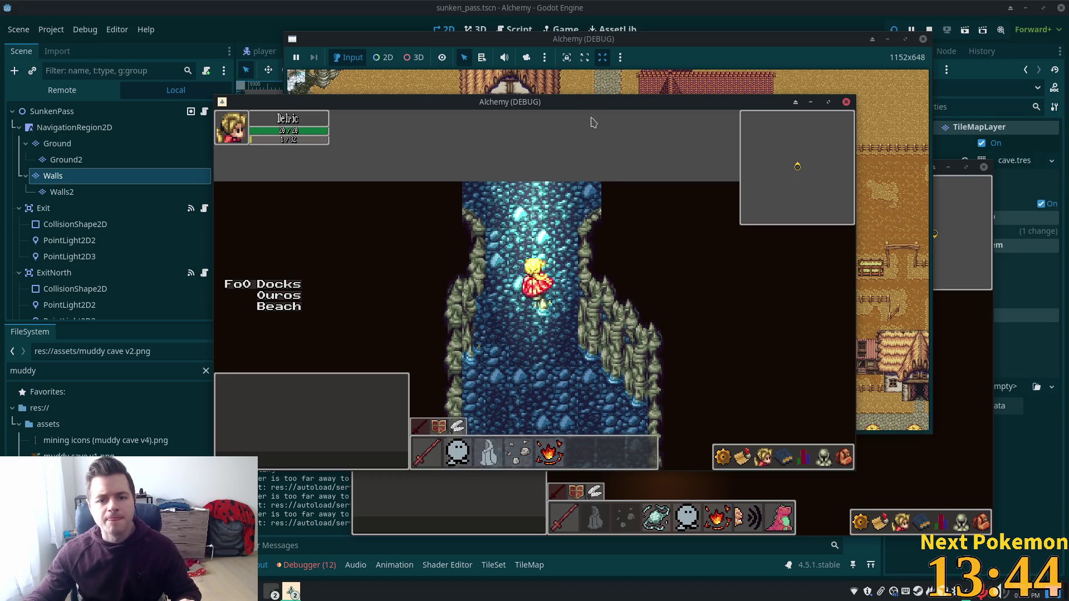
key("Up")
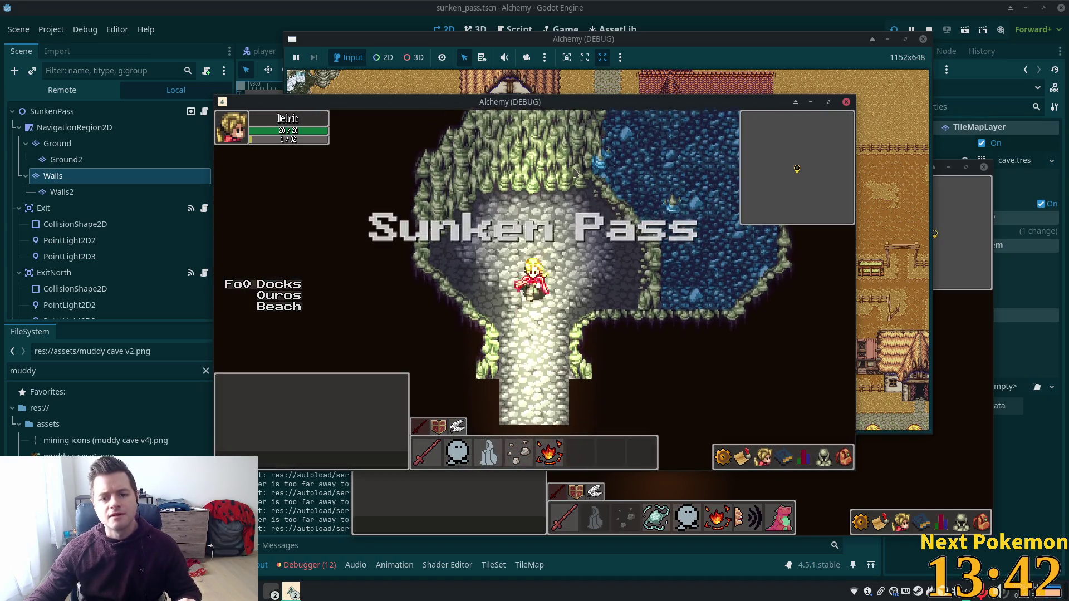
- Re-enter Sunken Pass from Indigo Bog and walk up through the water against the rock wall
key("Down")
key("Down")
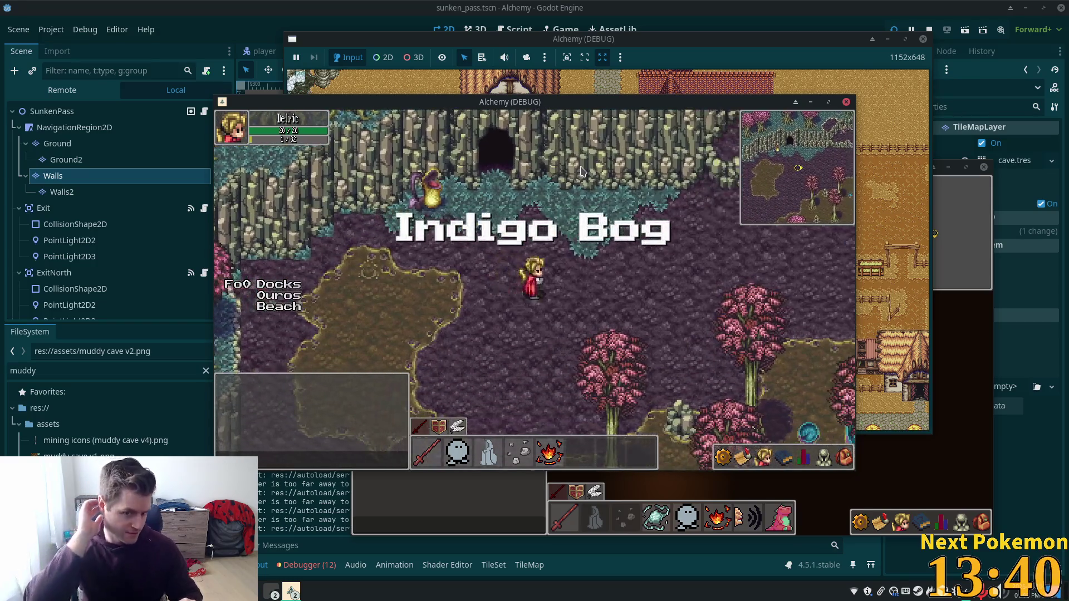
key("Left")
key("Up")
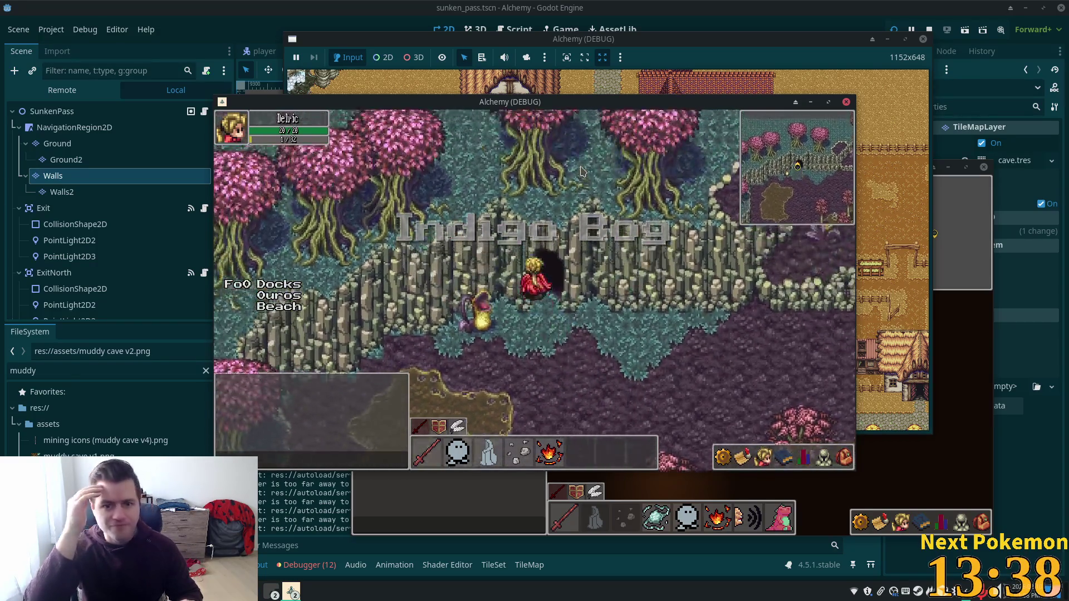
key("Up")
key("Right")
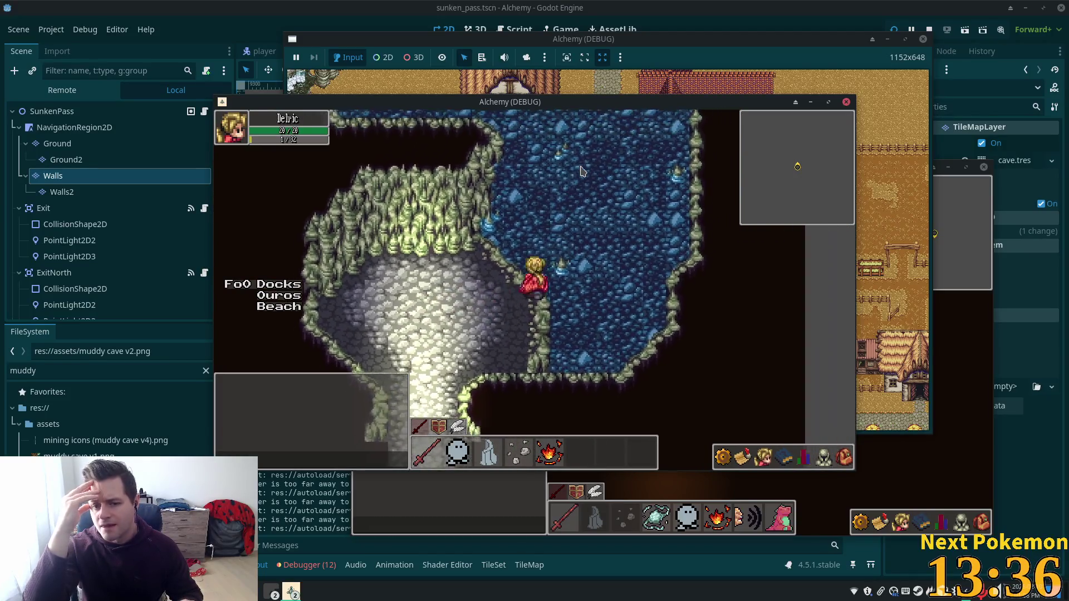
key("Left")
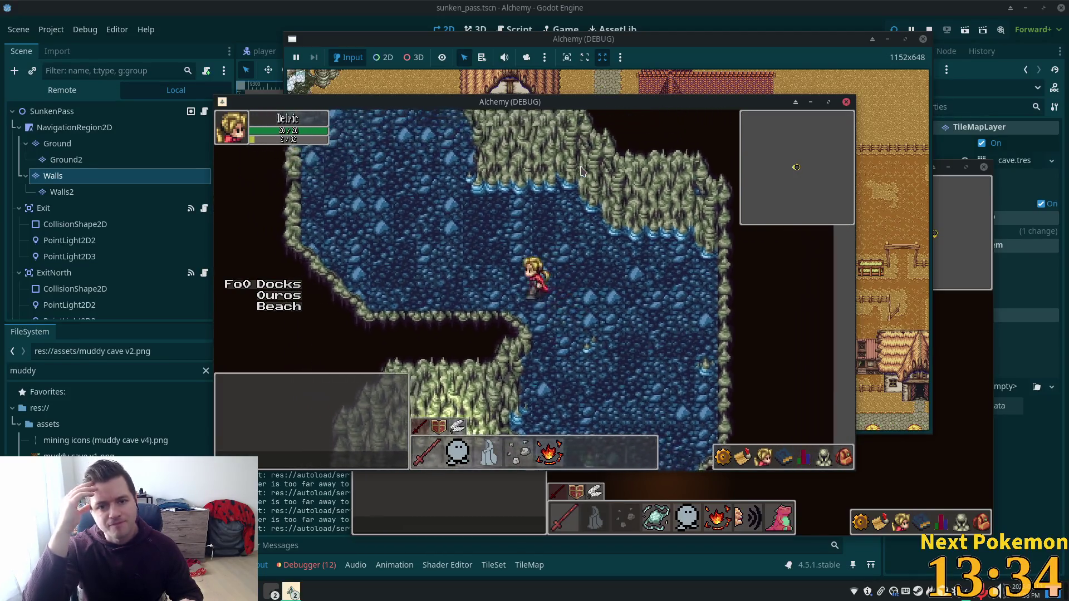
key("Up")
key("Up")
key("Right")
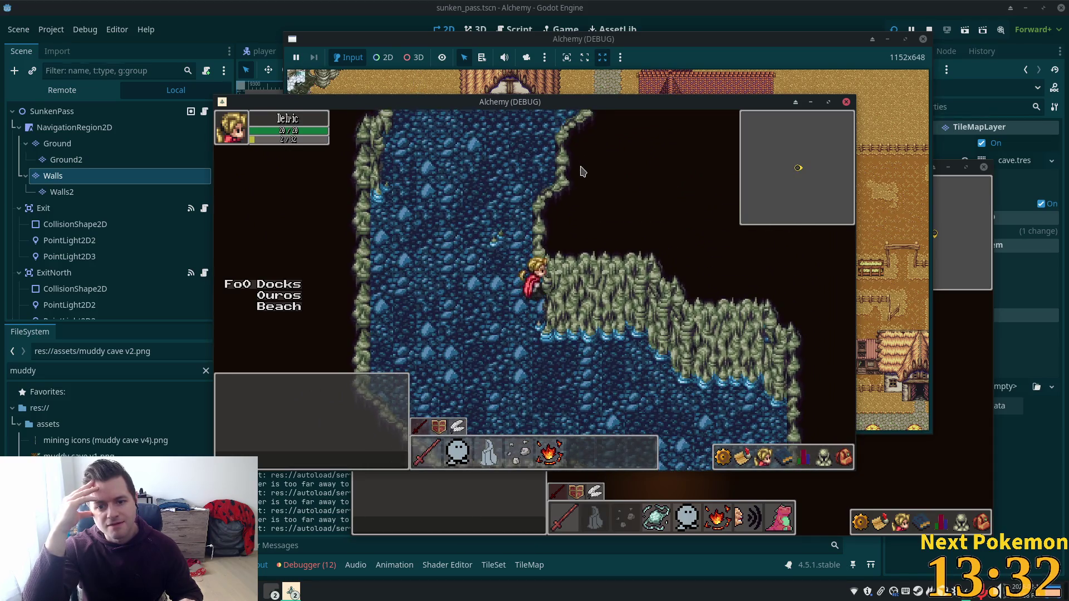
key("Left")
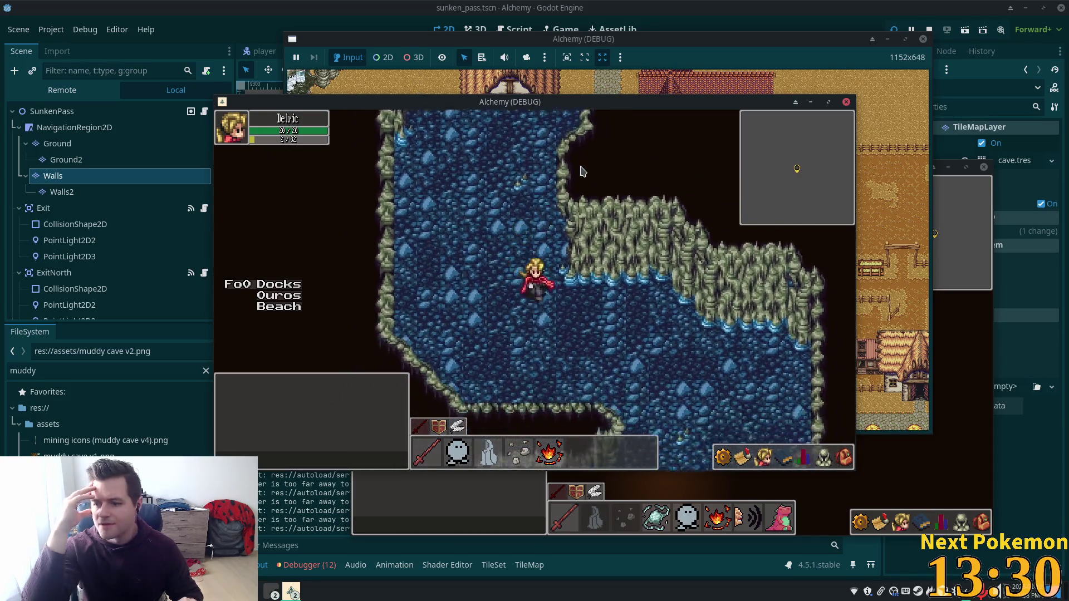
- Roam the water channels and stone floor, checking each wall stops the character
key("Up")
key("Right")
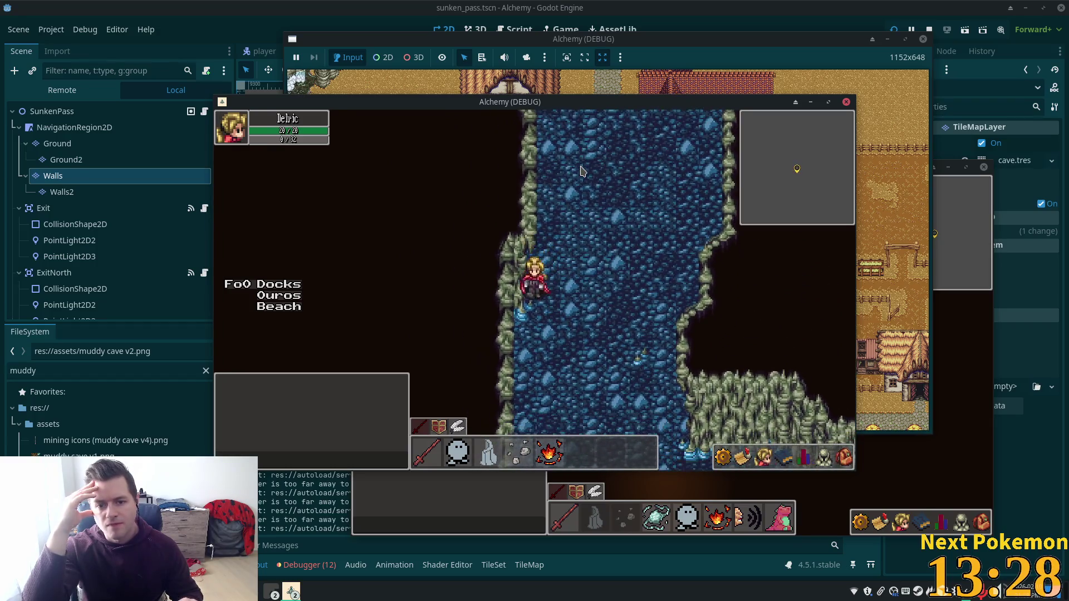
key("Down")
key("Right")
key("Down")
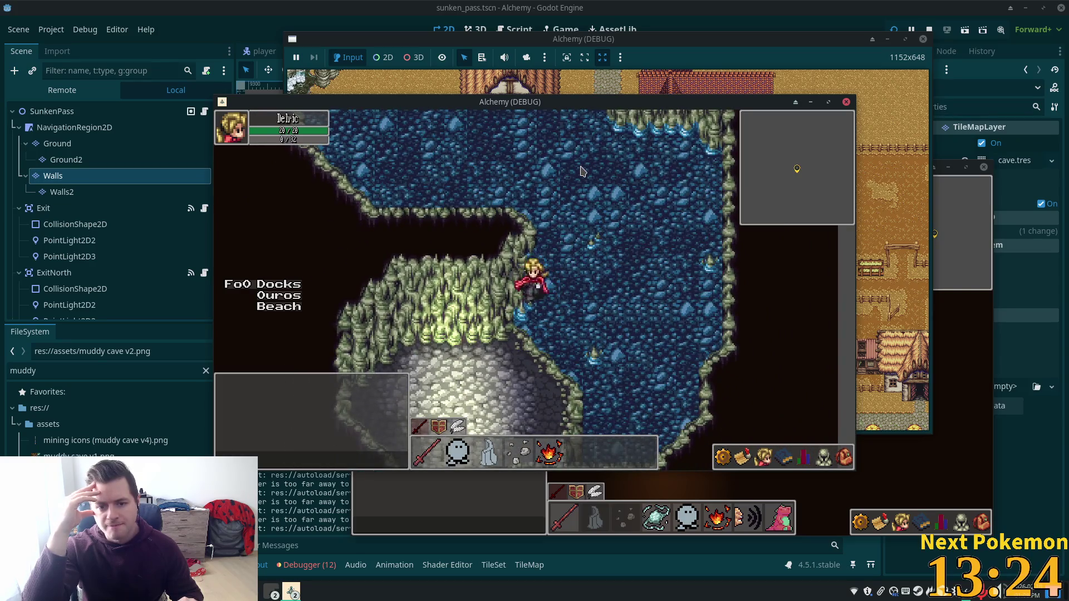
key("Down")
key("Left")
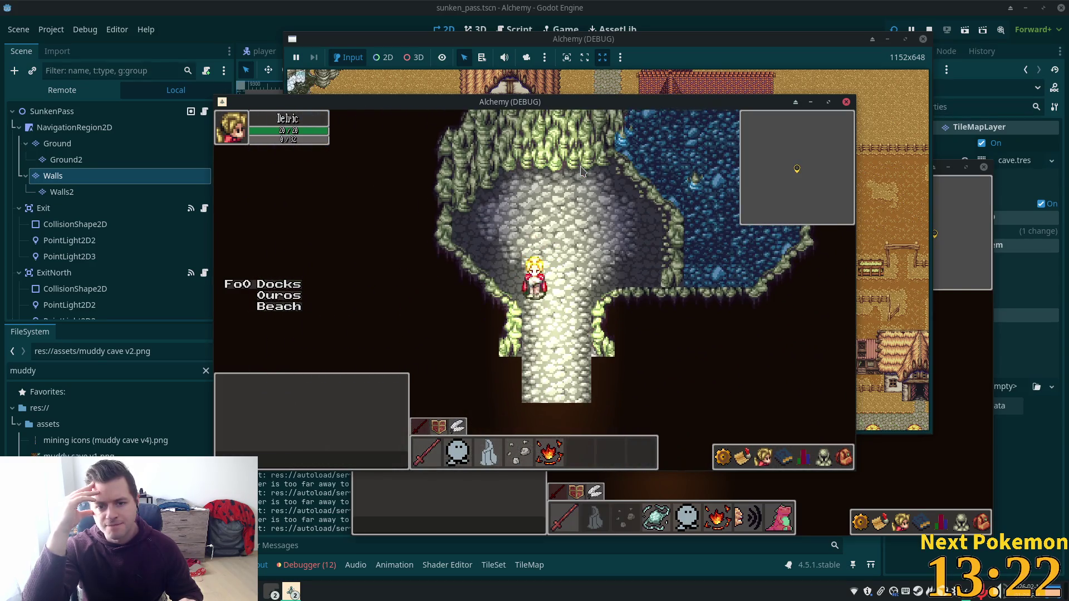
key("Up")
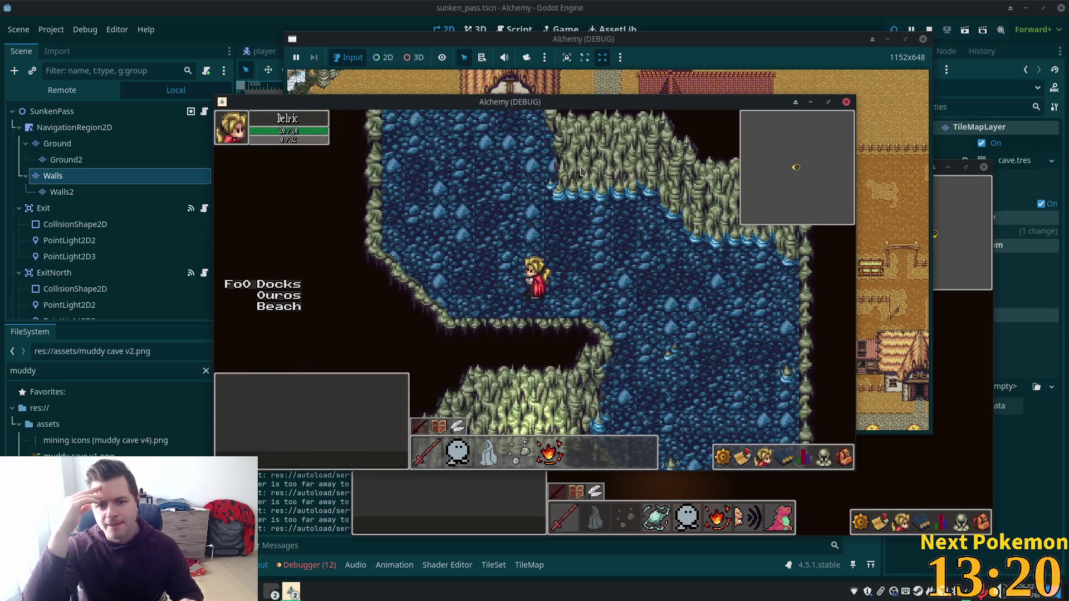